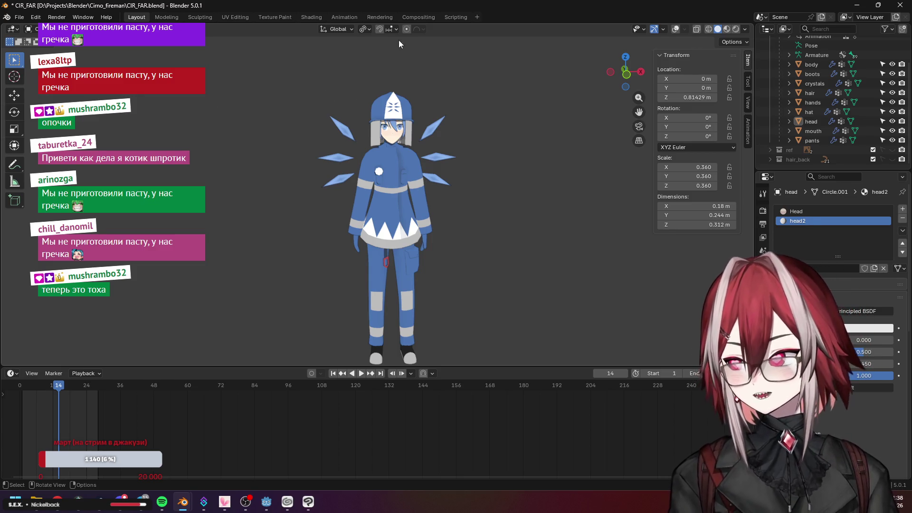
Briefly check the dog.blend texture model, then return to the CIR_FAR character file
click(182, 502)
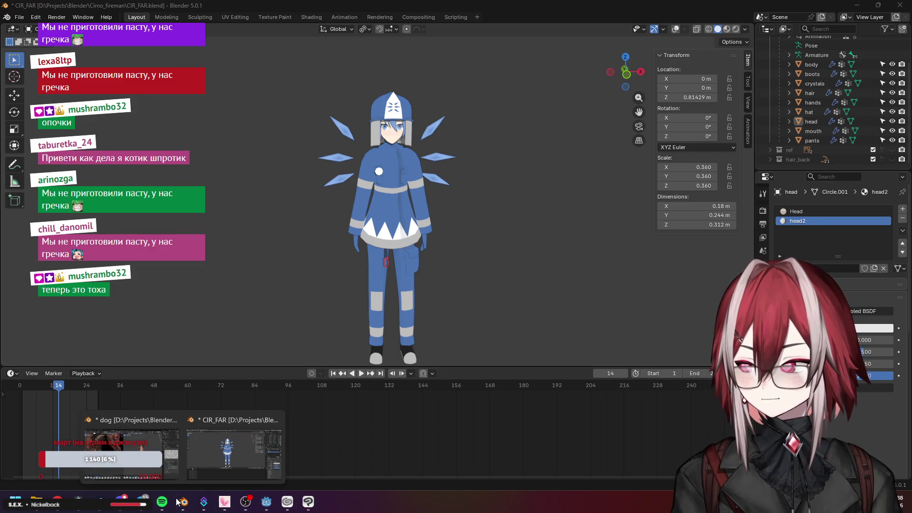
click(157, 427)
middle_click(536, 190)
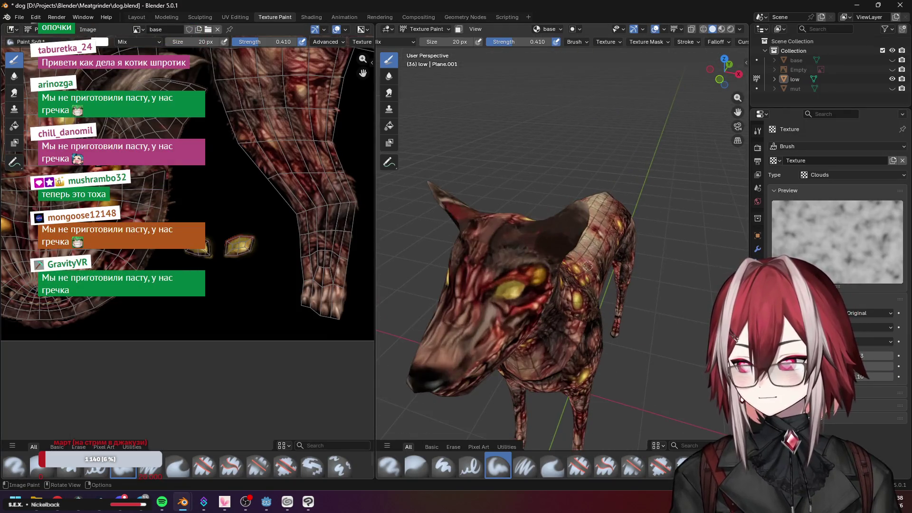
scroll(602, 269, up, 1)
scroll(578, 228, up, 1)
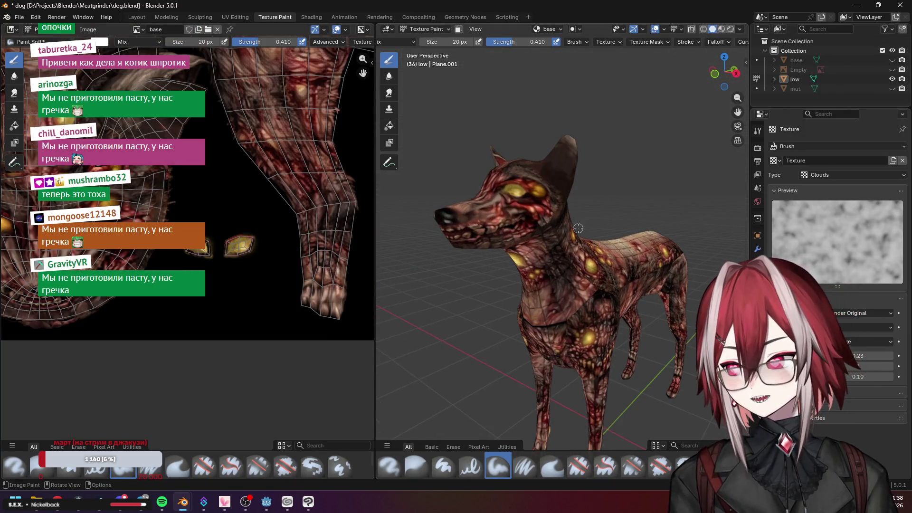
click(861, 8)
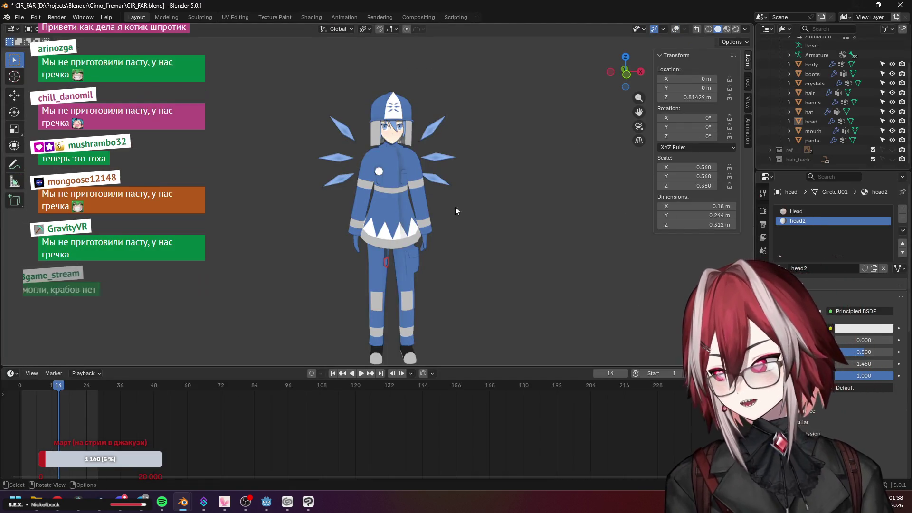
scroll(470, 215, up, 2)
drag(431, 170, 377, 221)
click(11, 373)
key(Escape)
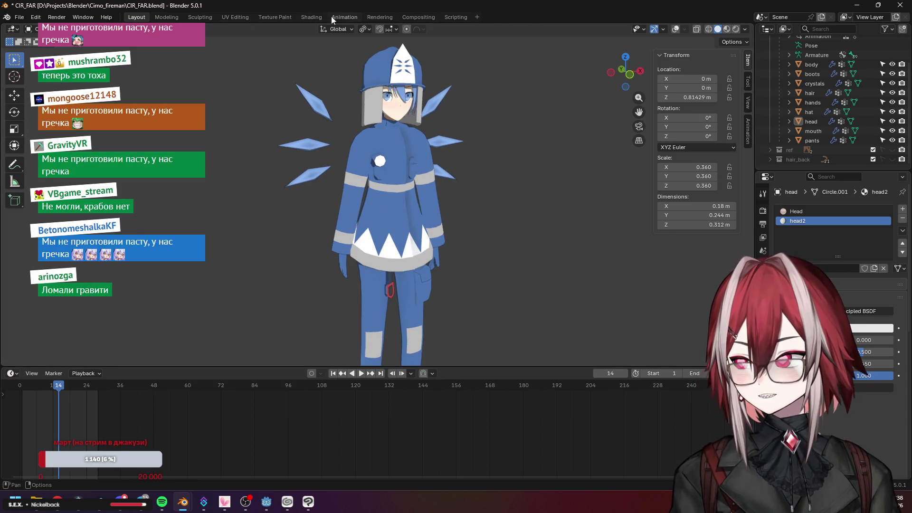
Switch to the Animation workspace, face the character's front and play its animation
click(344, 17)
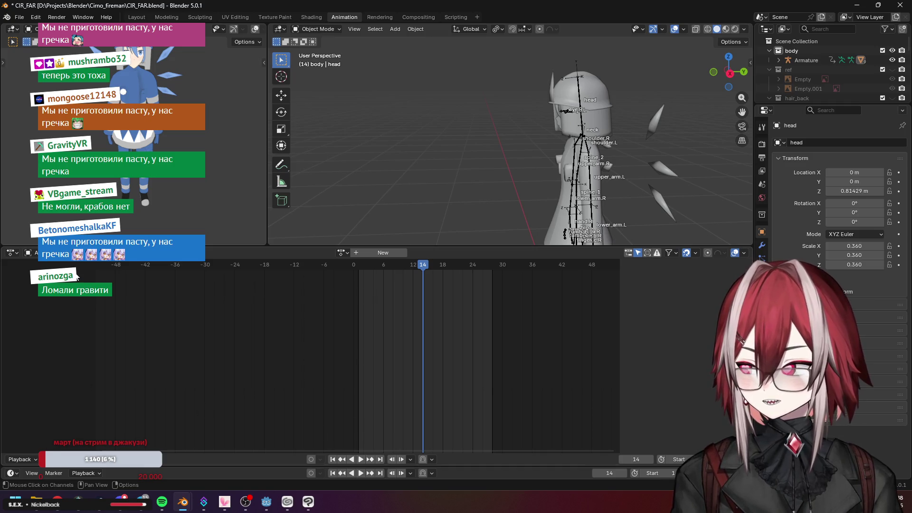
drag(470, 191, 499, 178)
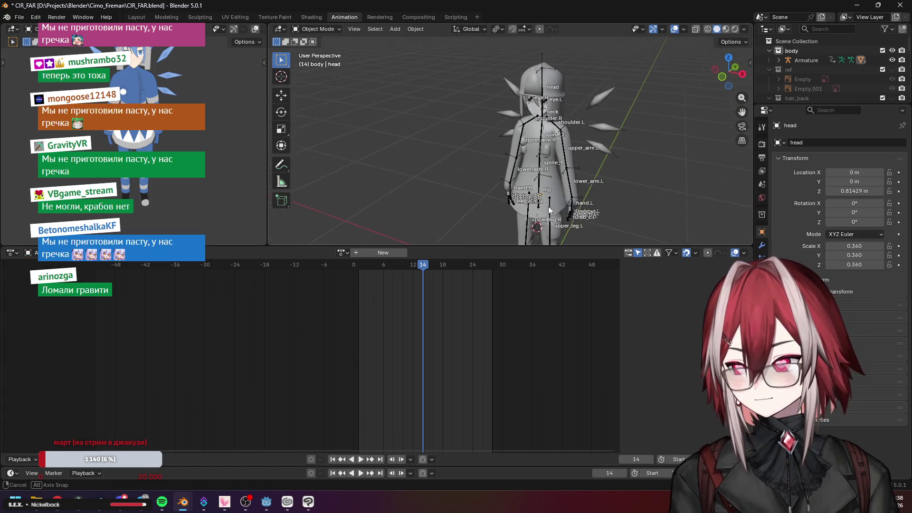
drag(423, 266, 372, 267)
key(space)
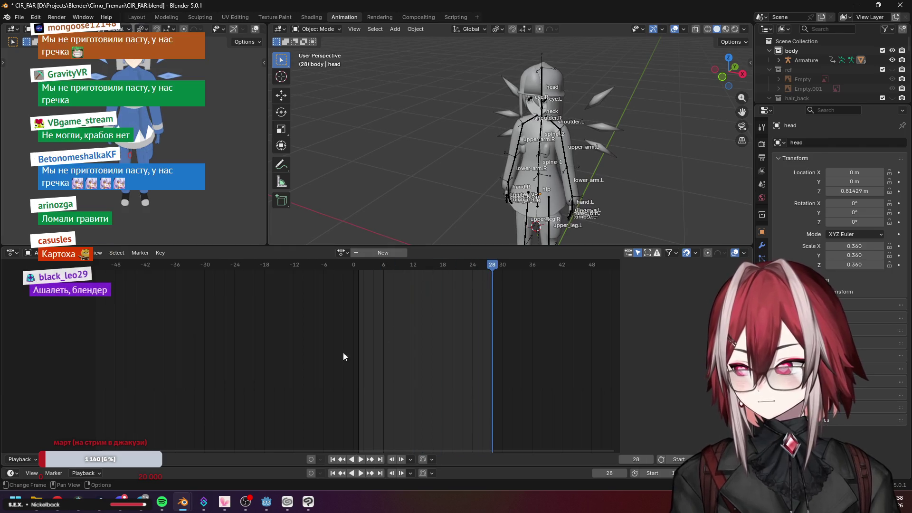
Enlarge the lower timeline area and orbit slightly around the rig
drag(117, 467, 164, 356)
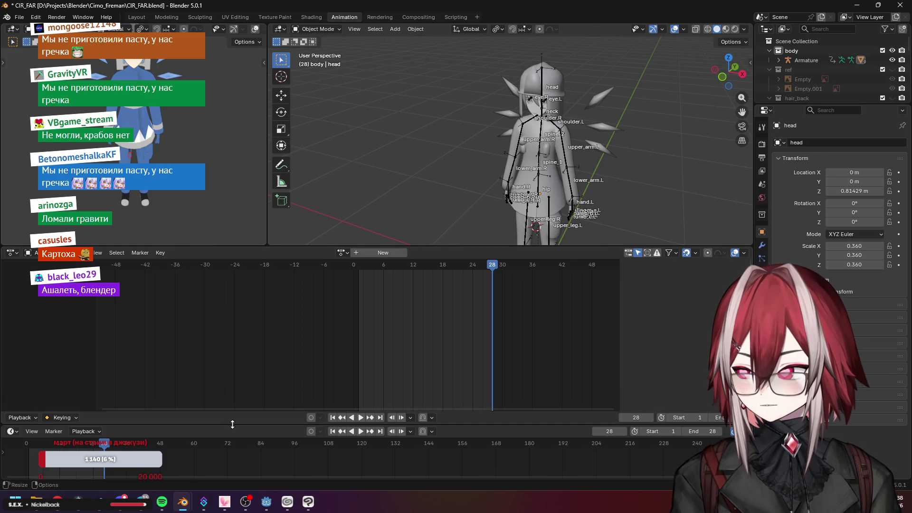
drag(236, 425, 237, 424)
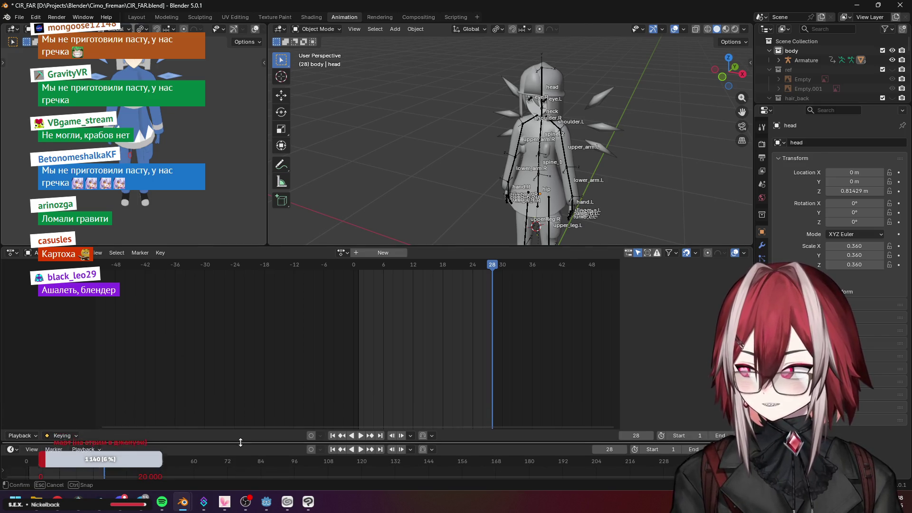
click(9, 255)
click(208, 142)
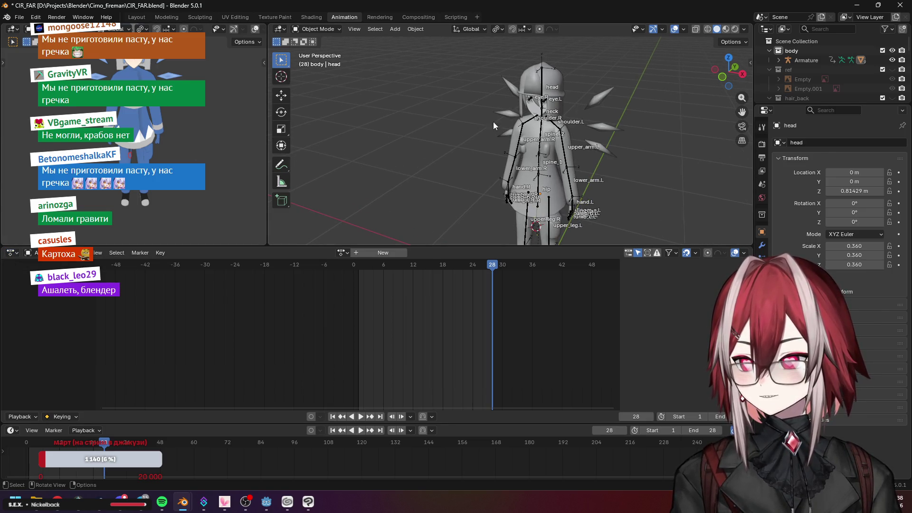
drag(489, 118, 501, 124)
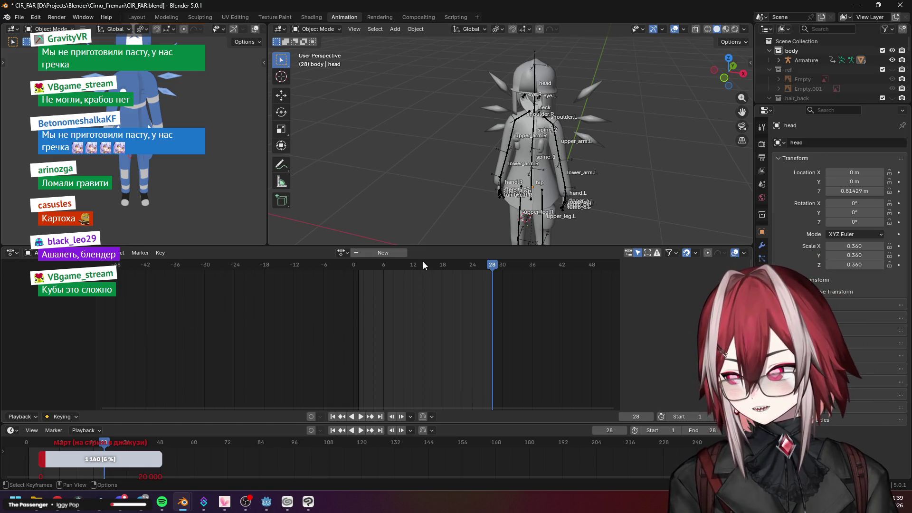
Assign the run action to the character, scrub it and play it back
click(343, 253)
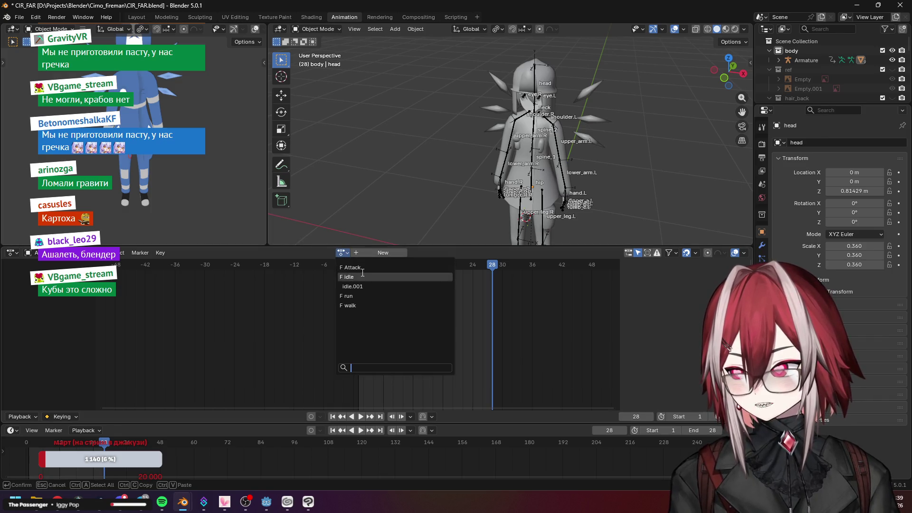
click(365, 295)
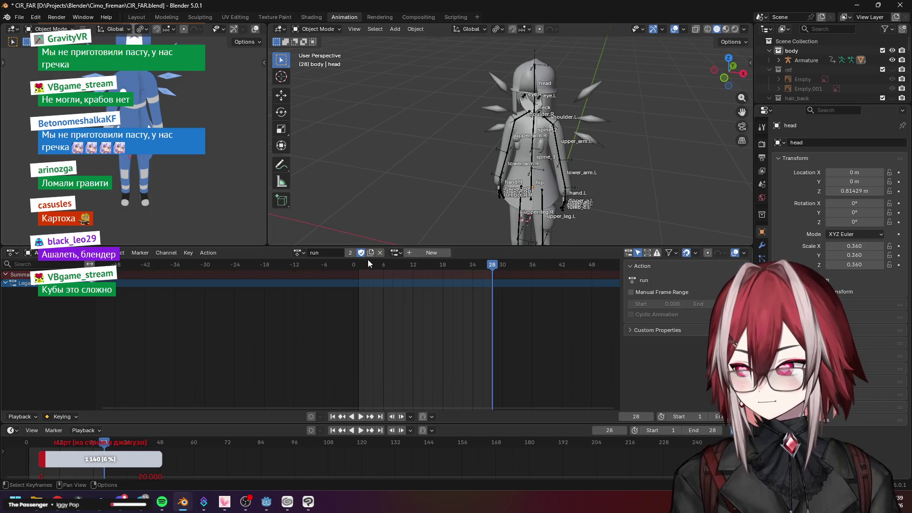
drag(386, 264, 368, 264)
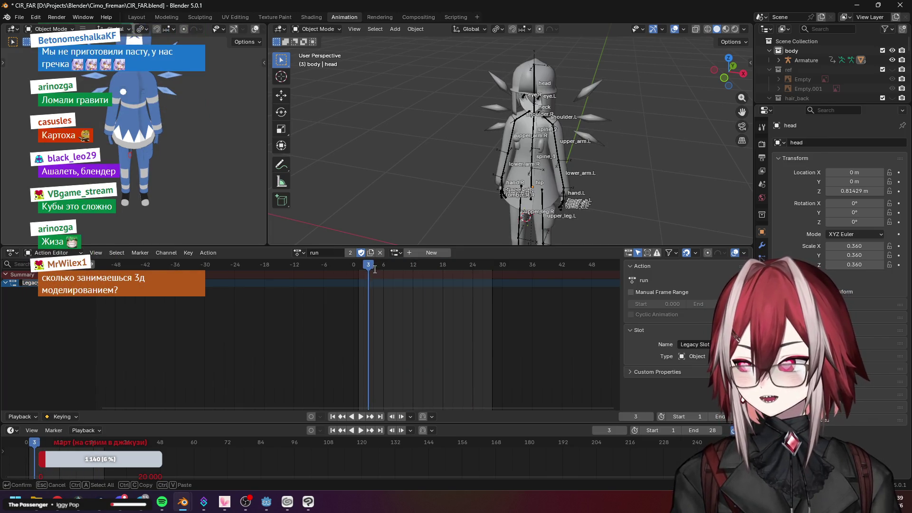
drag(369, 264, 354, 264)
key(space)
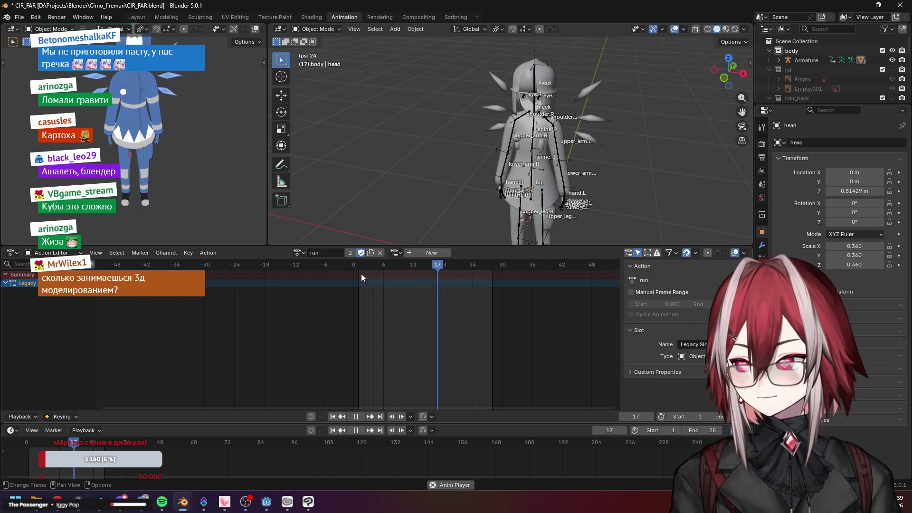
key(space)
Switch the character to the idle action for comparison, then back to run
click(300, 253)
click(310, 283)
click(299, 253)
click(310, 283)
click(300, 253)
click(304, 276)
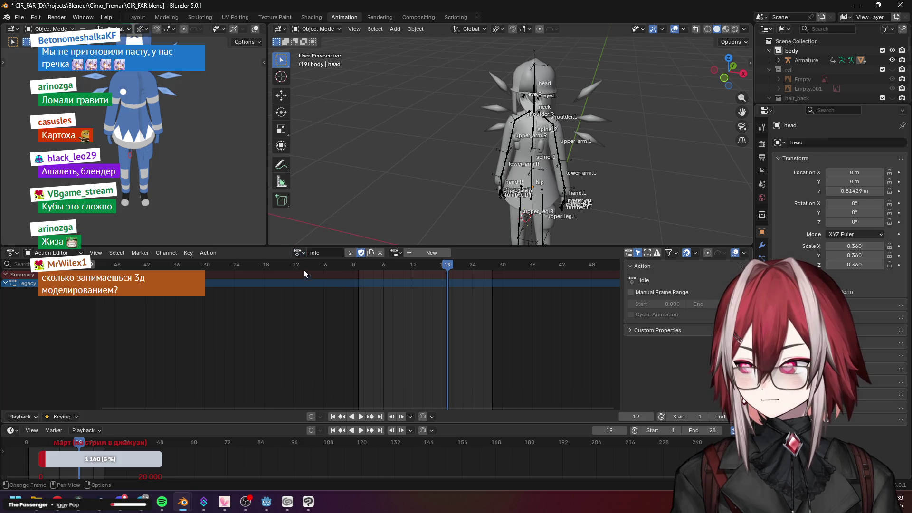
click(300, 253)
click(327, 295)
Jump between the run action's keyframes and advance to frame 17
click(352, 416)
click(361, 417)
click(360, 416)
key(space)
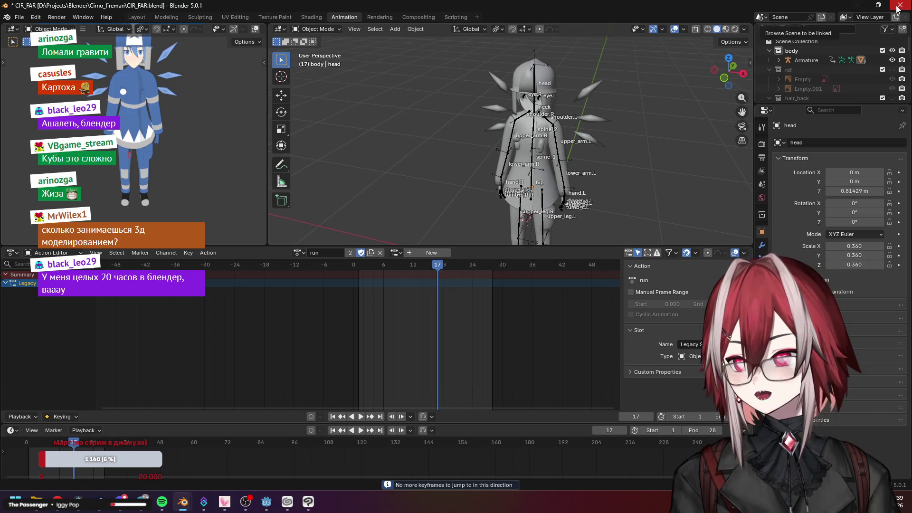
Close the CIR_FAR Blender file, answering the save prompt, and bring dog.blend forward
click(898, 6)
click(465, 263)
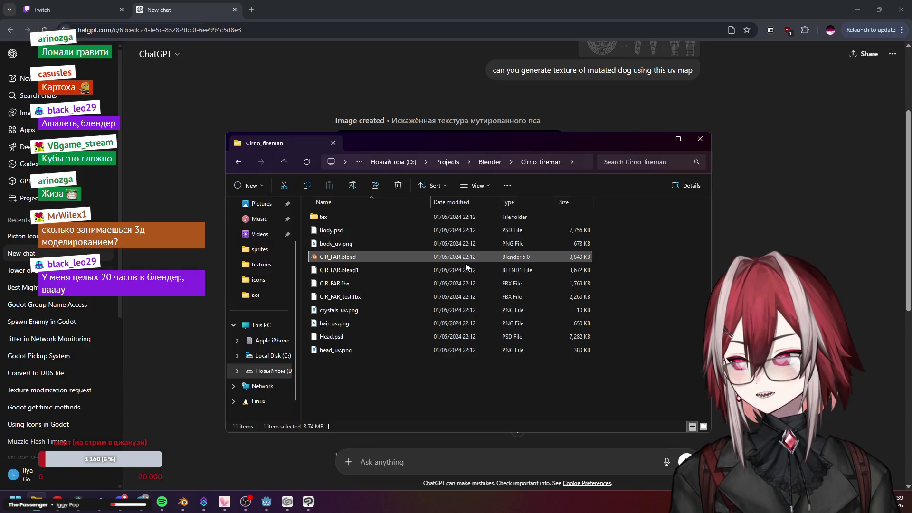
click(183, 501)
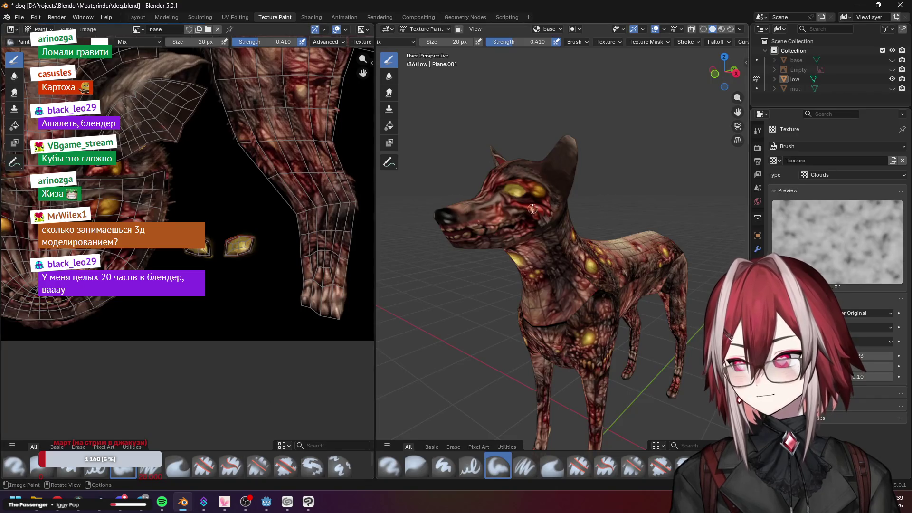
scroll(529, 210, up, 3)
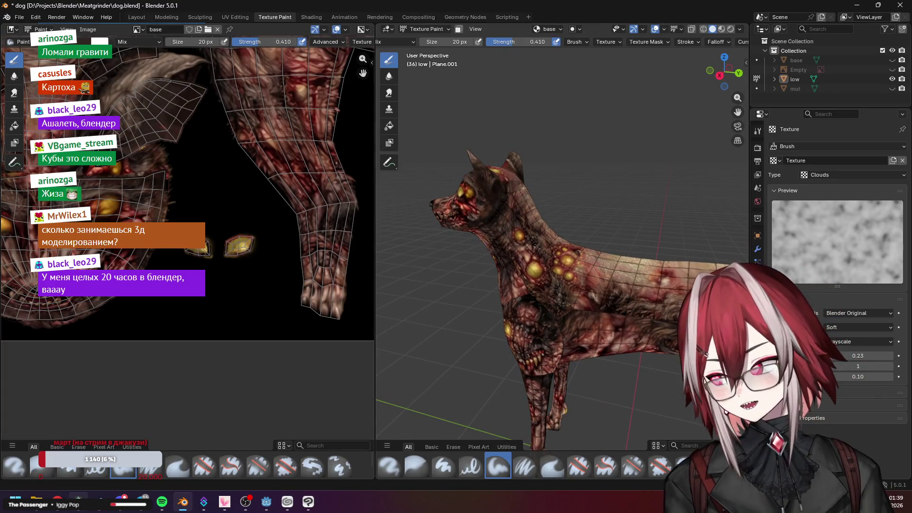
Go up from the Cirno_fireman folder to the Blender projects folder, then return to the ChatGPT chat
key(super)
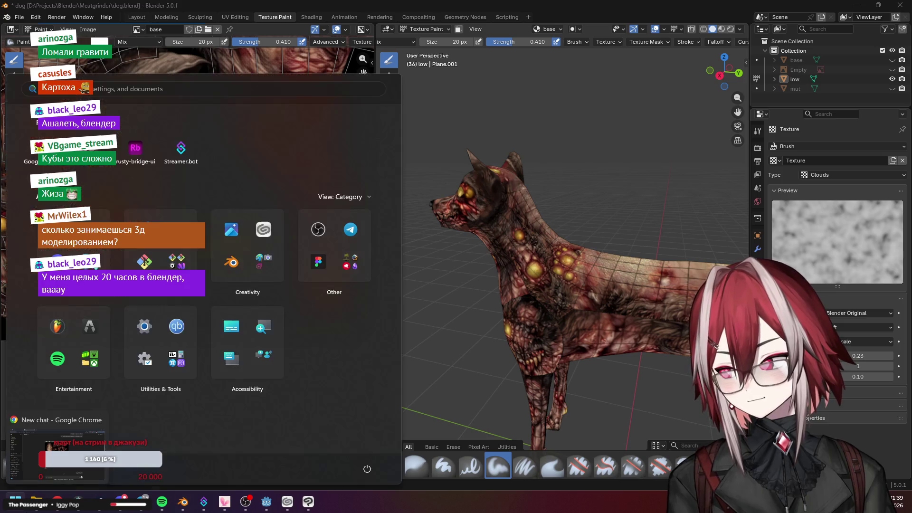
key(super)
key(alt+Tab)
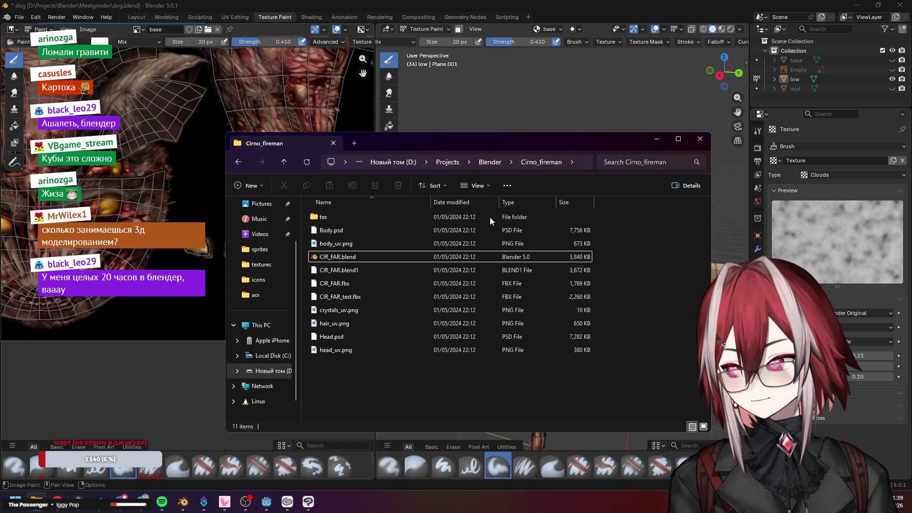
click(490, 161)
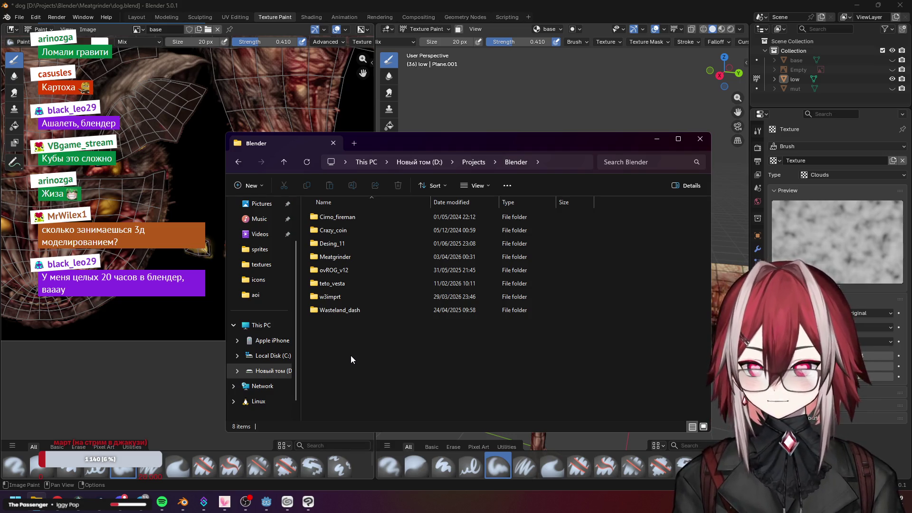
key(alt+Tab)
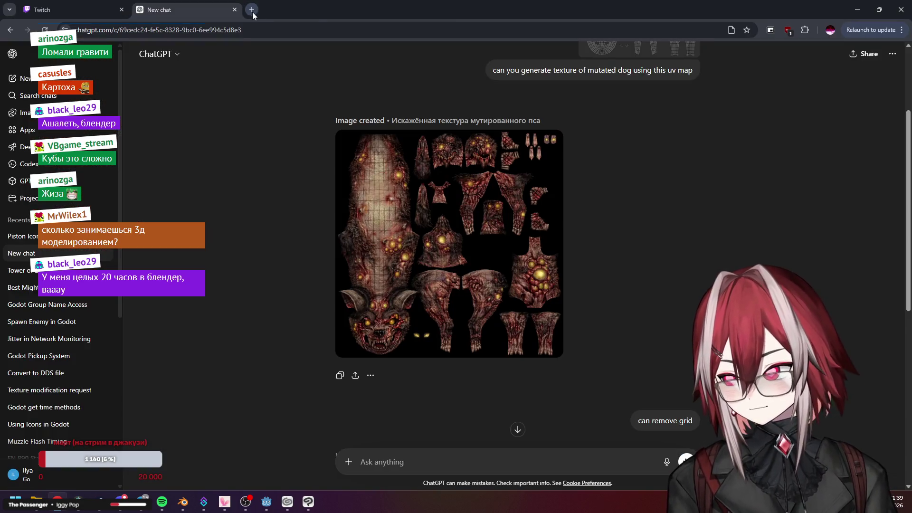
Search 'blender old ui' in a new tab and preview a couple of image results
click(252, 10)
text(blend)
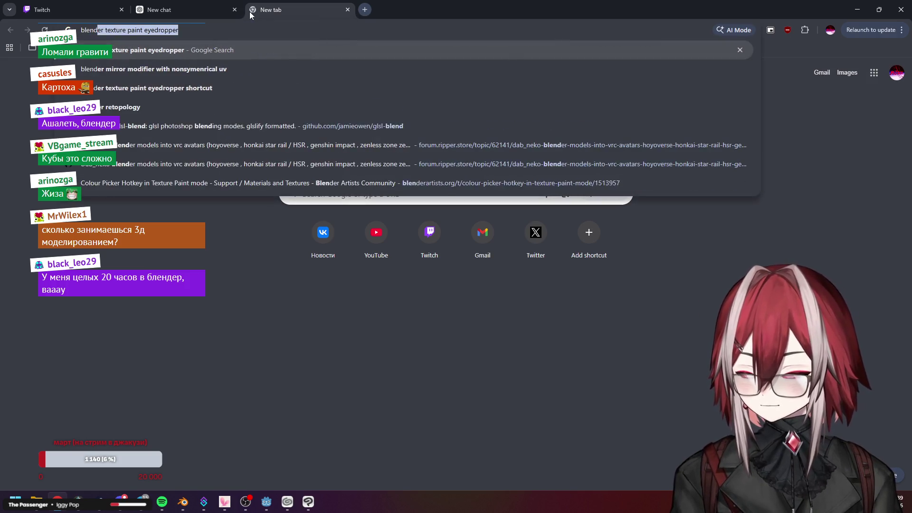
text(er old ui)
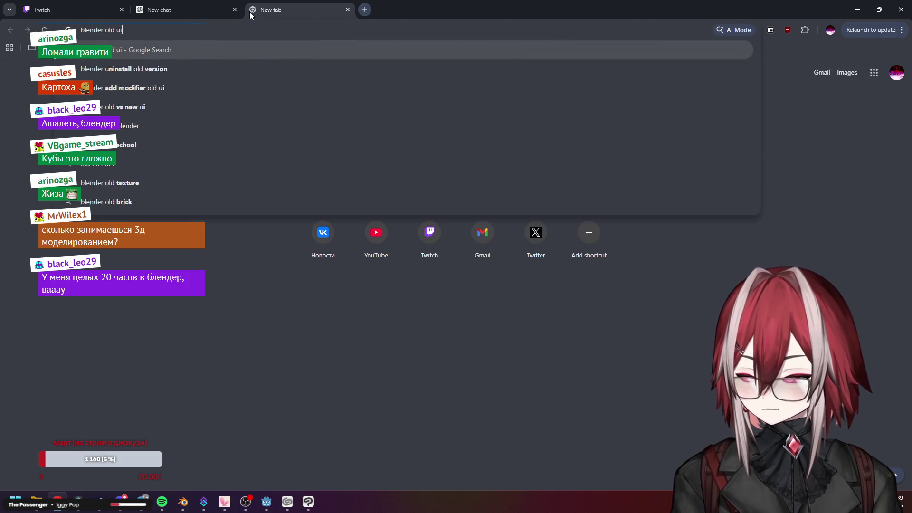
key(Return)
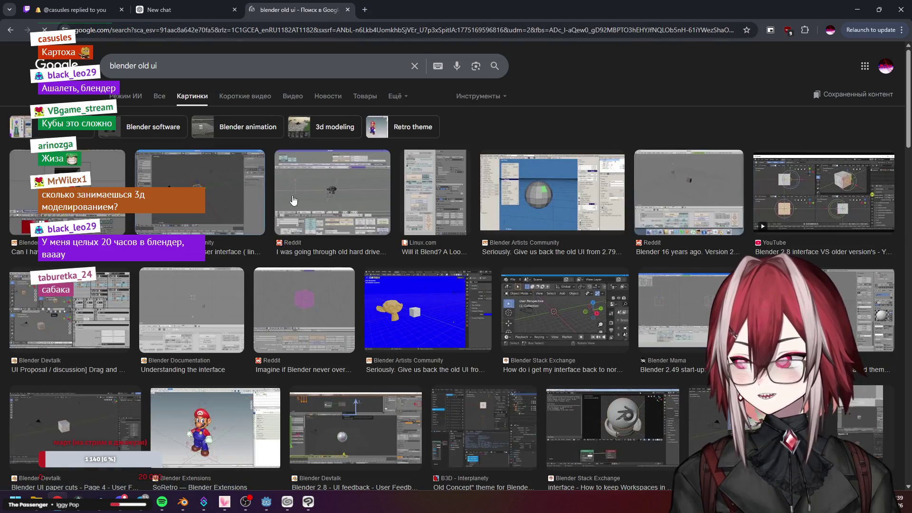
click(299, 214)
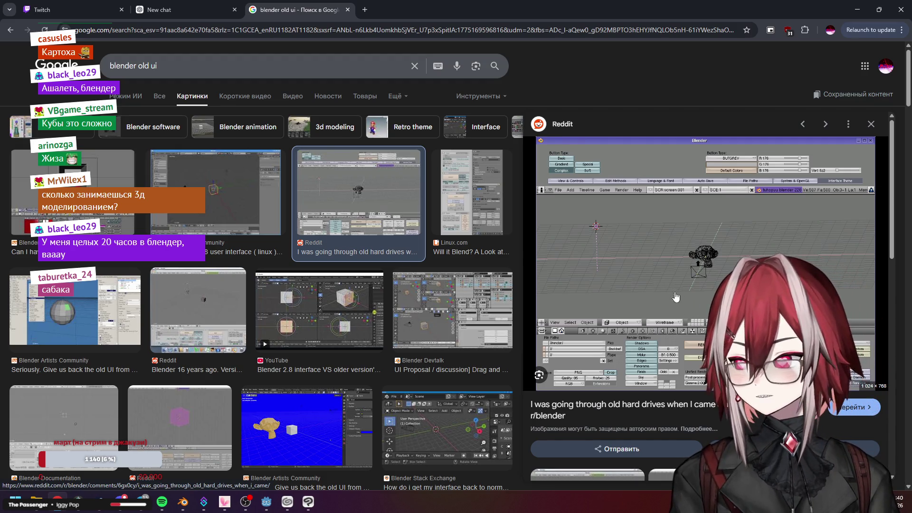
key(Right)
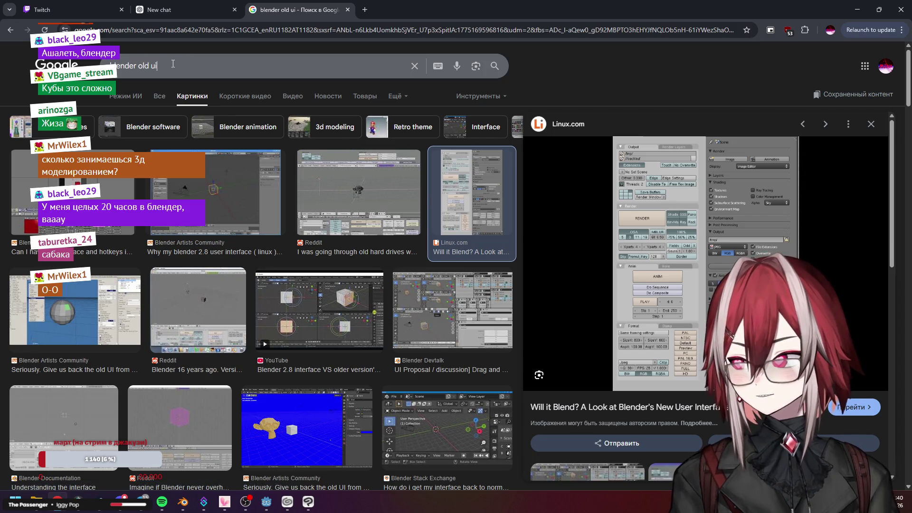
Replace 'old ui' in the query with 'ui 2014' and run the new search
key(slash)
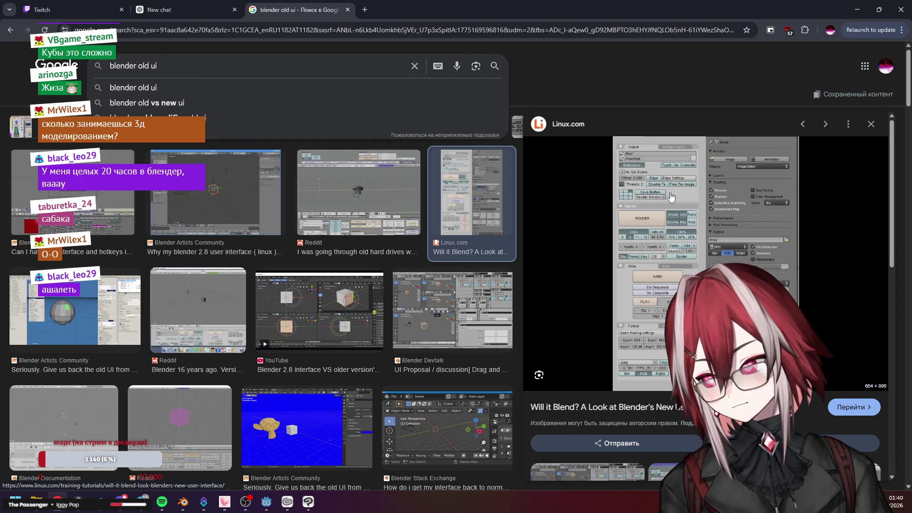
drag(199, 66, 137, 66)
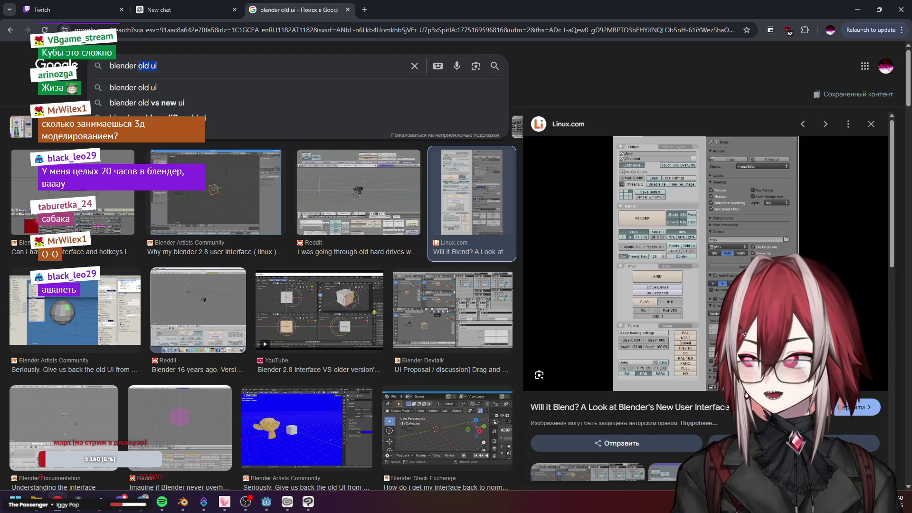
key(BackSpace)
text(ui 2)
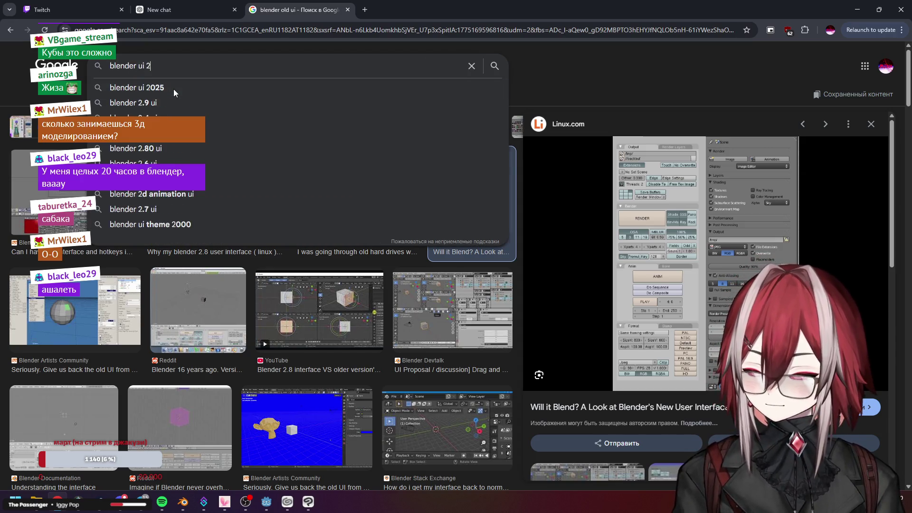
text(014)
key(Return)
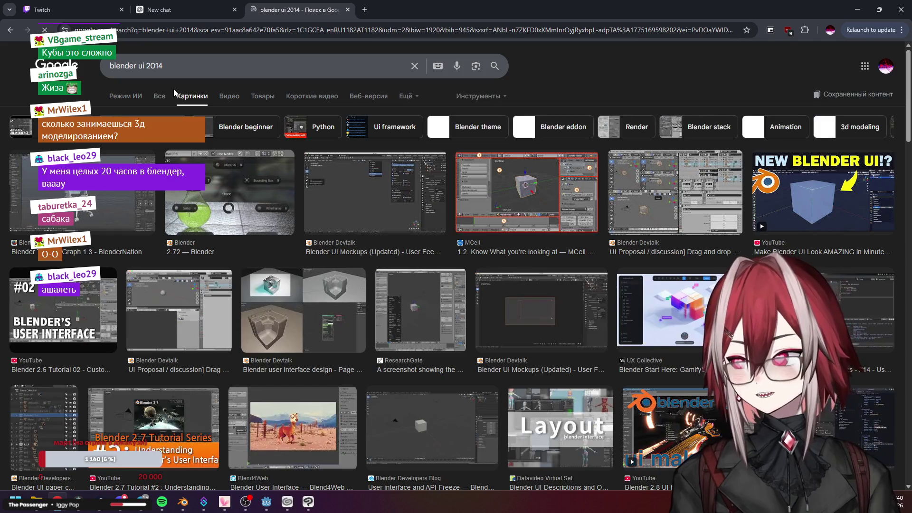
Preview several 2014 Blender interface screenshots, from MCell and Devtalk to Stack Exchange
click(525, 191)
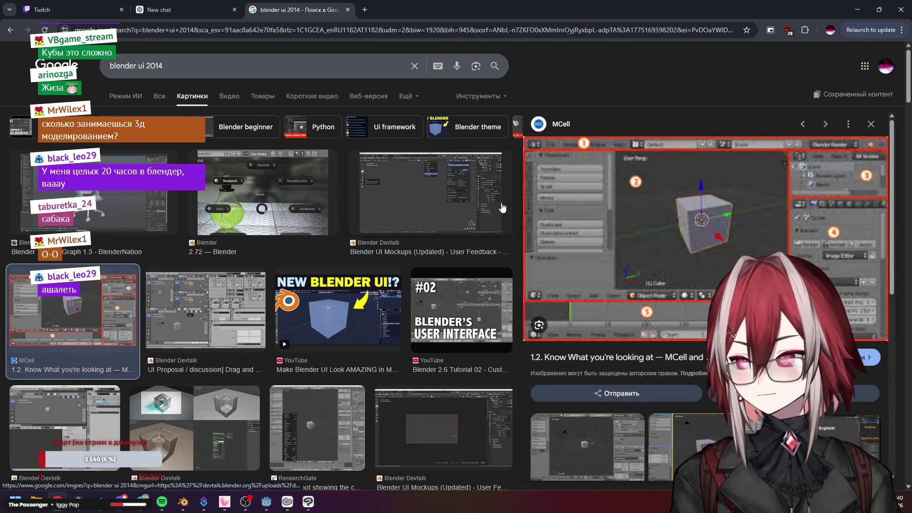
click(225, 320)
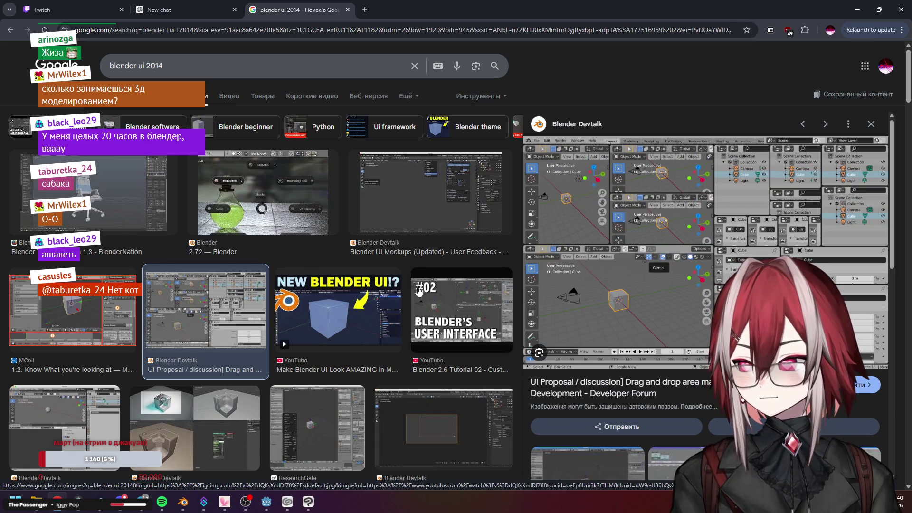
scroll(230, 319, down, 1)
click(80, 322)
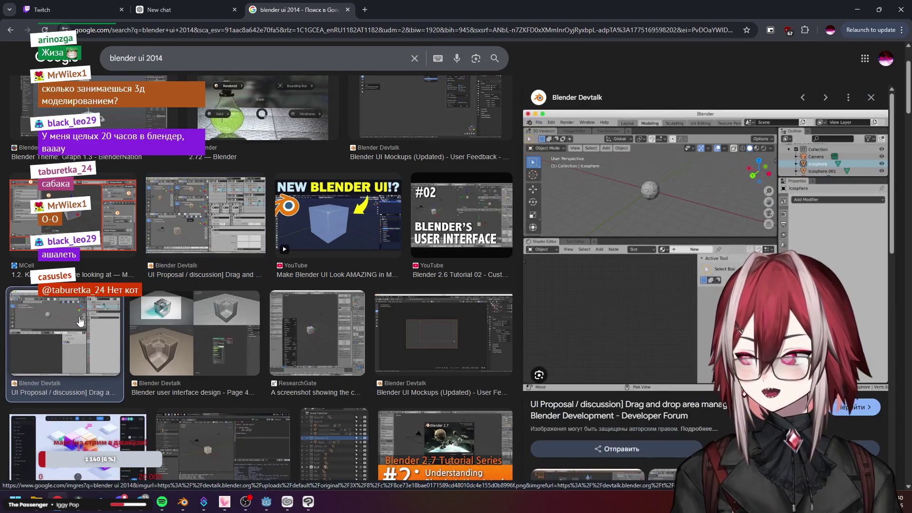
click(194, 332)
click(317, 333)
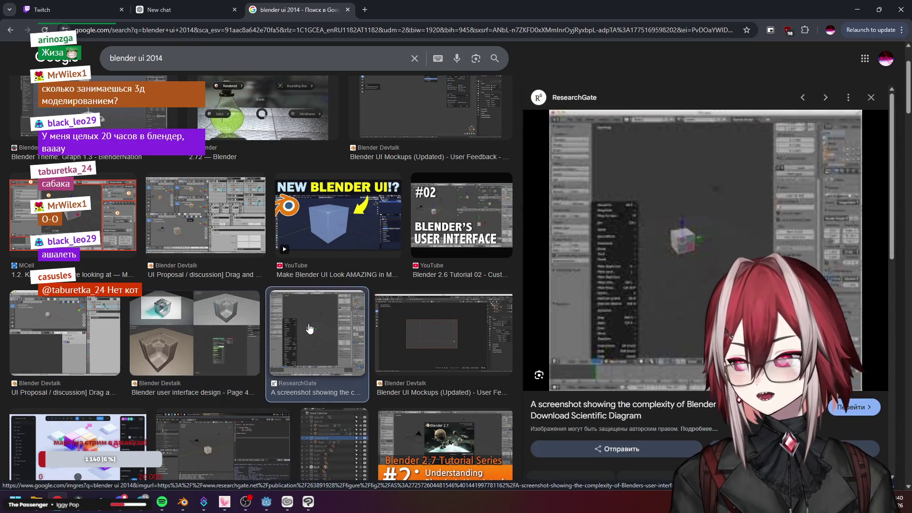
scroll(351, 300, down, 2)
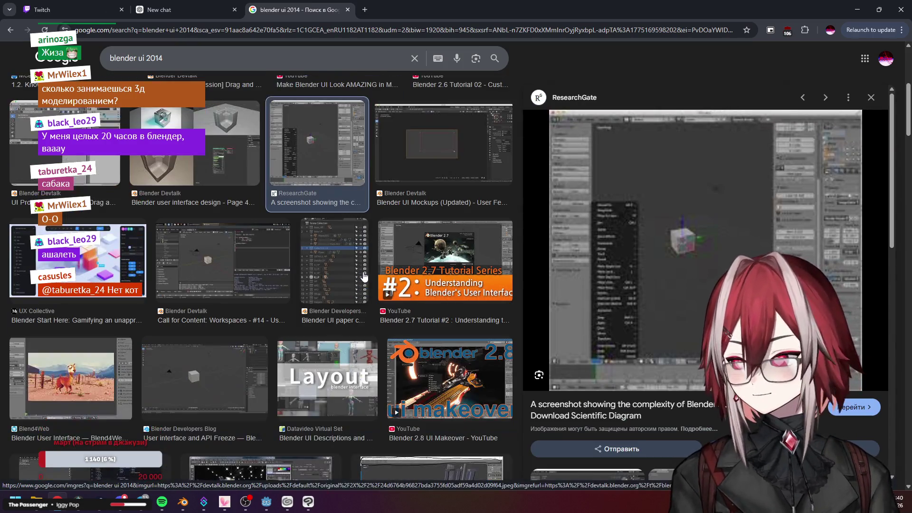
click(359, 265)
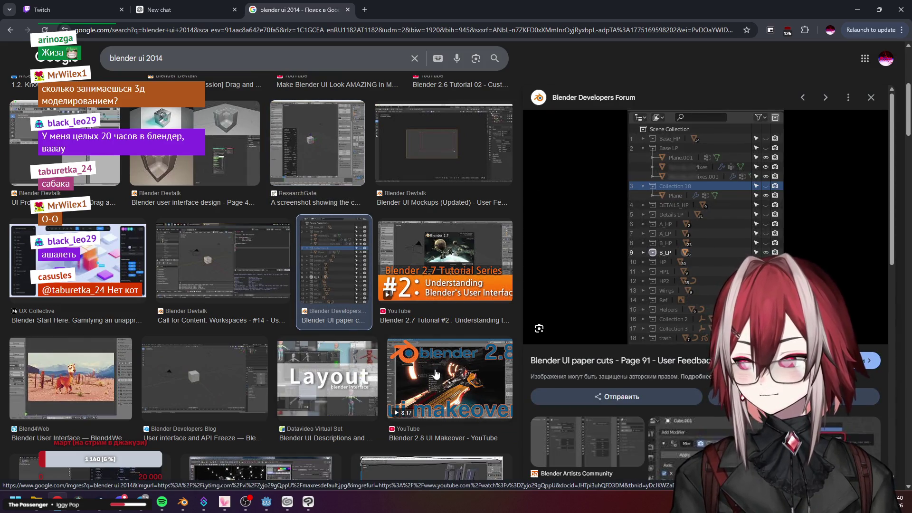
click(449, 377)
scroll(419, 344, down, 2)
click(419, 344)
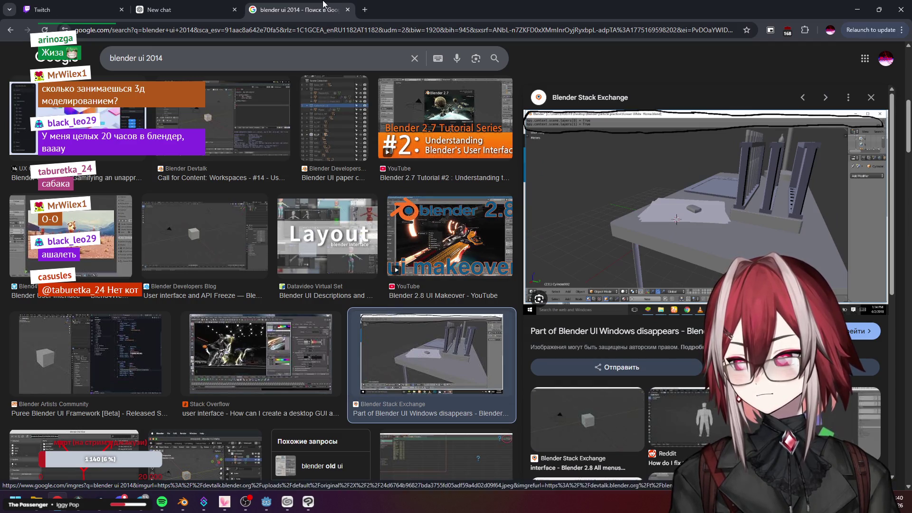
Leave the image results and bring the Clip Studio Paint texture forward
click(159, 10)
click(309, 502)
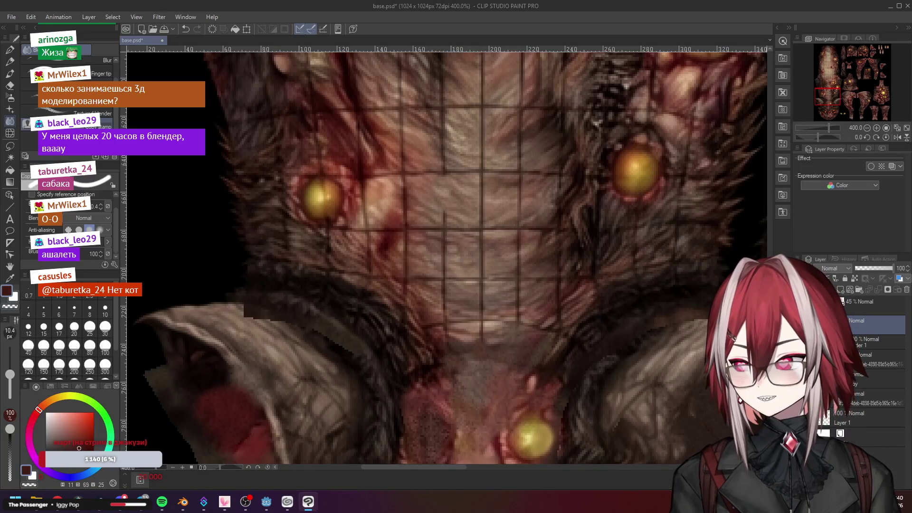
Look into the Desing_11 project folder twice and return to the Blender projects folder
click(204, 502)
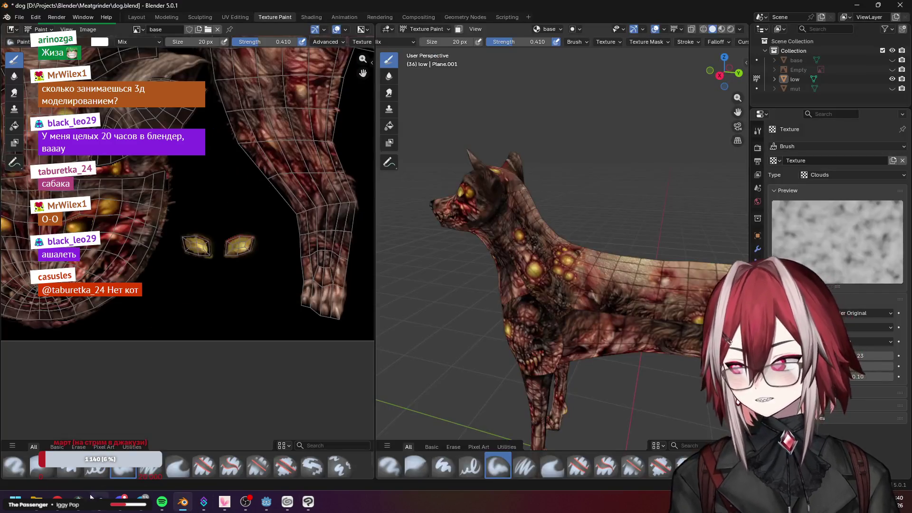
click(38, 504)
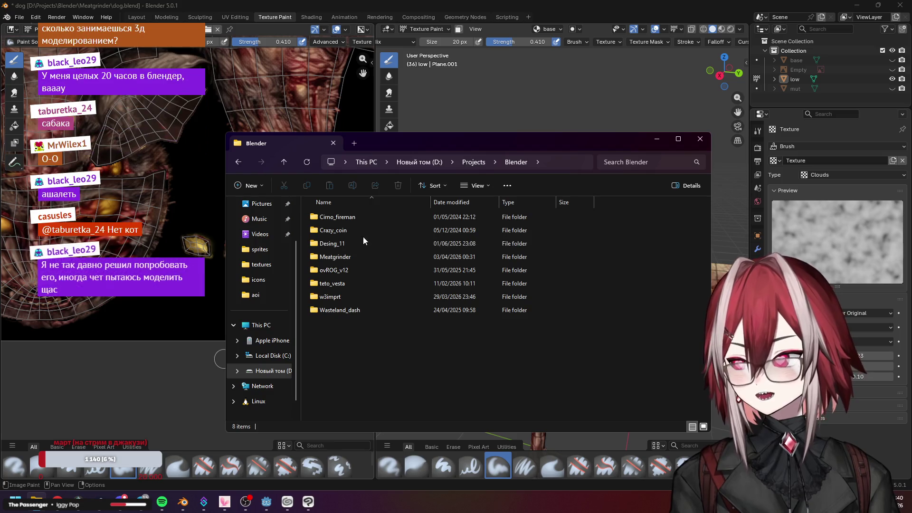
double_click(351, 244)
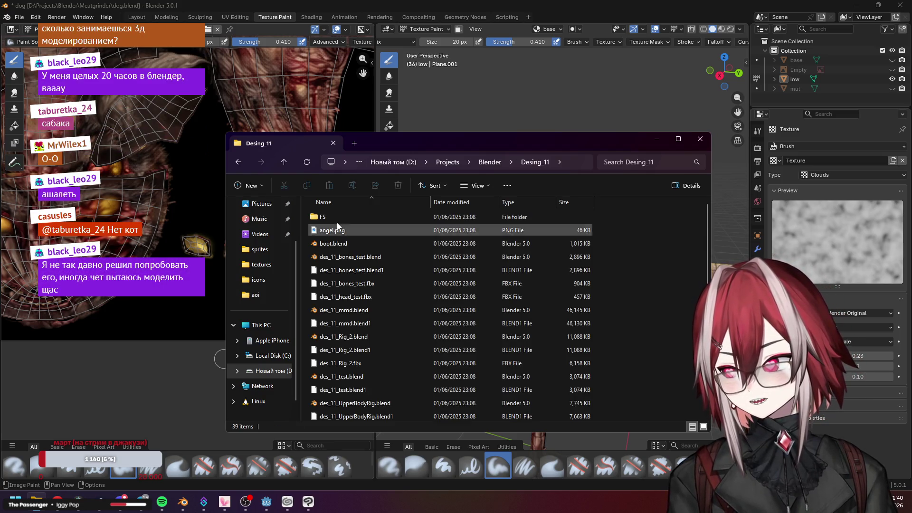
click(491, 162)
click(350, 243)
double_click(350, 244)
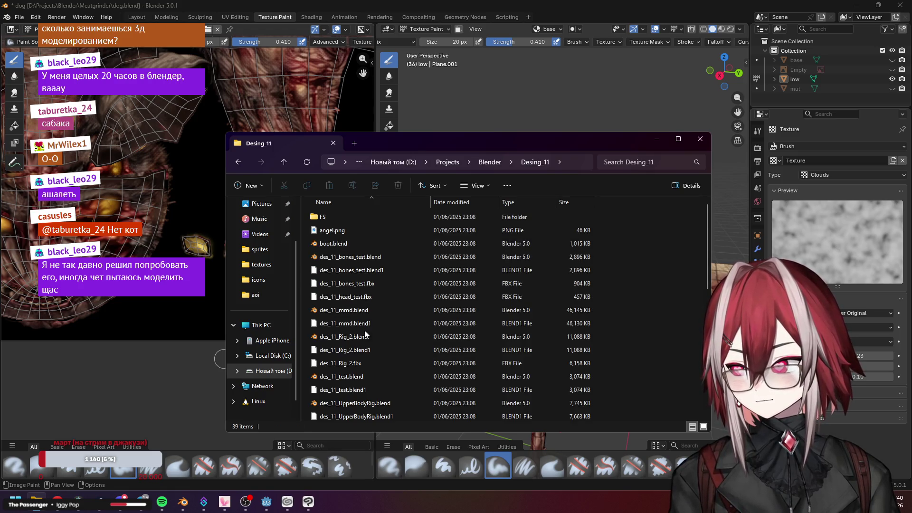
click(477, 164)
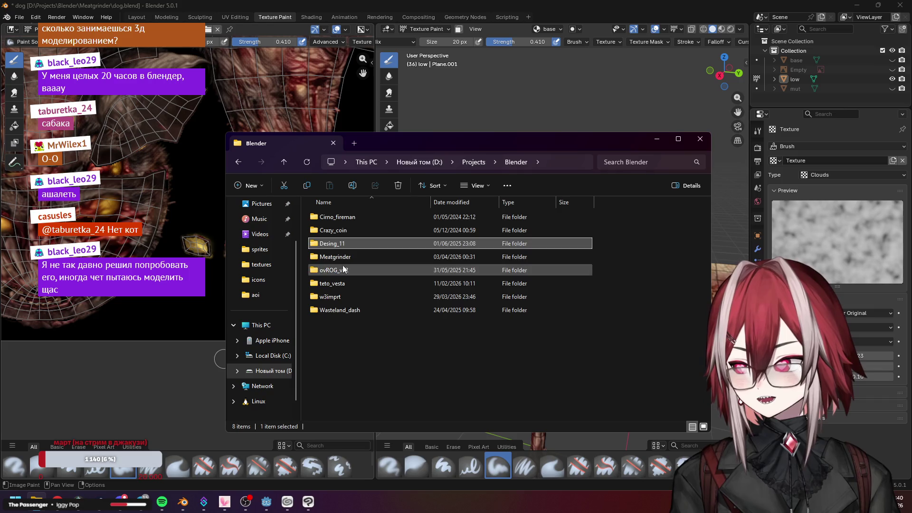
Open the ovROG_v12 folder and load ovROG_v12_head.blend in Blender
double_click(343, 271)
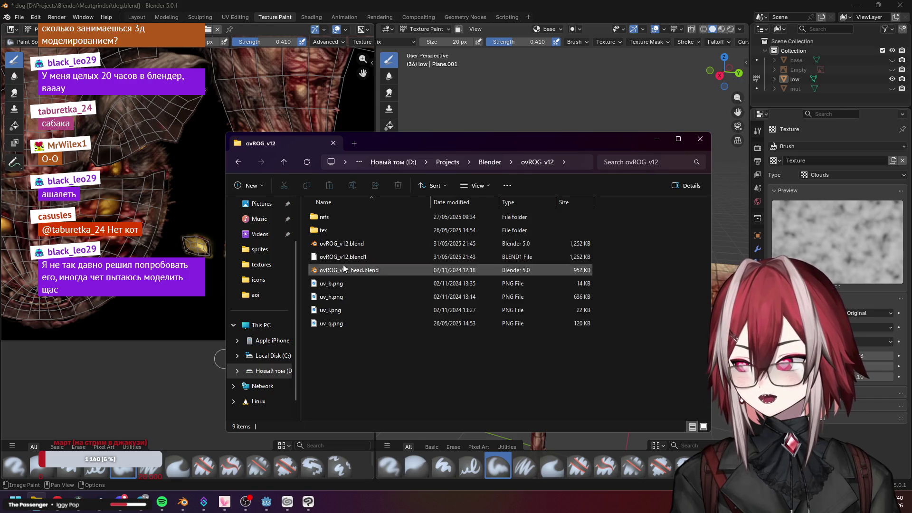
click(382, 243)
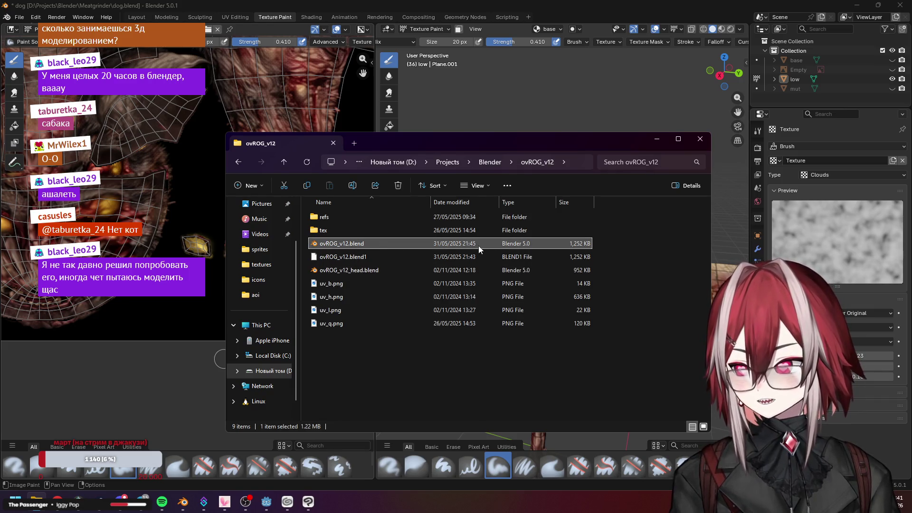
click(467, 273)
double_click(467, 273)
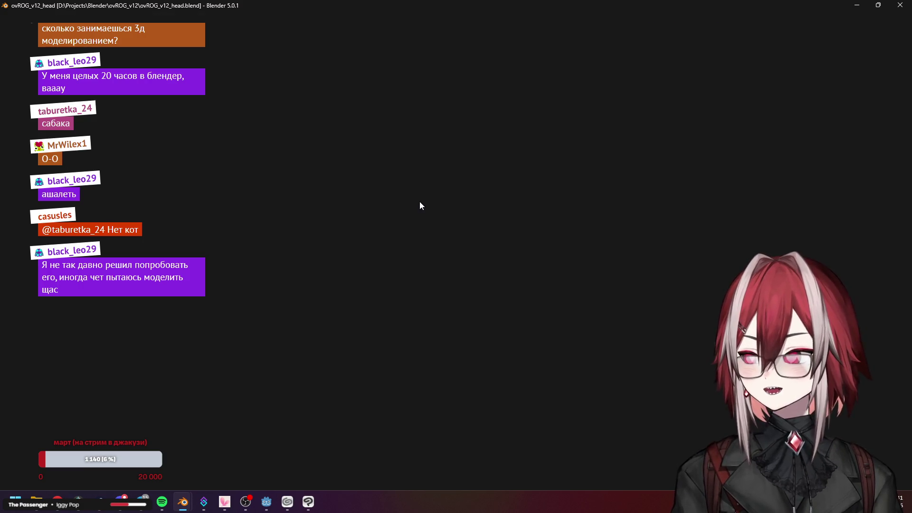
scroll(419, 202, up, 4)
scroll(431, 220, down, 3)
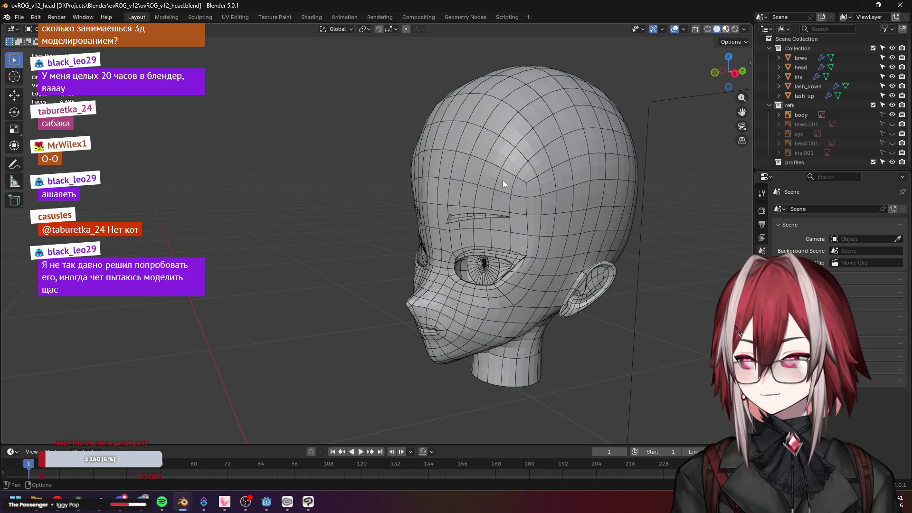
Inspect the head mesh in wireframe and solid shading from the front against the reference
key(shift+z)
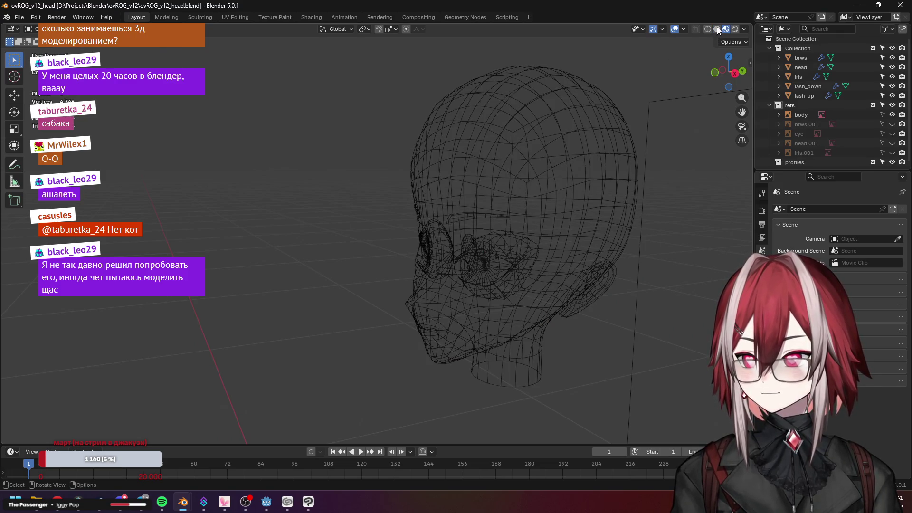
click(727, 29)
key(KP_0)
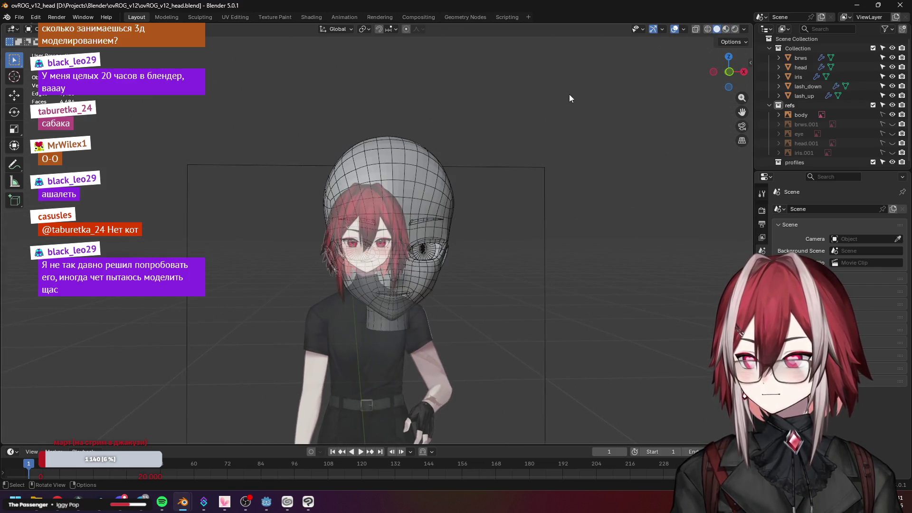
middle_click(571, 93)
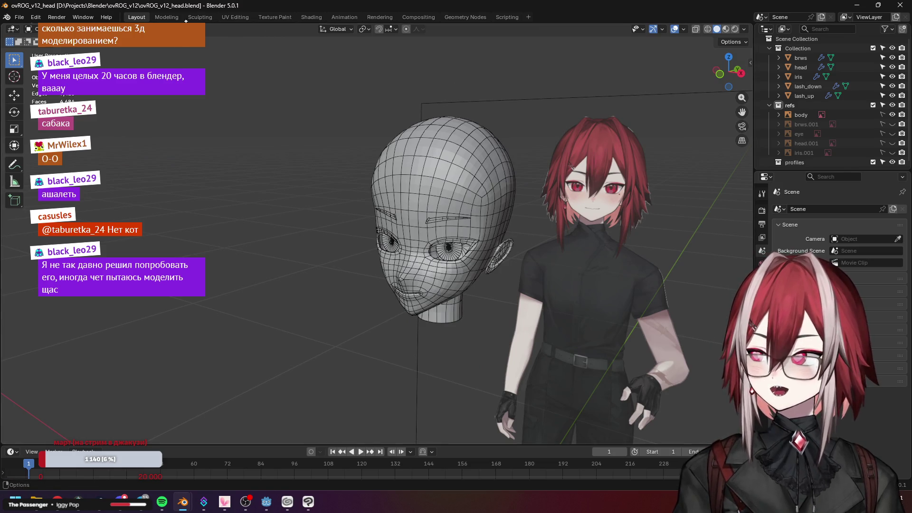
click(733, 30)
scroll(632, 81, down, 1)
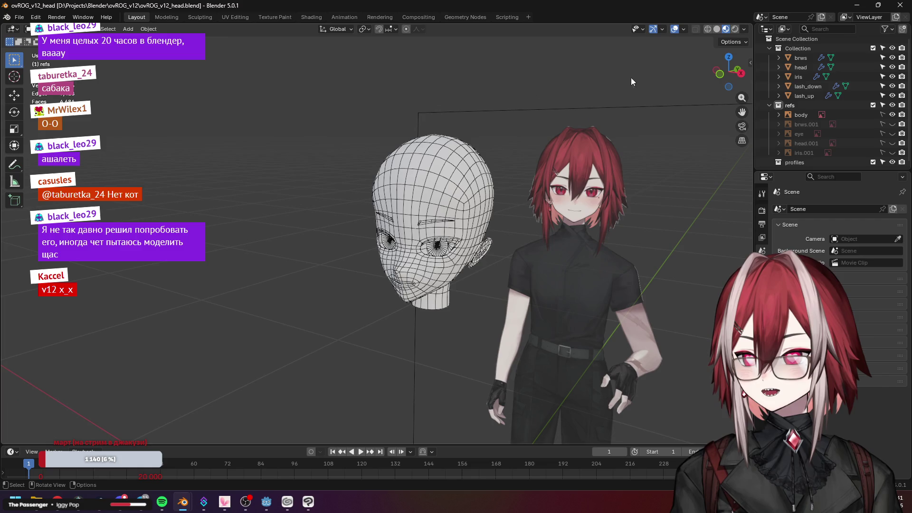
Hide the eye and body reference objects and return the viewport to solid shading
click(893, 133)
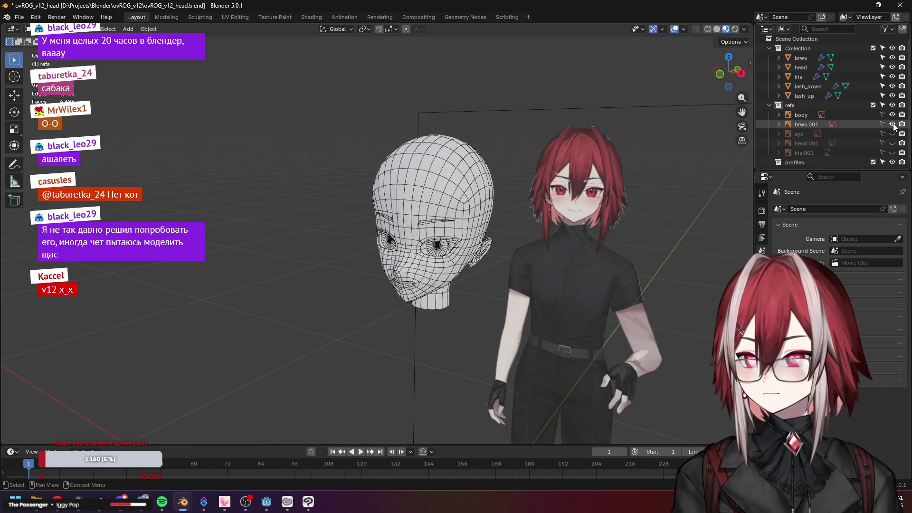
click(893, 115)
scroll(558, 140, up, 2)
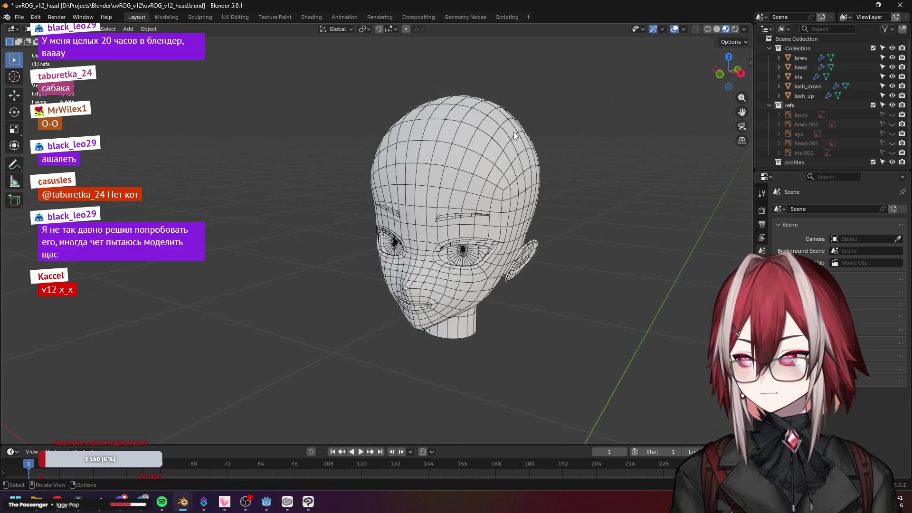
click(745, 29)
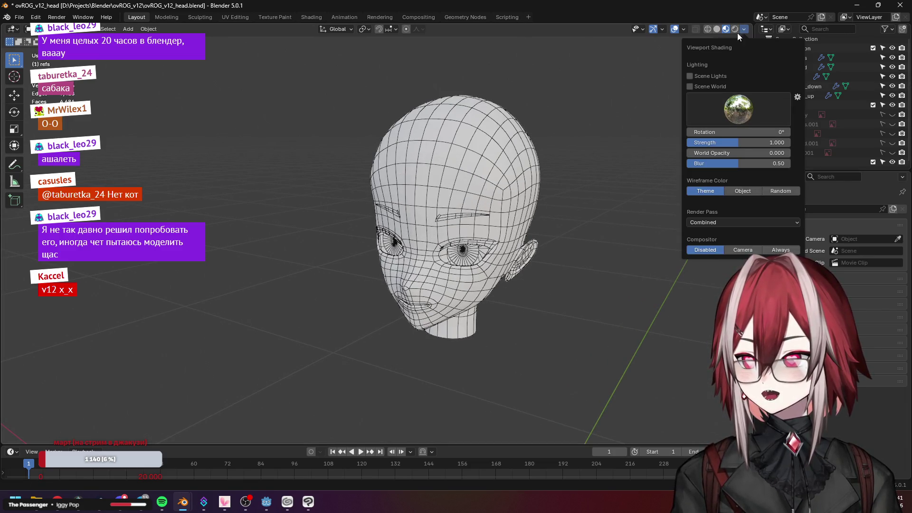
click(717, 30)
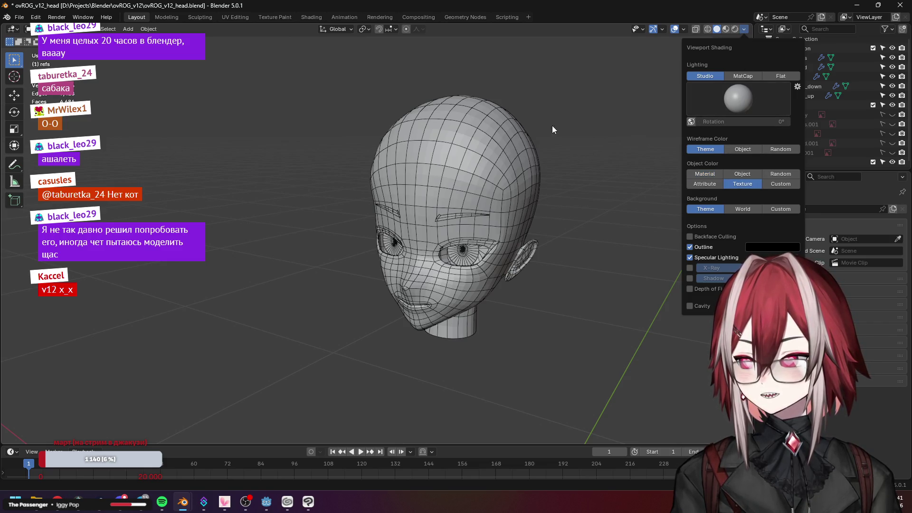
drag(556, 123, 572, 122)
Close the ovROG_v12_head file, saving it on the way out
click(899, 5)
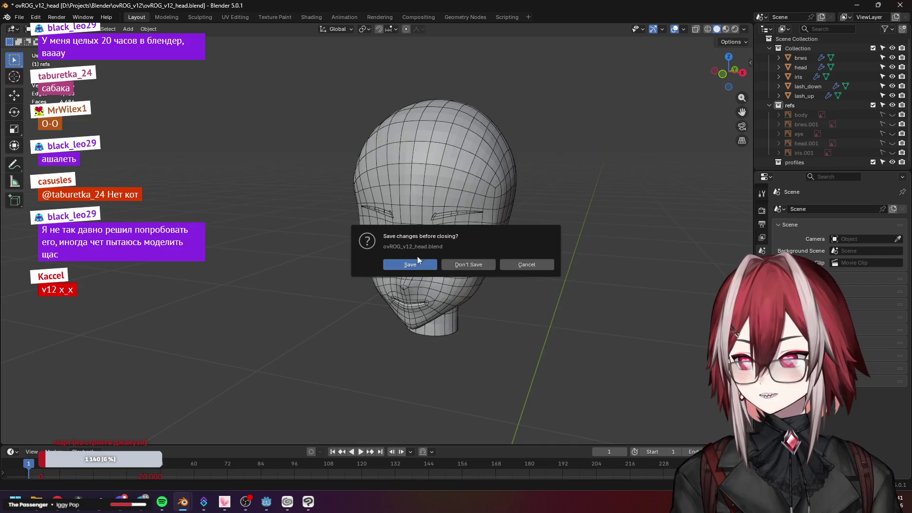
click(468, 264)
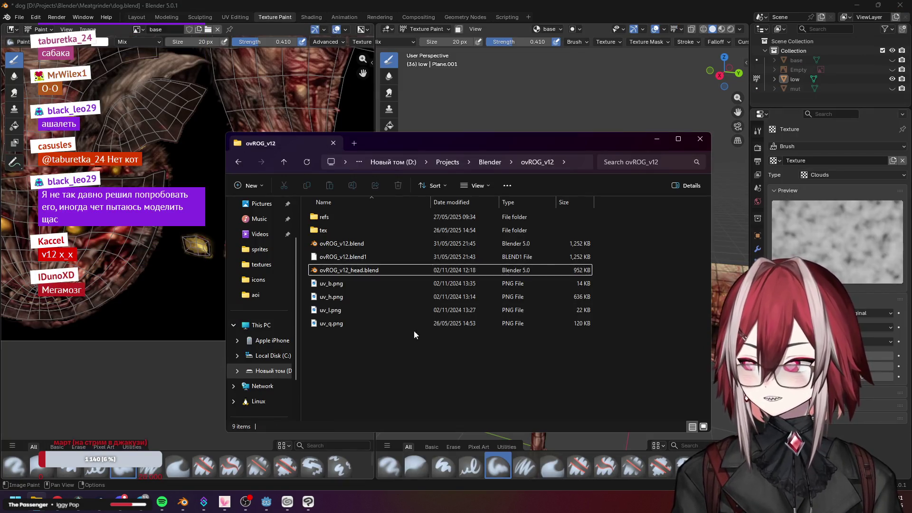
Open ovROG_v12.blend and bring the head to a straight front view
double_click(375, 244)
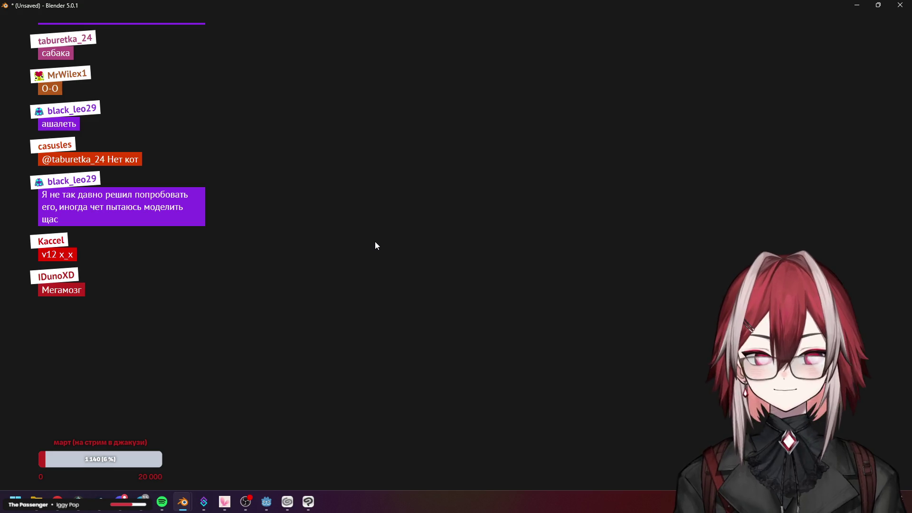
scroll(395, 228, up, 2)
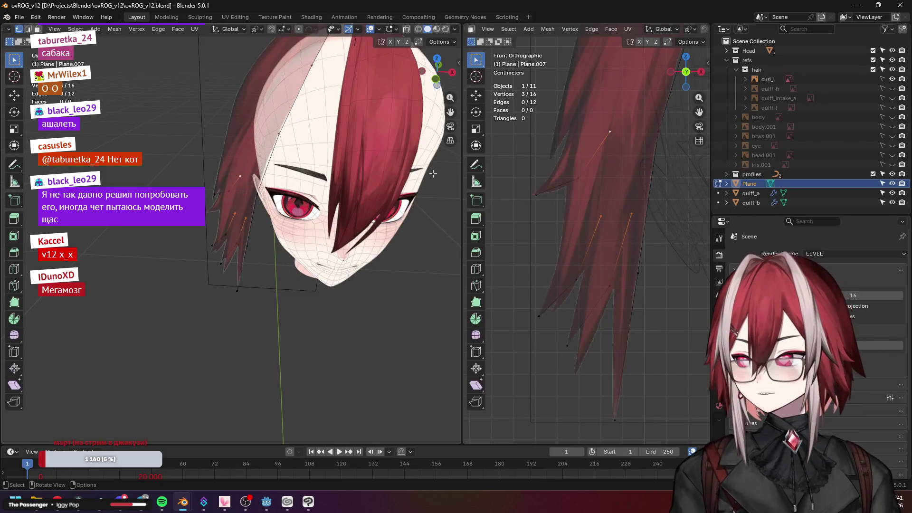
mouse_move(431, 173)
mouse_down()
mouse_move(360, 184)
mouse_move(358, 195)
mouse_move(284, 172)
mouse_move(386, 166)
mouse_move(291, 192)
mouse_up()
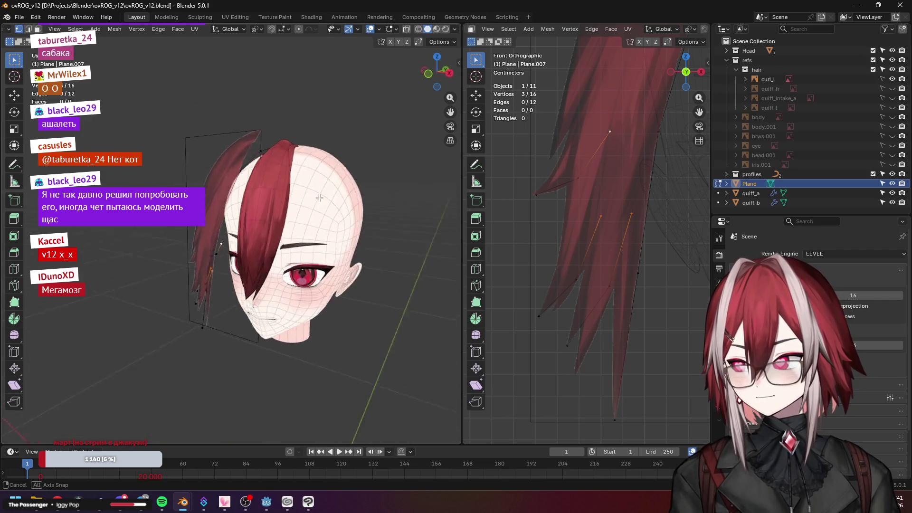
key(KP_1)
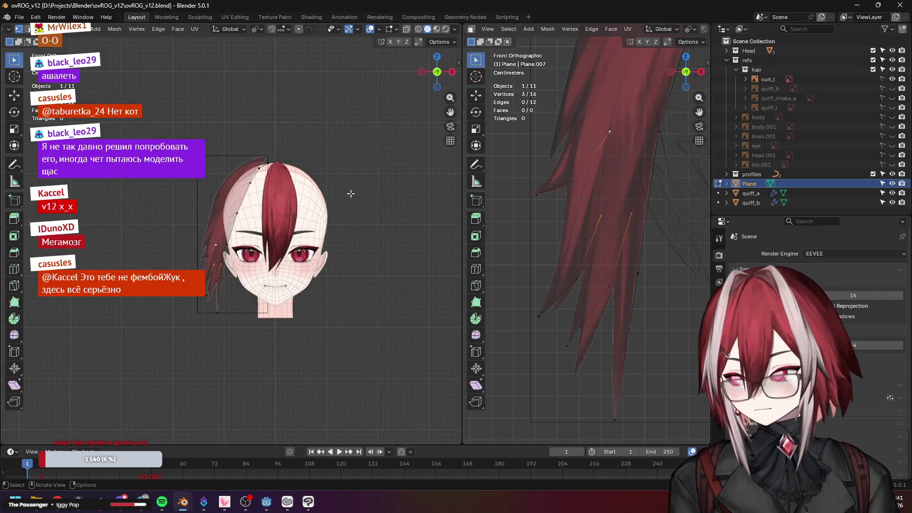
scroll(350, 193, up, 2)
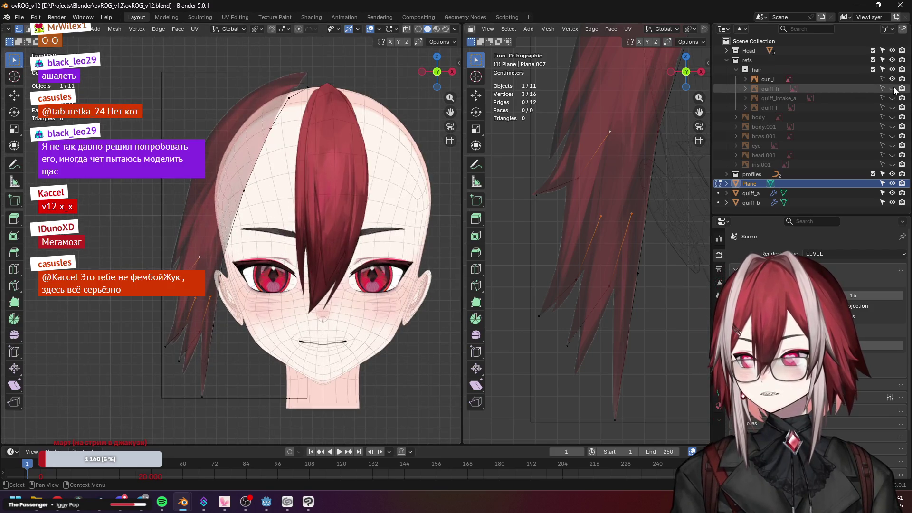
Hide the quiff_fr, quiff_intake_a and quiff_l hair pieces, keep the body visible, and orbit to the side
drag(895, 89, 900, 121)
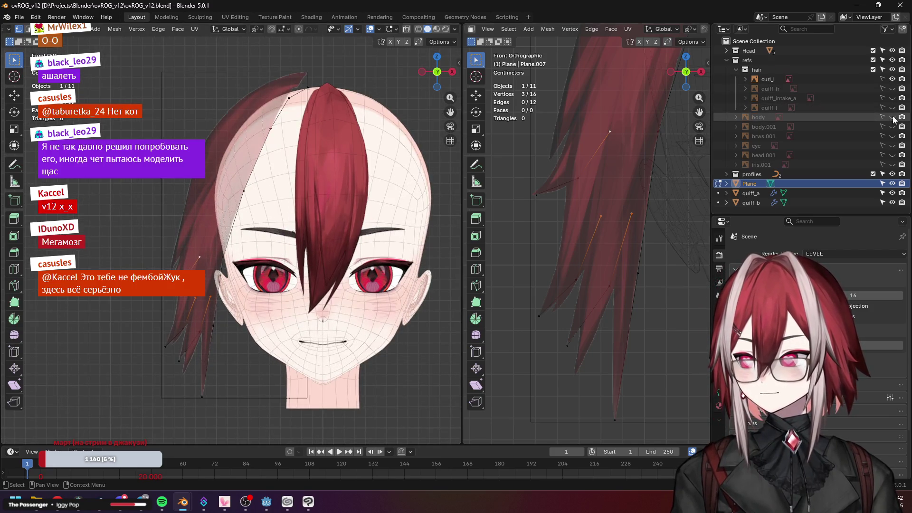
click(894, 117)
scroll(350, 214, down, 3)
scroll(599, 192, down, 4)
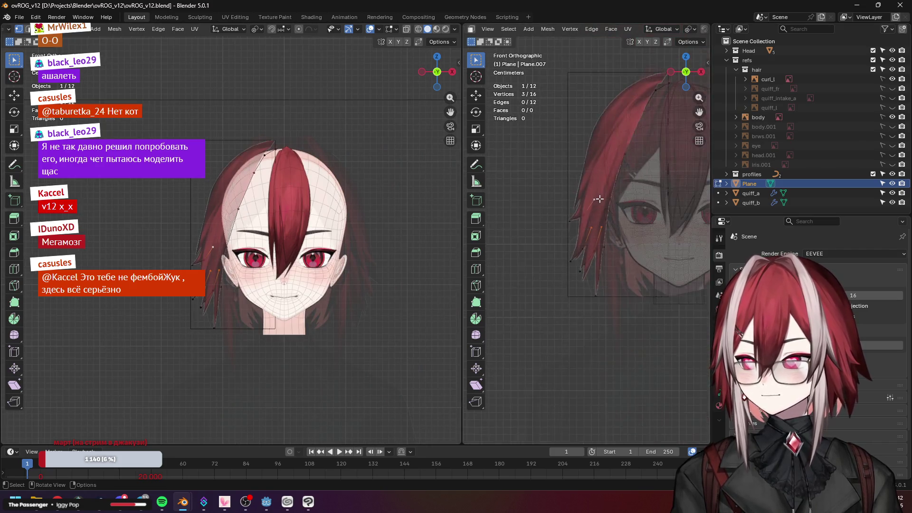
scroll(628, 203, up, 2)
scroll(627, 202, up, 5)
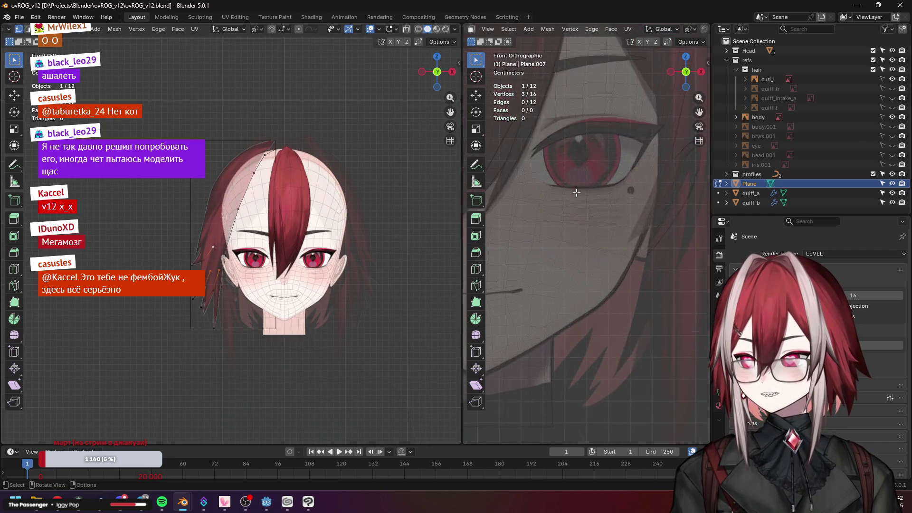
scroll(599, 196, up, 3)
scroll(577, 192, down, 4)
scroll(356, 200, up, 2)
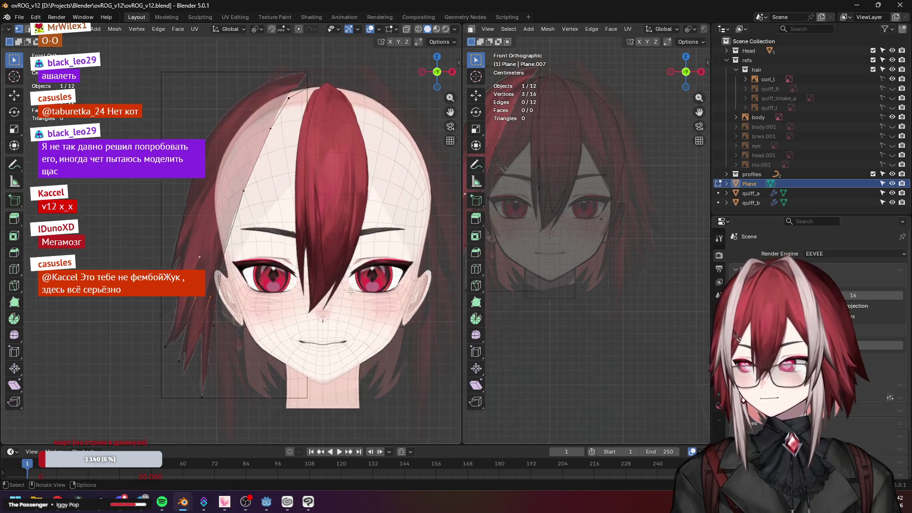
scroll(364, 196, up, 2)
scroll(367, 194, up, 2)
middle_click(367, 194)
drag(366, 194, 300, 214)
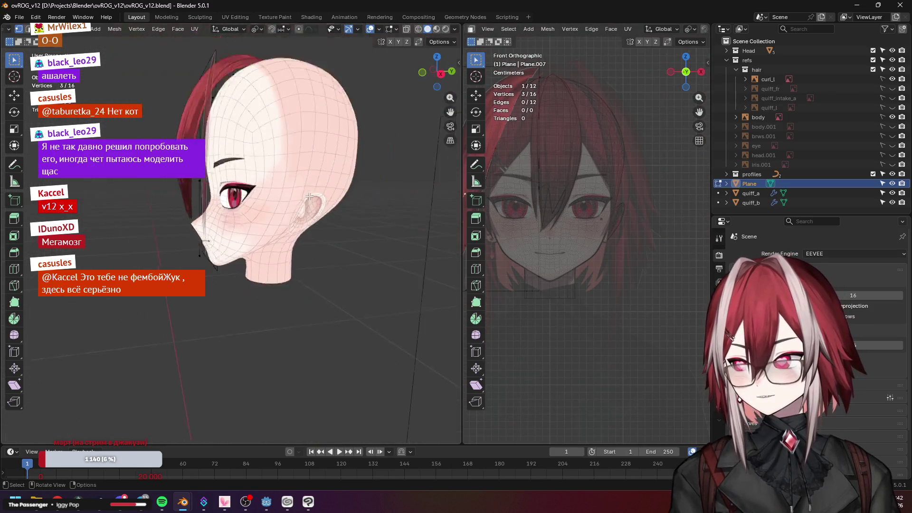
scroll(285, 200, down, 3)
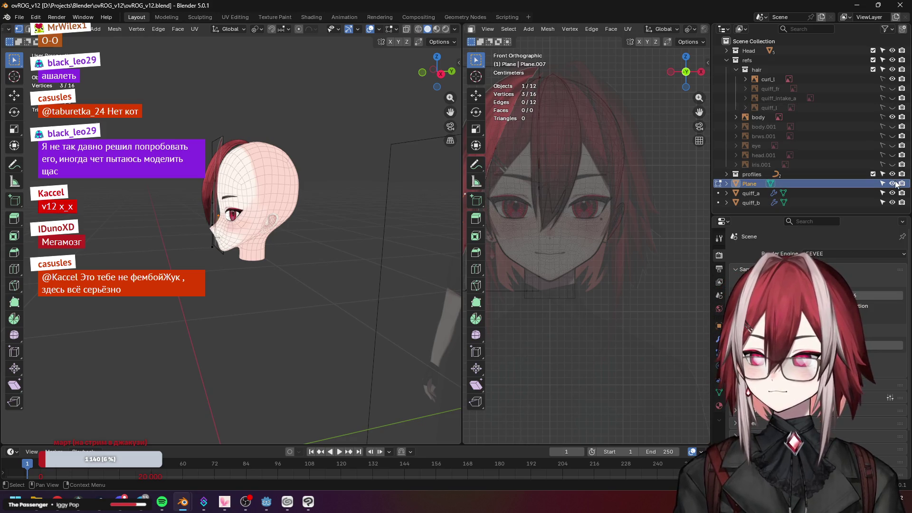
Close the ovROG_v12 Blender file and open the Desing_11 project folder
click(899, 7)
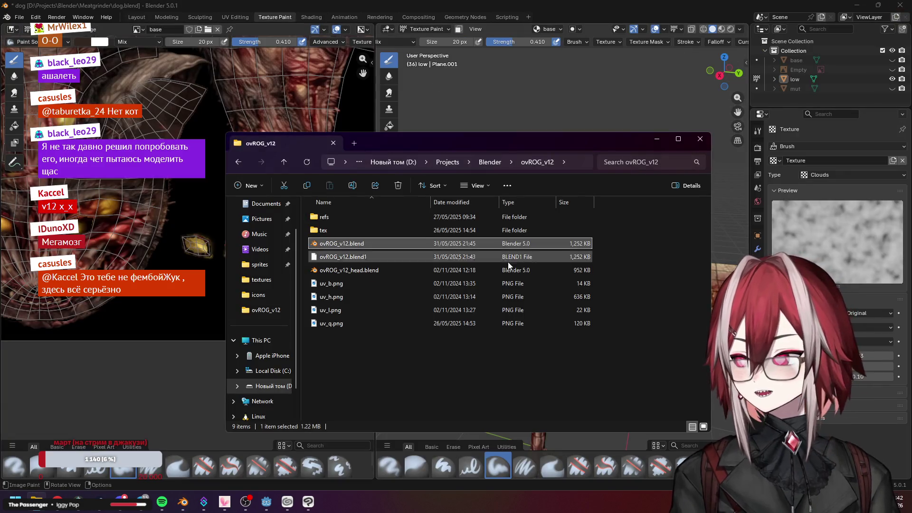
ctrl+click(476, 246)
click(492, 162)
double_click(337, 243)
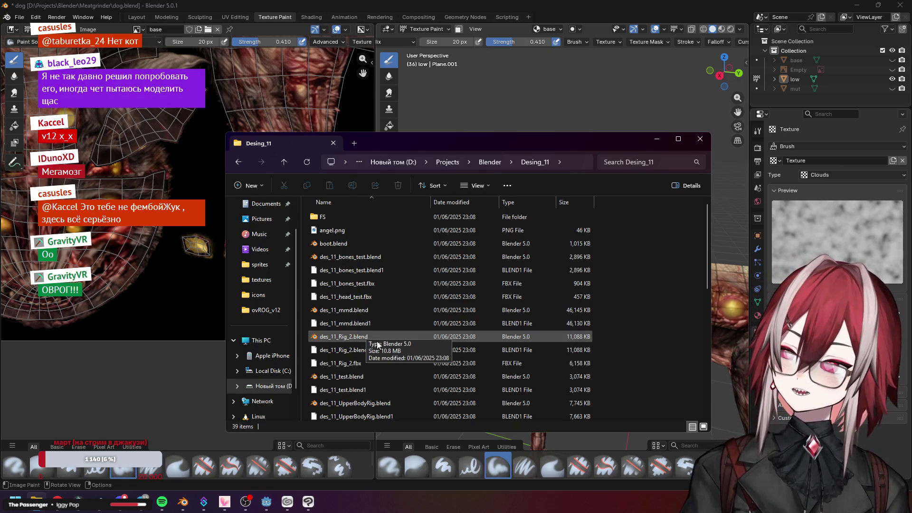
Check the sizes of several des_11 blend files, including test, UpperBodyRig and Rig_2
click(368, 377)
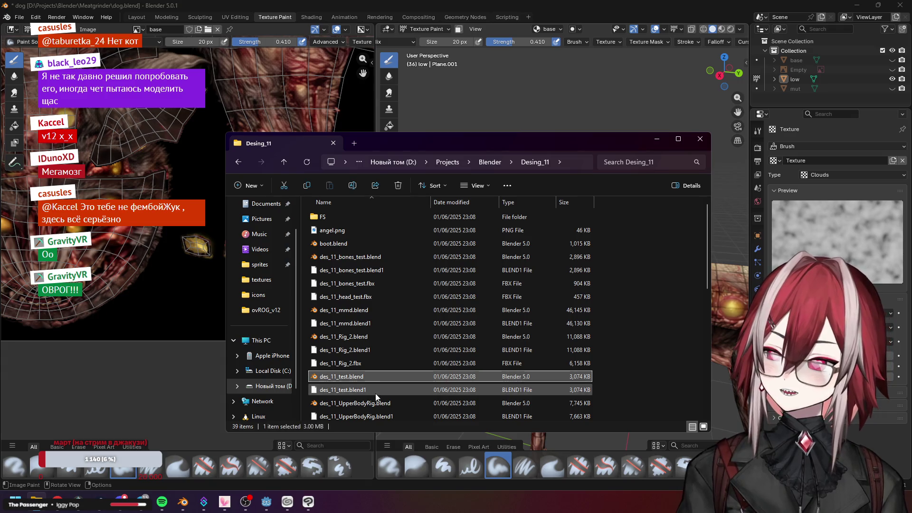
click(375, 404)
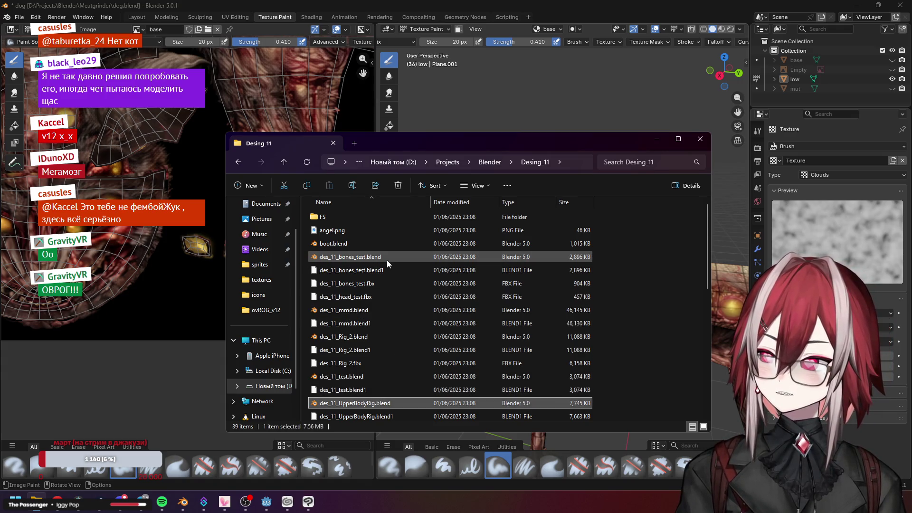
click(382, 244)
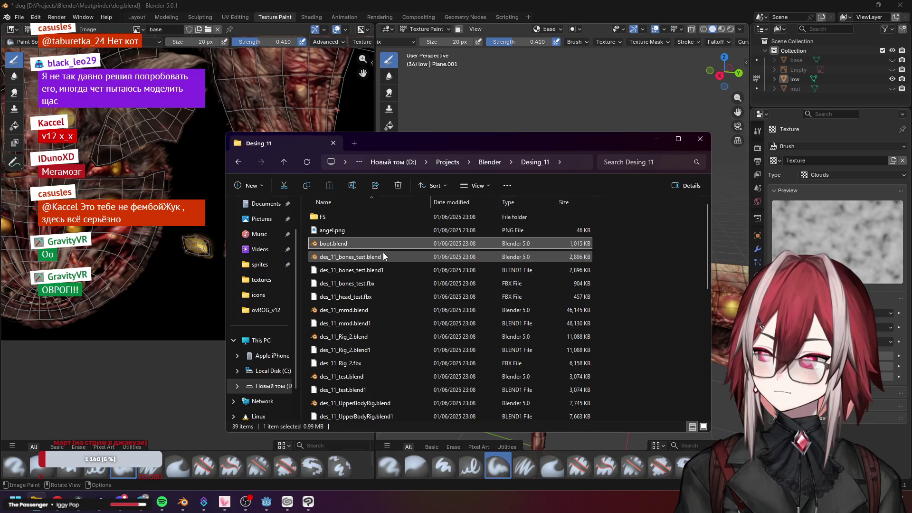
click(383, 256)
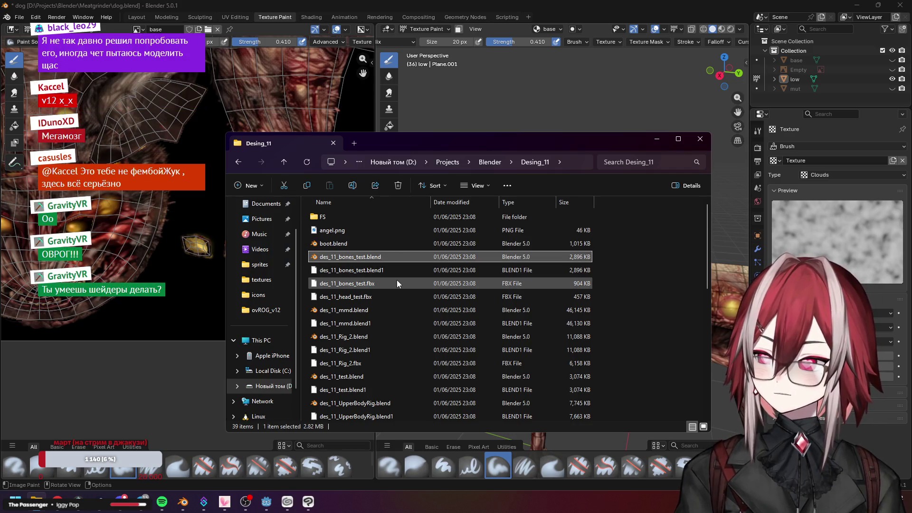
click(371, 337)
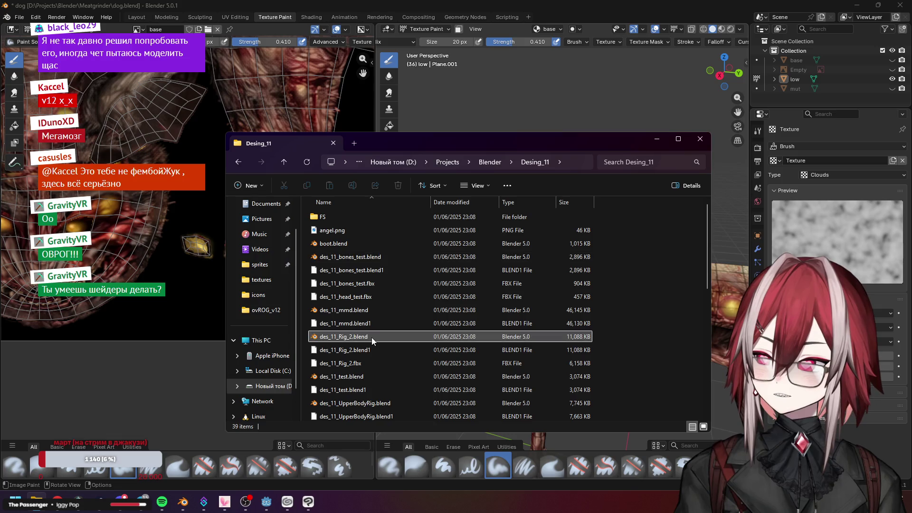
click(371, 404)
scroll(414, 384, down, 3)
scroll(413, 374, down, 1)
Sort the folder by date modified and open des_11_Rig_2.blend in Blender
click(472, 203)
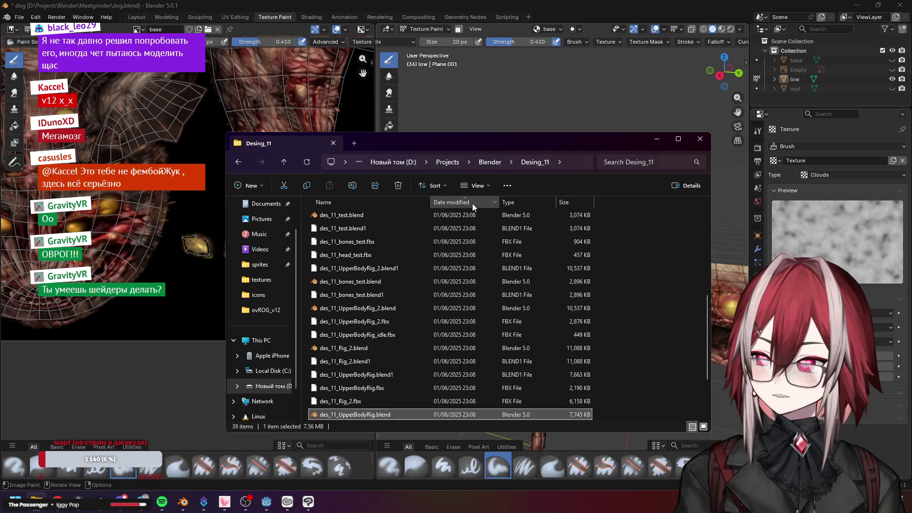
scroll(407, 229, up, 3)
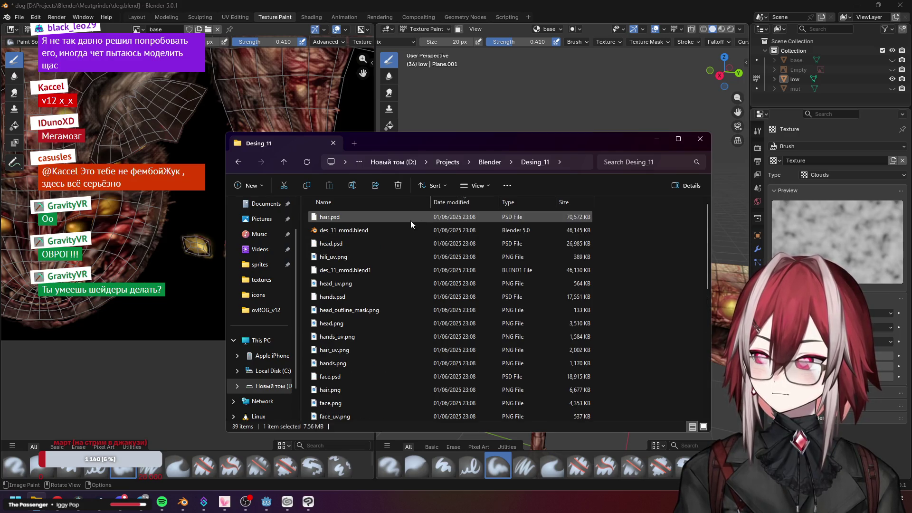
scroll(410, 220, up, 1)
scroll(407, 321, up, 5)
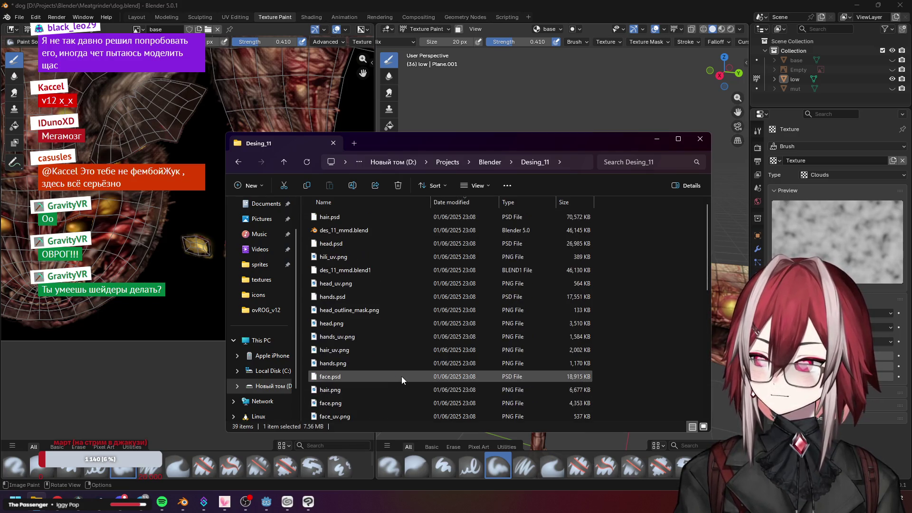
click(470, 207)
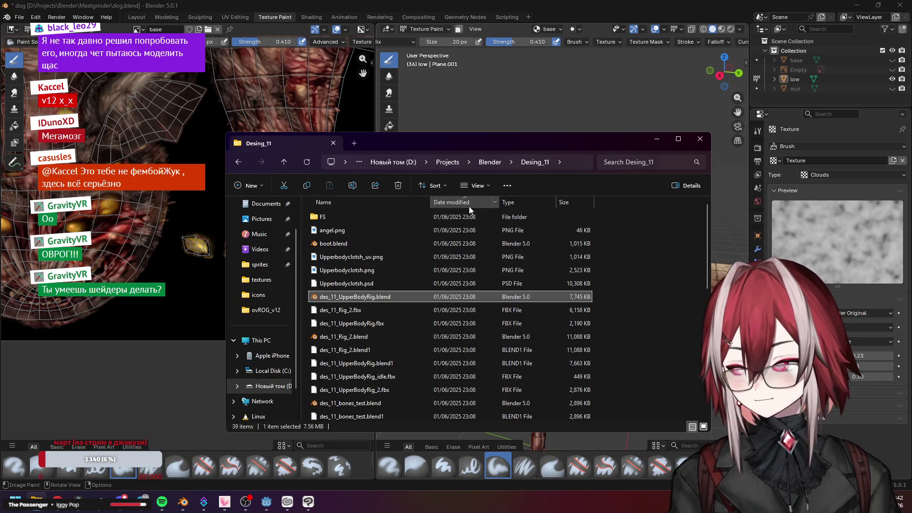
scroll(389, 283, down, 3)
scroll(389, 283, down, 4)
click(387, 279)
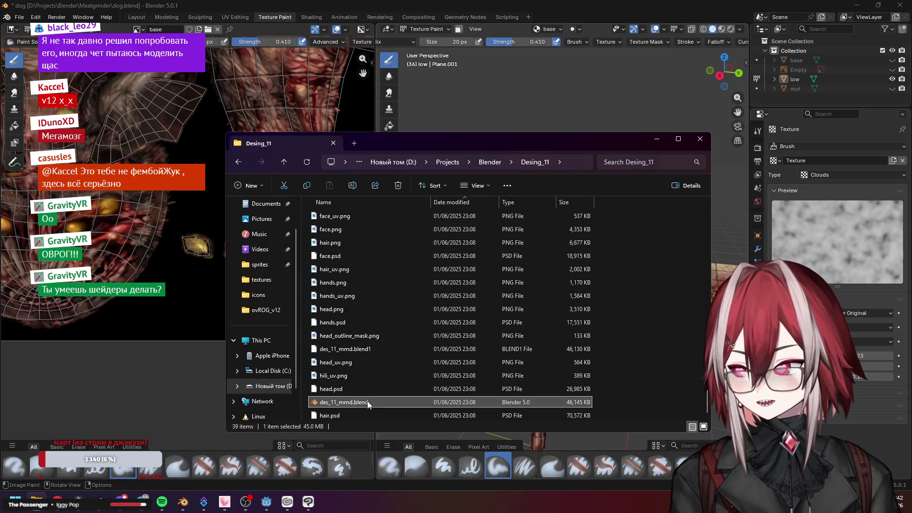
scroll(390, 343, up, 2)
scroll(389, 341, up, 1)
click(370, 335)
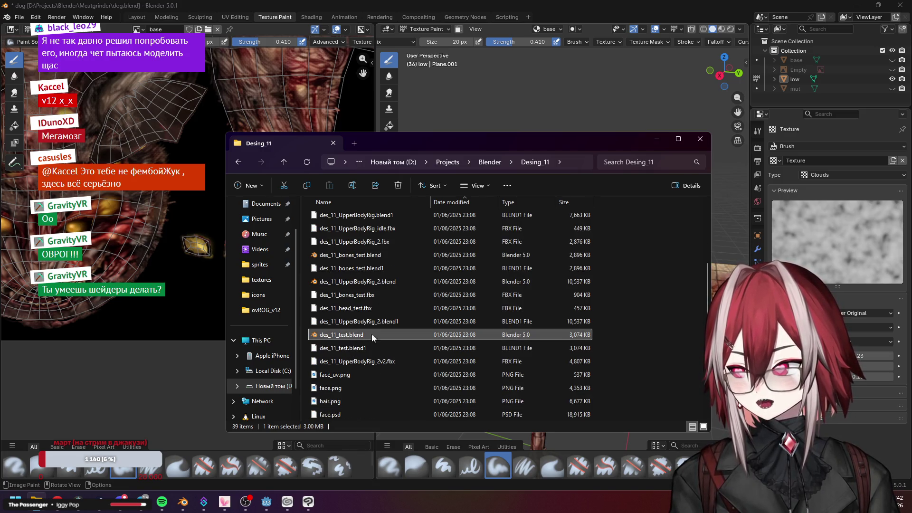
click(390, 254)
scroll(390, 255, up, 3)
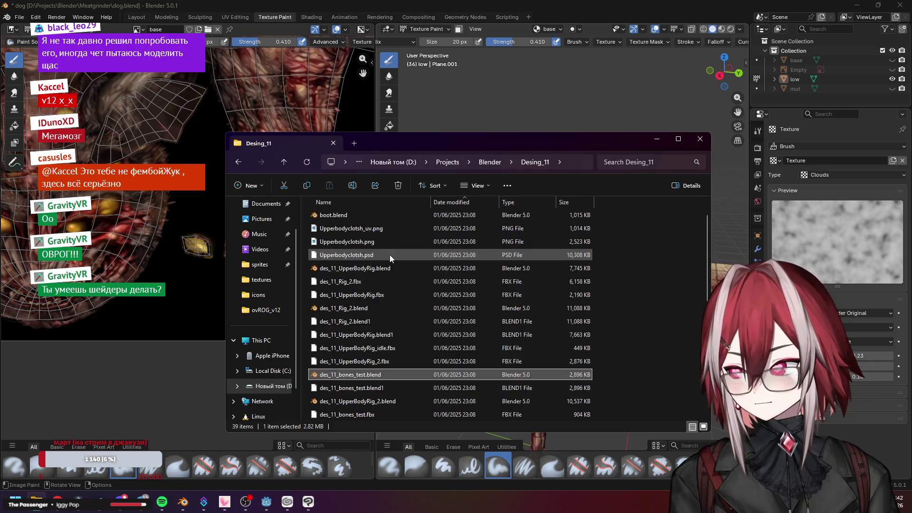
click(365, 308)
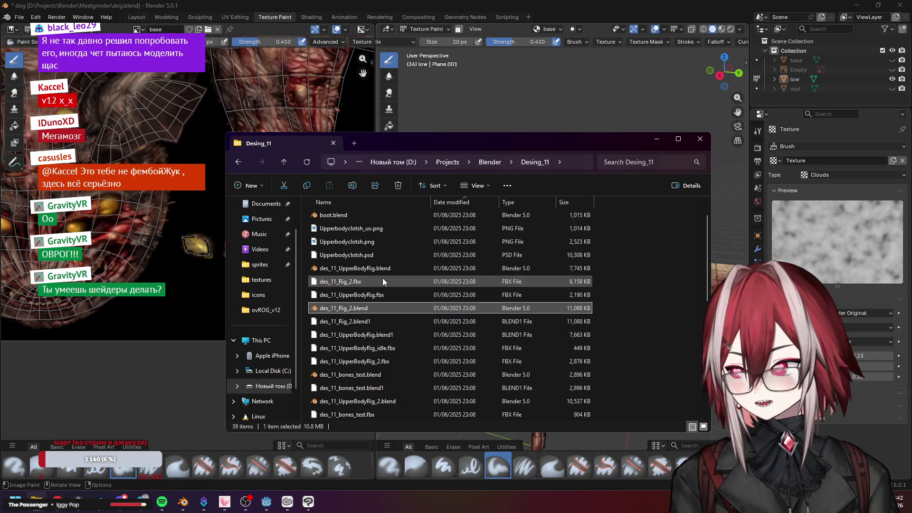
double_click(374, 307)
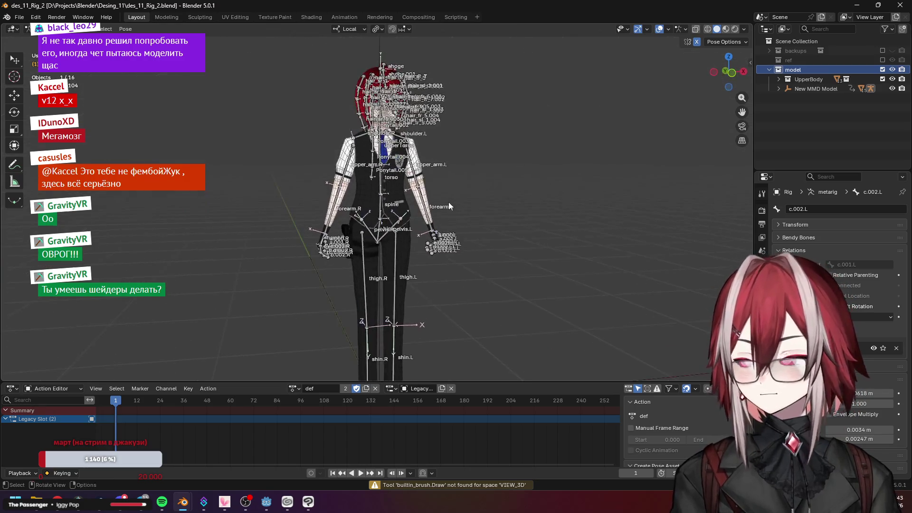
scroll(457, 189, up, 2)
scroll(457, 189, up, 2)
scroll(494, 153, up, 2)
scroll(494, 154, down, 3)
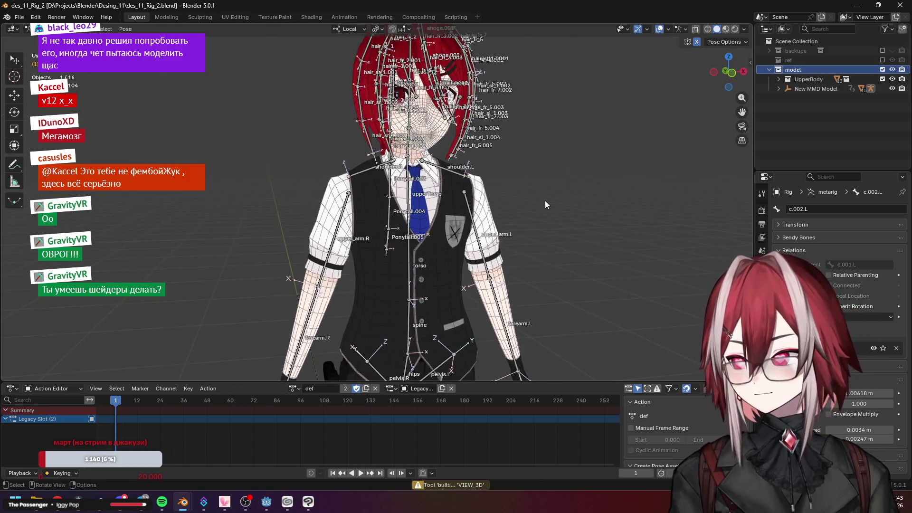
Show the character in Material Preview shading with bone and wireframe overlays hidden
click(717, 29)
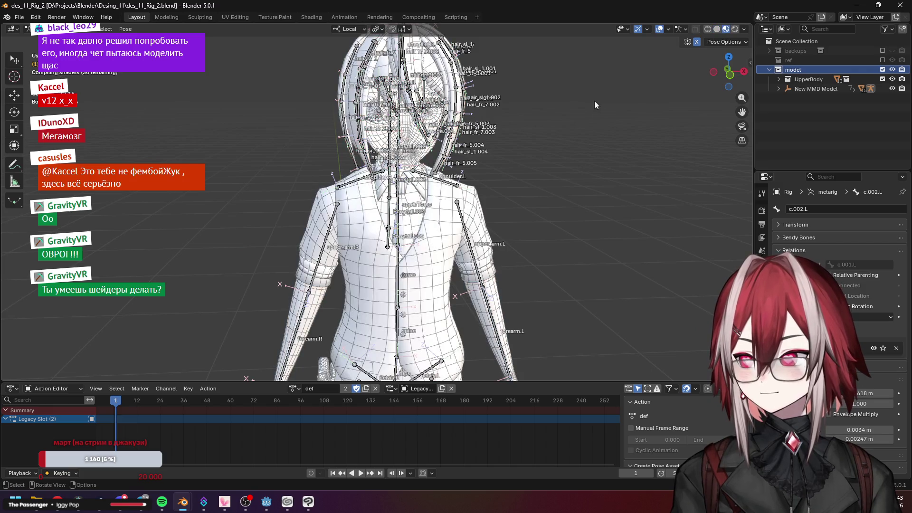
click(718, 28)
middle_click(573, 114)
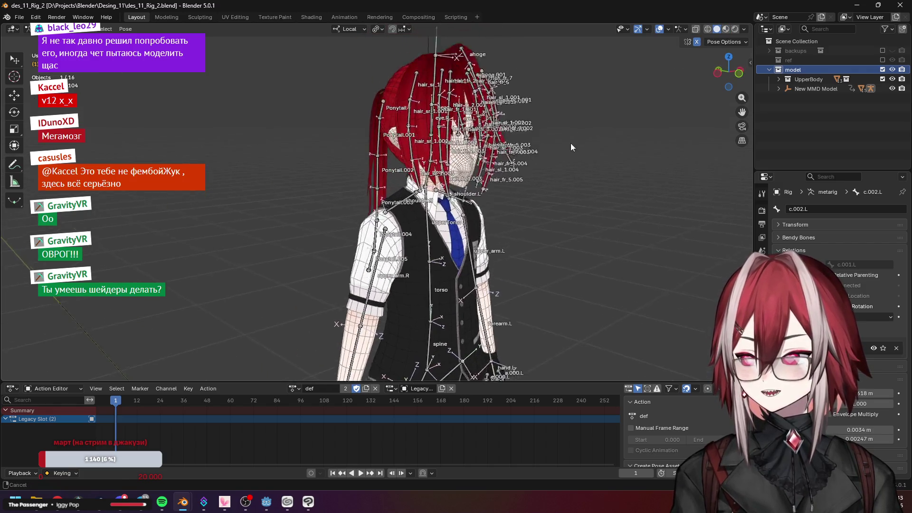
drag(555, 171, 711, 55)
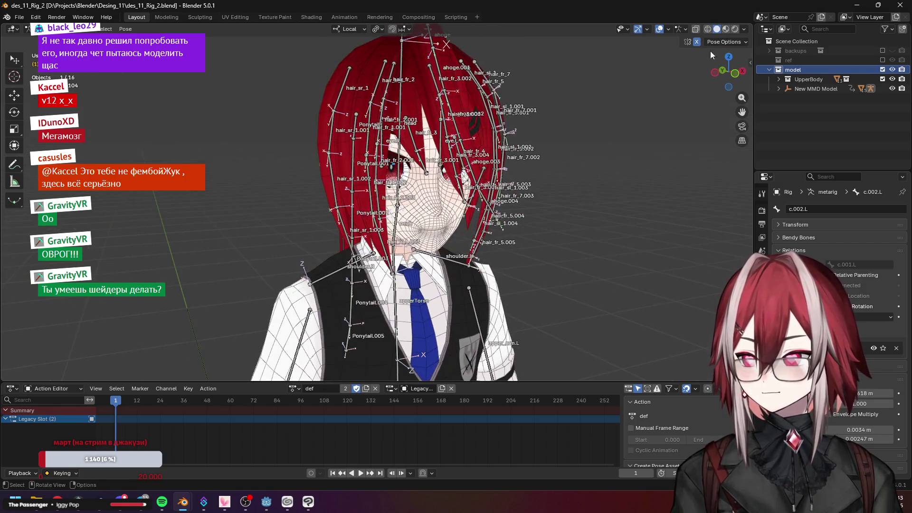
click(659, 28)
scroll(522, 170, down, 3)
Inspect the textured character from the front, three-quarter, back and side views
key(KP_3)
key(KP_1)
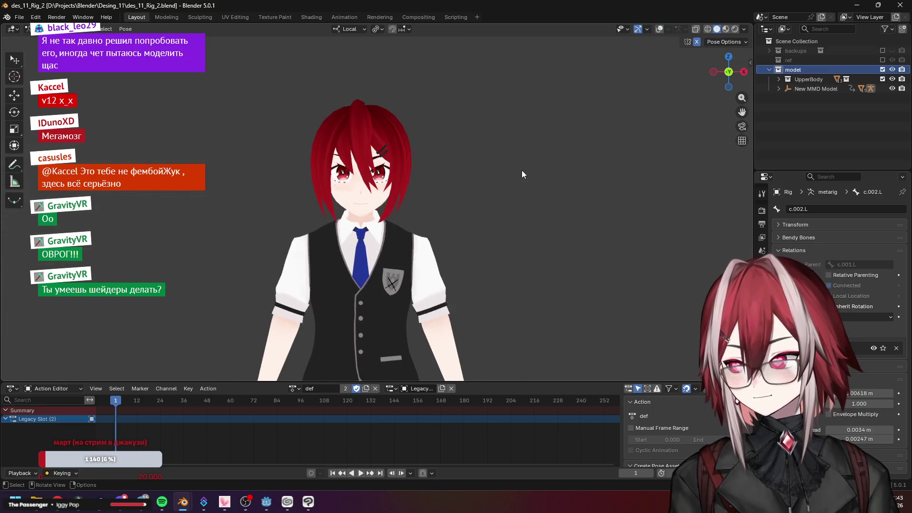
scroll(522, 170, up, 2)
scroll(523, 170, up, 2)
mouse_move(528, 190)
mouse_down()
mouse_move(513, 191)
mouse_move(473, 133)
mouse_move(406, 198)
mouse_up()
scroll(514, 191, down, 3)
scroll(459, 237, up, 4)
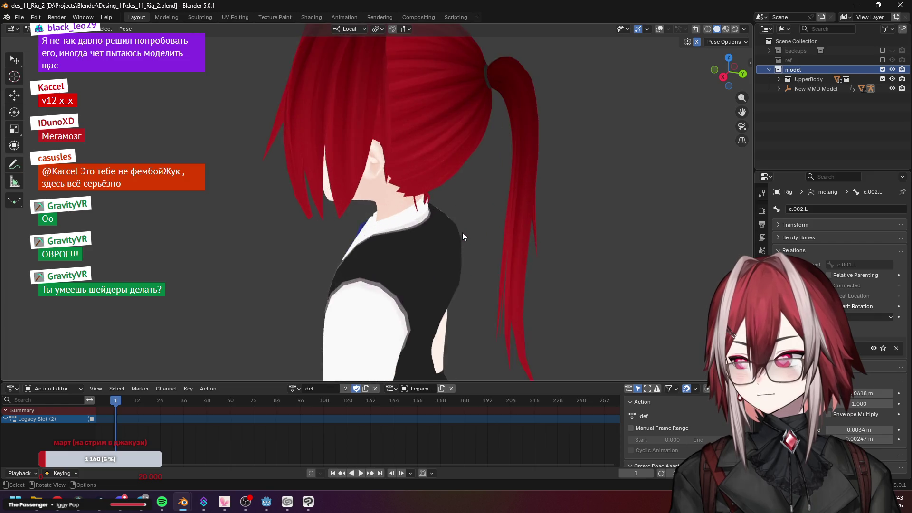
drag(463, 233, 434, 175)
scroll(434, 173, down, 3)
scroll(403, 172, up, 4)
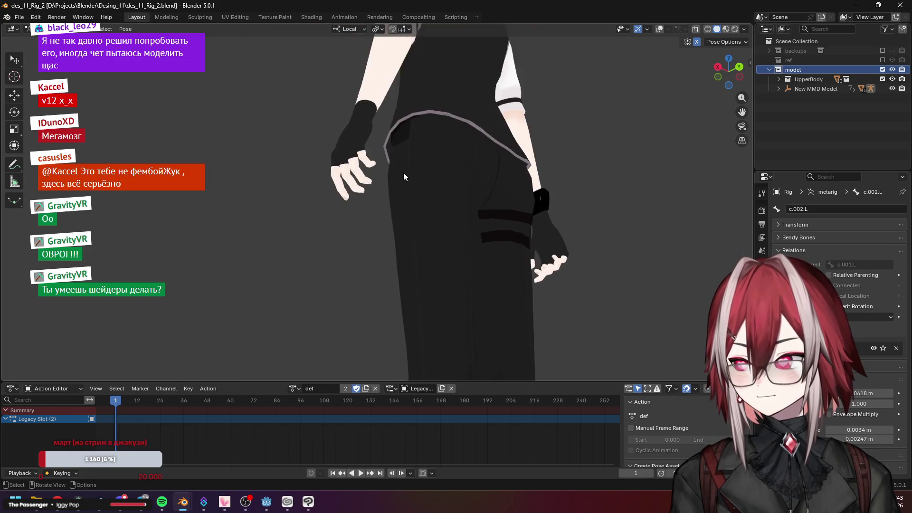
scroll(404, 173, up, 3)
mouse_move(443, 190)
mouse_down()
mouse_move(322, 118)
mouse_move(283, 168)
mouse_move(392, 143)
mouse_move(390, 172)
mouse_move(347, 186)
mouse_move(376, 188)
mouse_move(377, 135)
mouse_move(357, 256)
mouse_move(450, 257)
mouse_move(432, 215)
mouse_move(453, 203)
mouse_up()
scroll(320, 117, up, 2)
scroll(320, 116, down, 3)
scroll(376, 189, up, 3)
scroll(356, 257, down, 4)
scroll(453, 204, down, 1)
scroll(452, 203, down, 2)
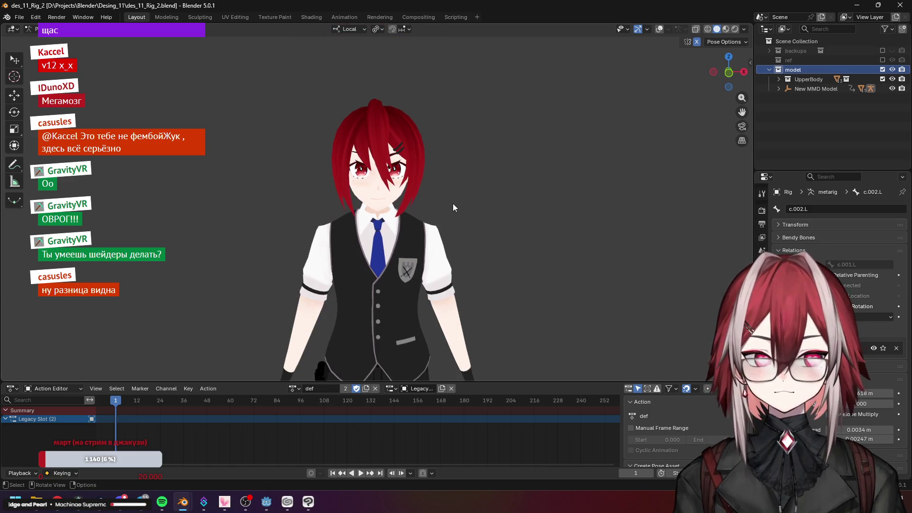
mouse_move(461, 217)
mouse_down()
mouse_move(393, 221)
mouse_move(464, 181)
mouse_up()
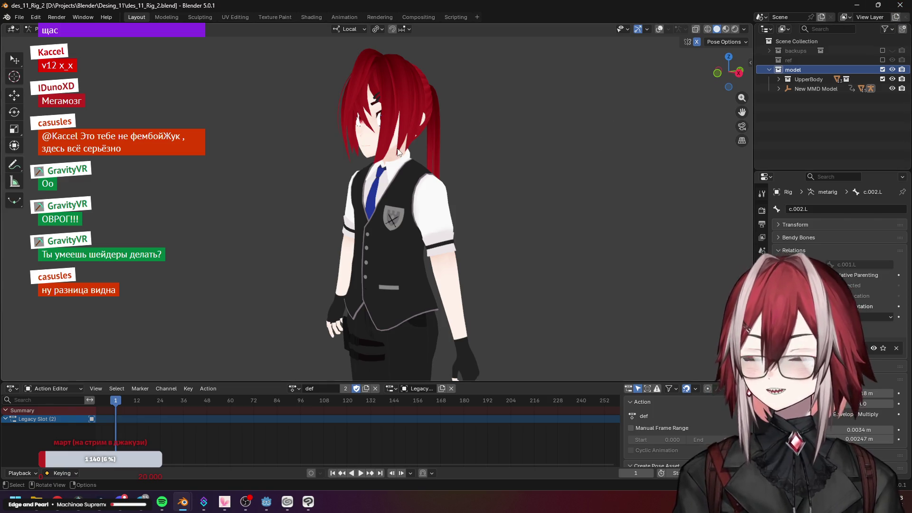
Browse up to the Blender projects folder past Meatgrinder and teto_vesta, then close the Explorer window
click(885, 20)
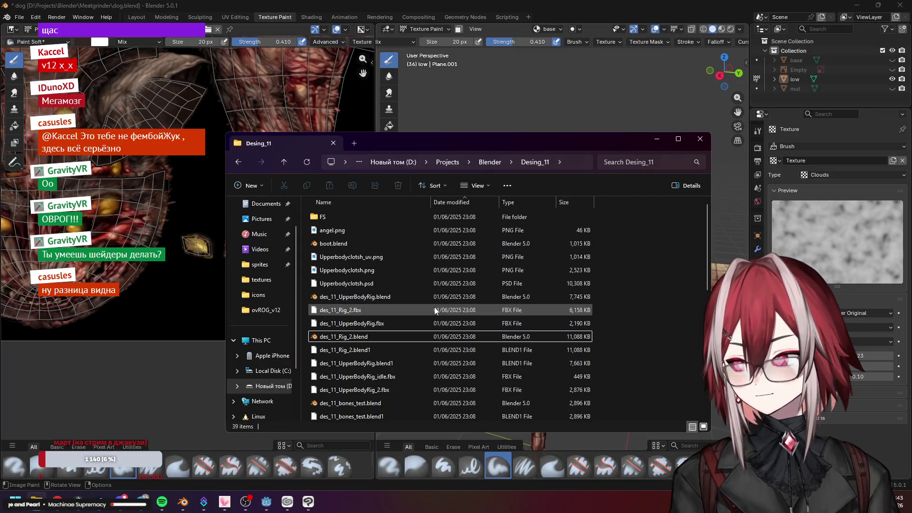
click(491, 162)
click(335, 256)
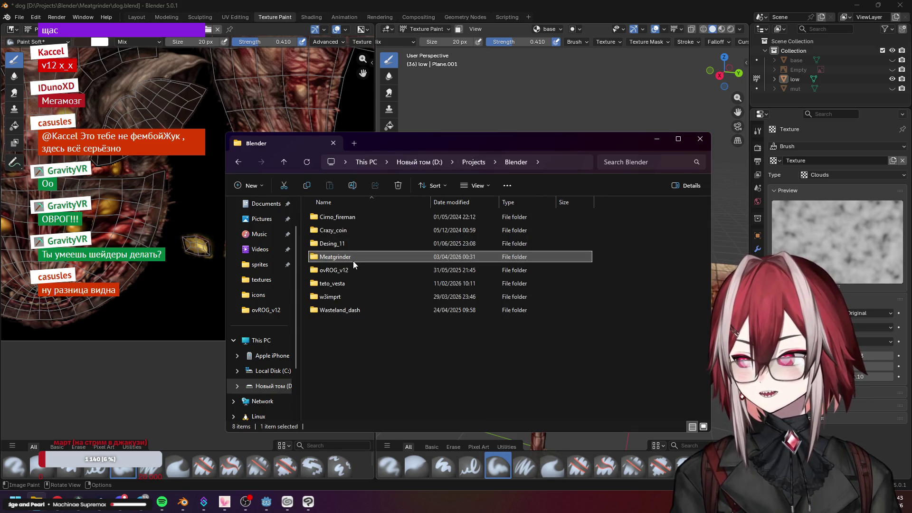
click(346, 282)
click(347, 308)
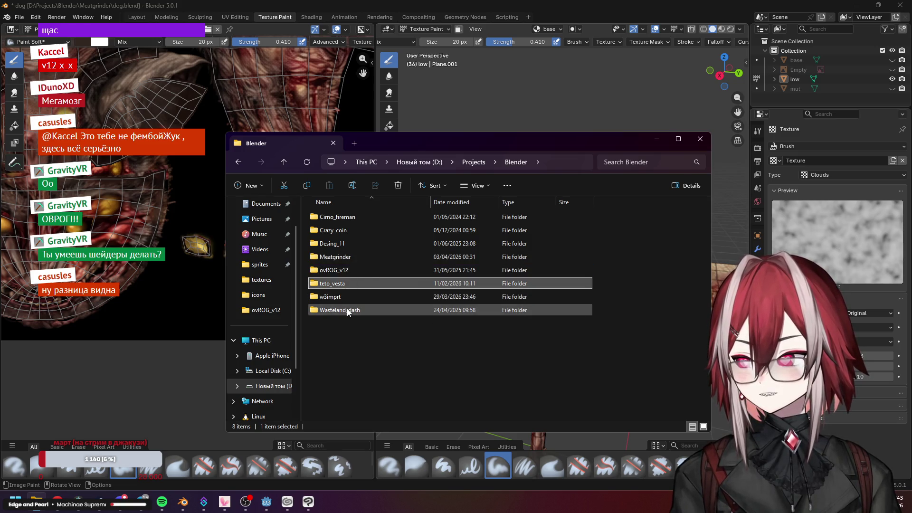
ctrl+click(347, 314)
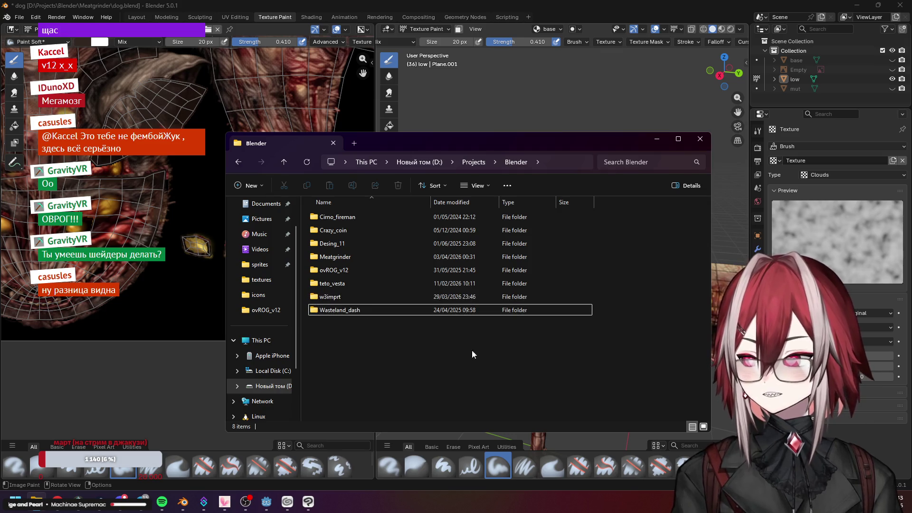
click(699, 139)
scroll(499, 235, up, 3)
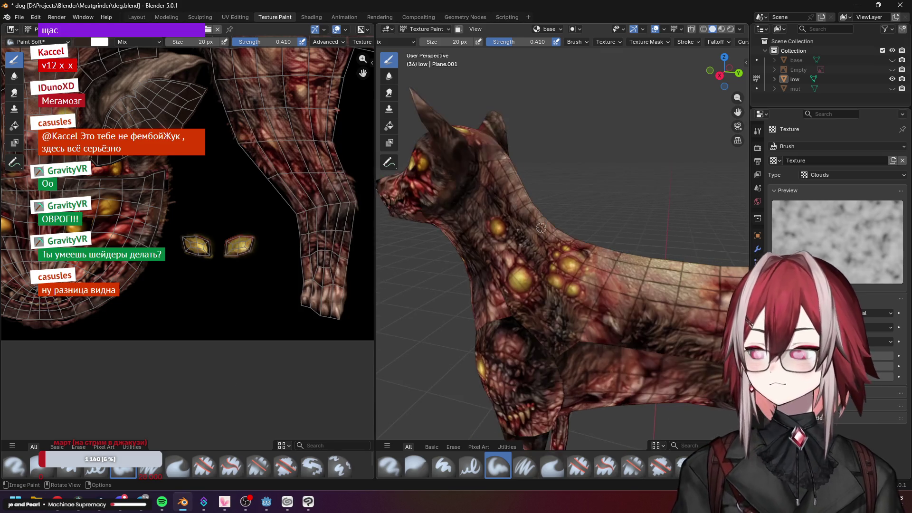
scroll(542, 235, up, 3)
Orbit onto the dog's neck, switch to the texture in Clip Studio Paint, then bring up the music player
drag(541, 235, 585, 235)
key(alt+Tab)
drag(427, 235, 456, 187)
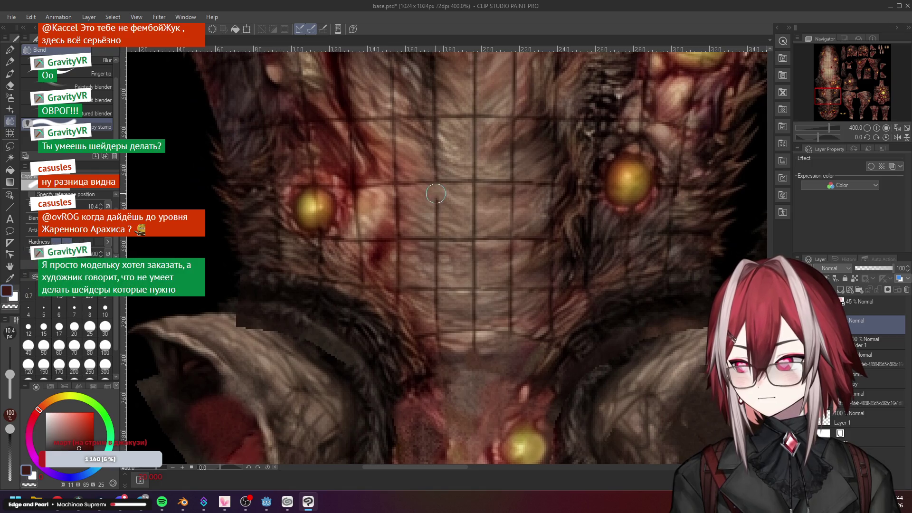
click(162, 502)
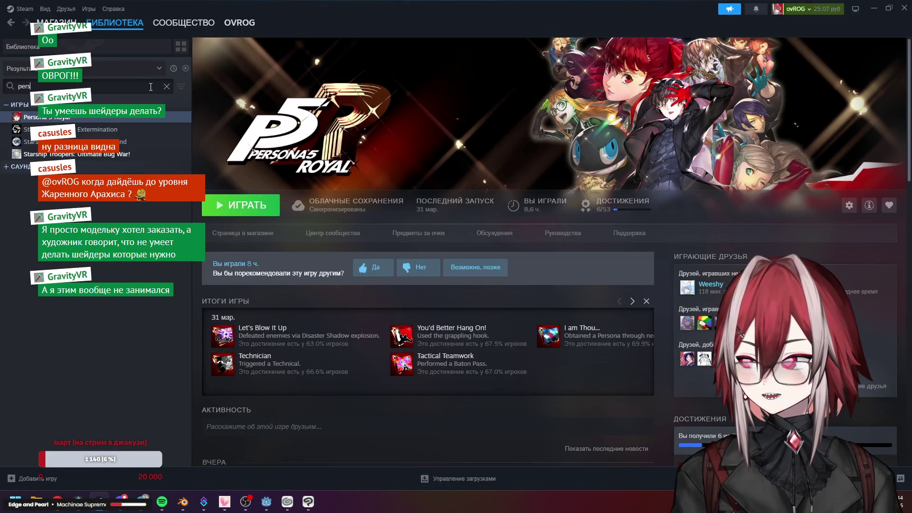
Clear the Steam library search filter and open the Warudo page
click(167, 86)
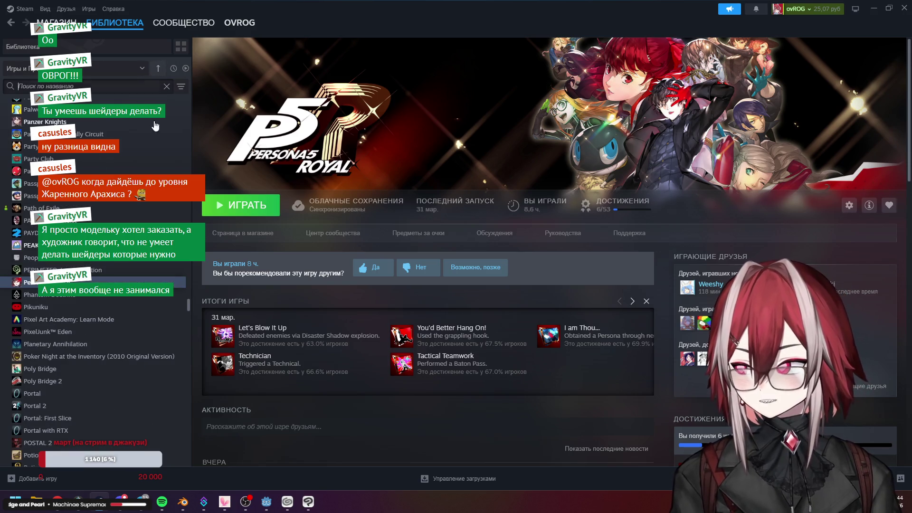
scroll(107, 285, down, 10)
scroll(107, 285, down, 10)
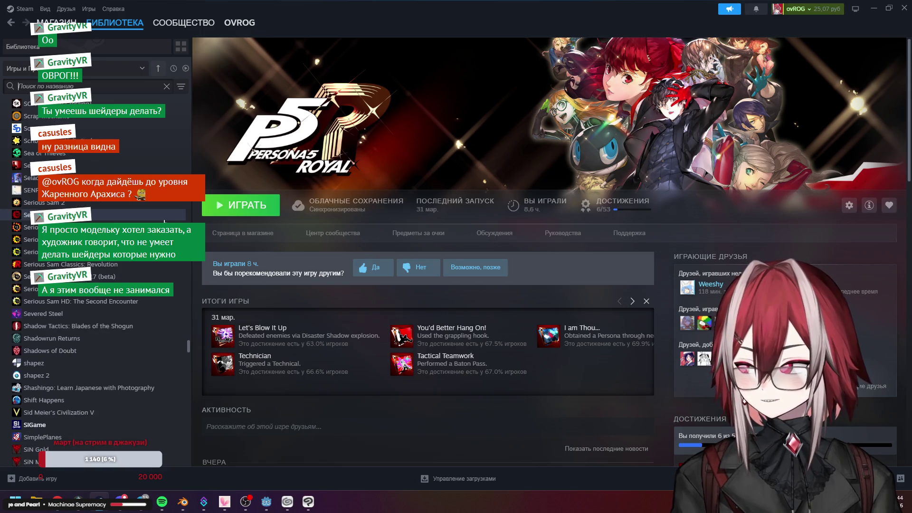
scroll(107, 285, down, 10)
scroll(74, 136, up, 4)
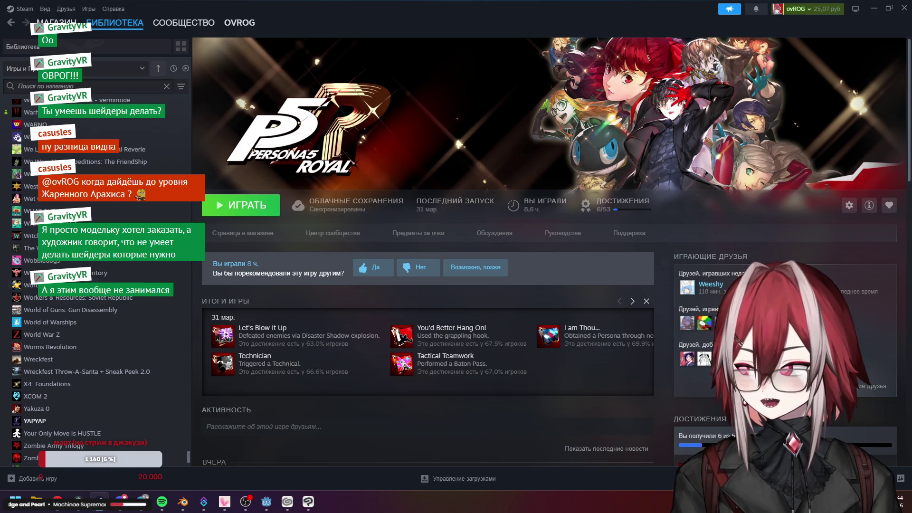
click(74, 138)
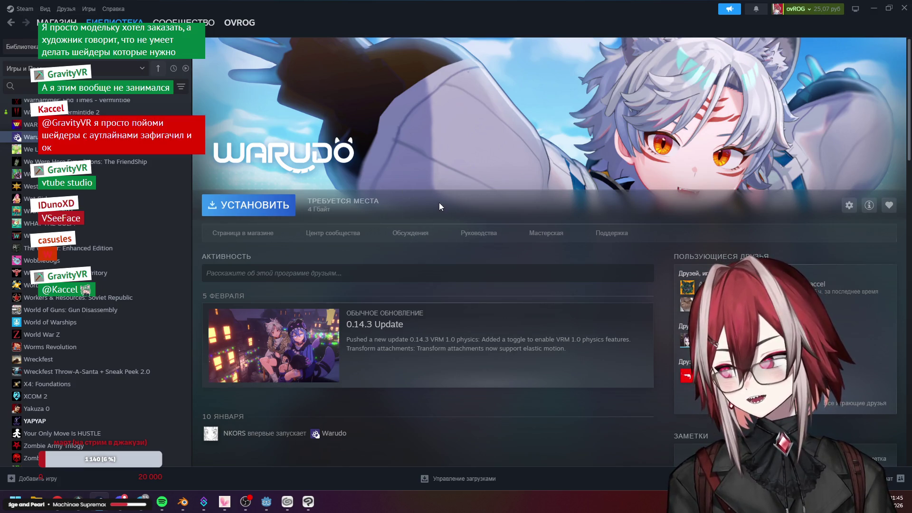
scroll(439, 203, down, 2)
scroll(439, 202, down, 2)
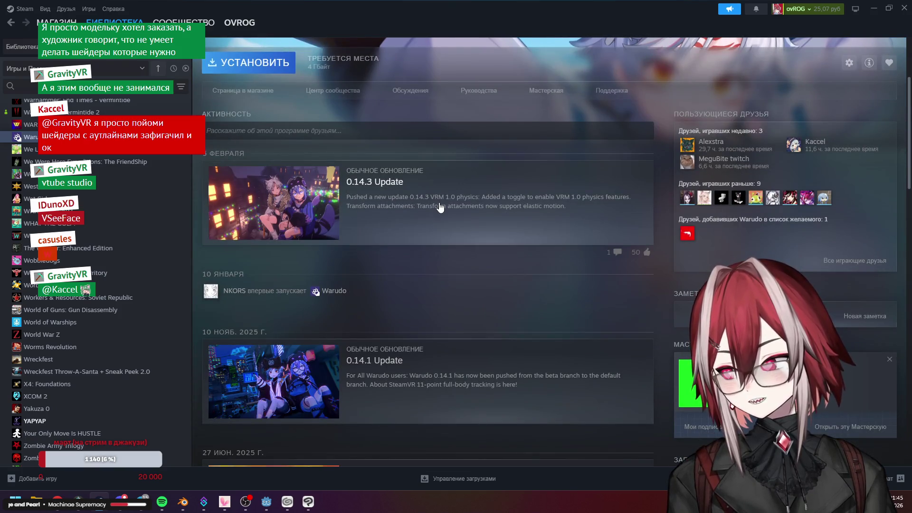
scroll(439, 206, down, 2)
scroll(439, 207, down, 1)
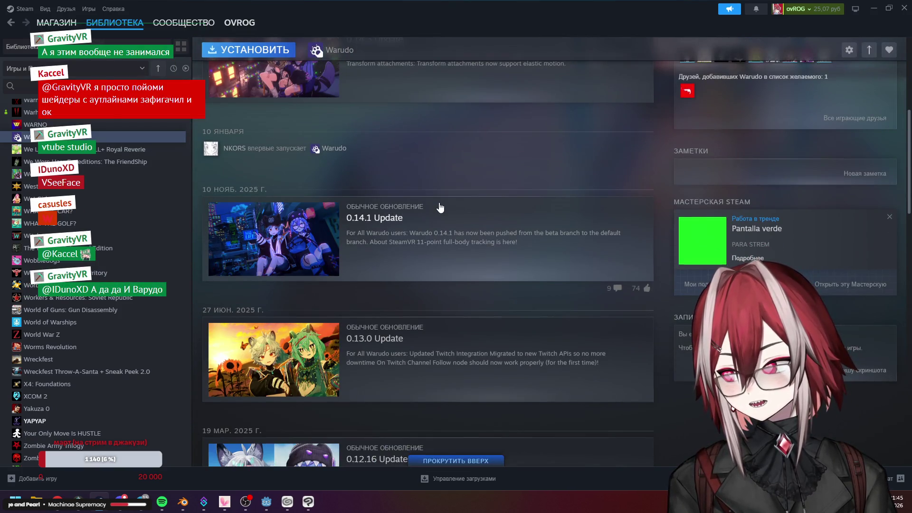
scroll(439, 207, down, 2)
scroll(439, 206, down, 2)
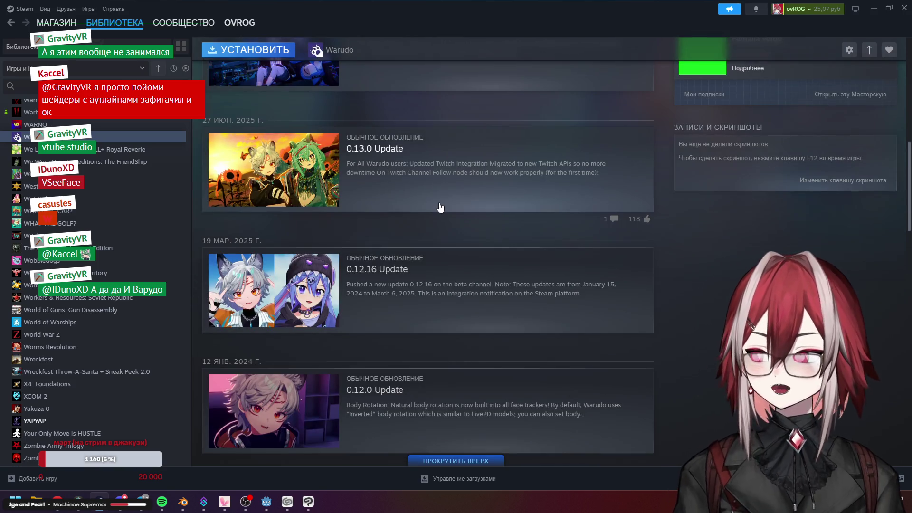
scroll(439, 207, up, 3)
scroll(439, 207, up, 4)
scroll(439, 207, up, 3)
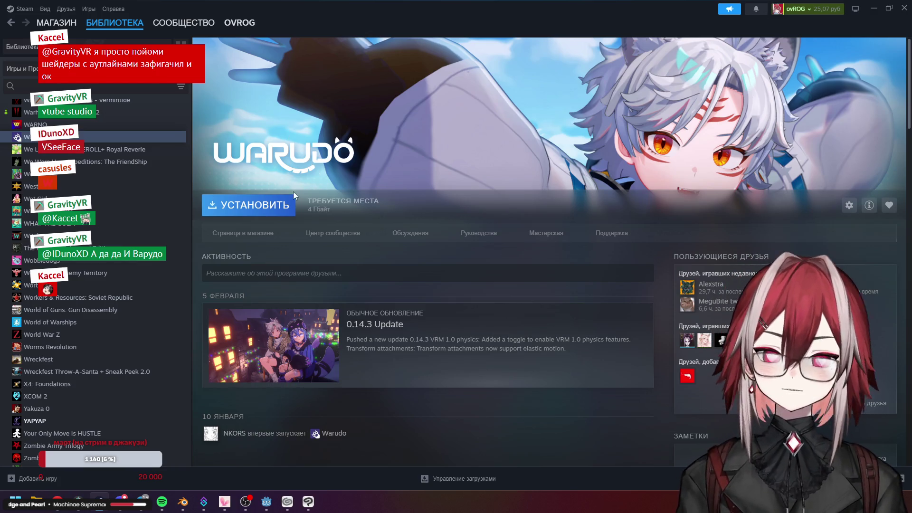
Minimize Steam and bring Clip Studio Paint with the base.psd texture back in front
click(874, 8)
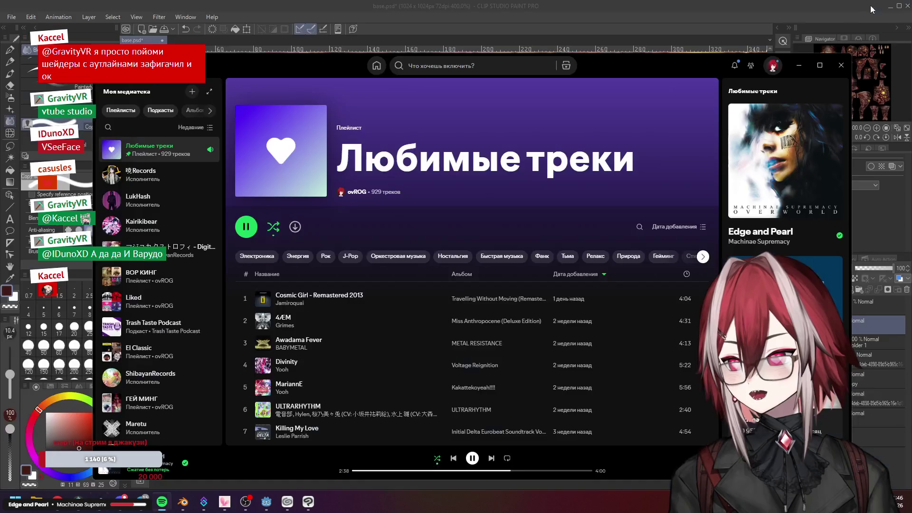
click(661, 5)
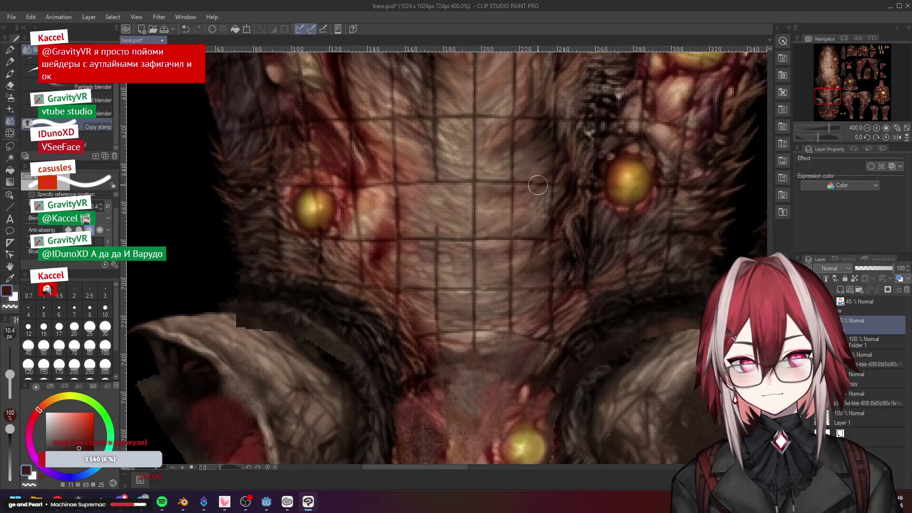
scroll(529, 211, down, 2)
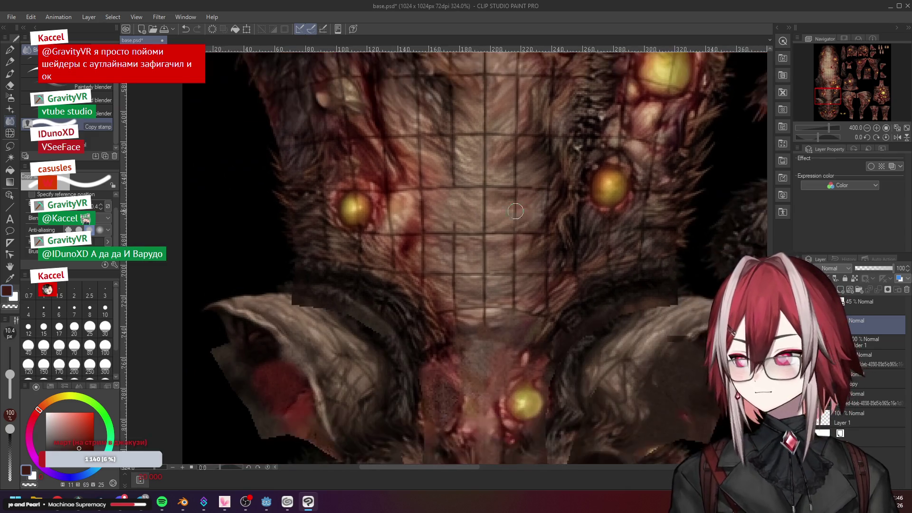
scroll(521, 211, up, 3)
scroll(443, 233, up, 1)
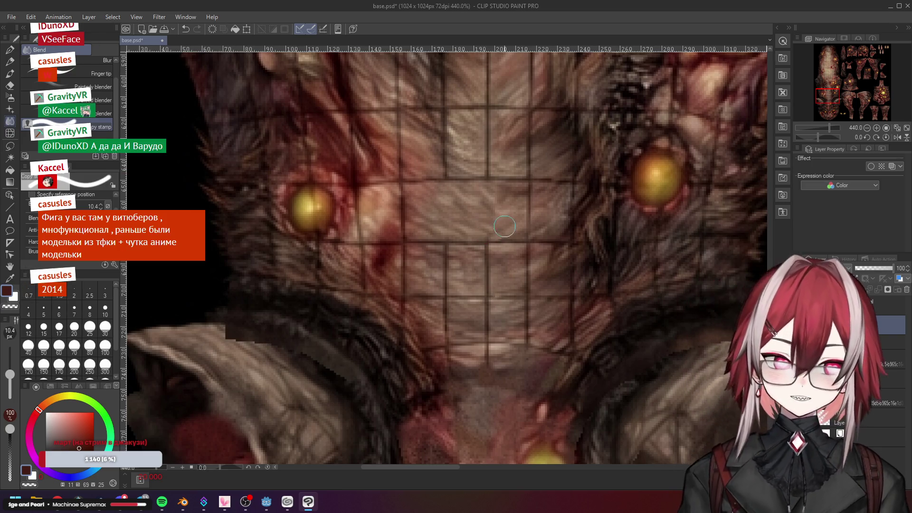
scroll(487, 234, up, 2)
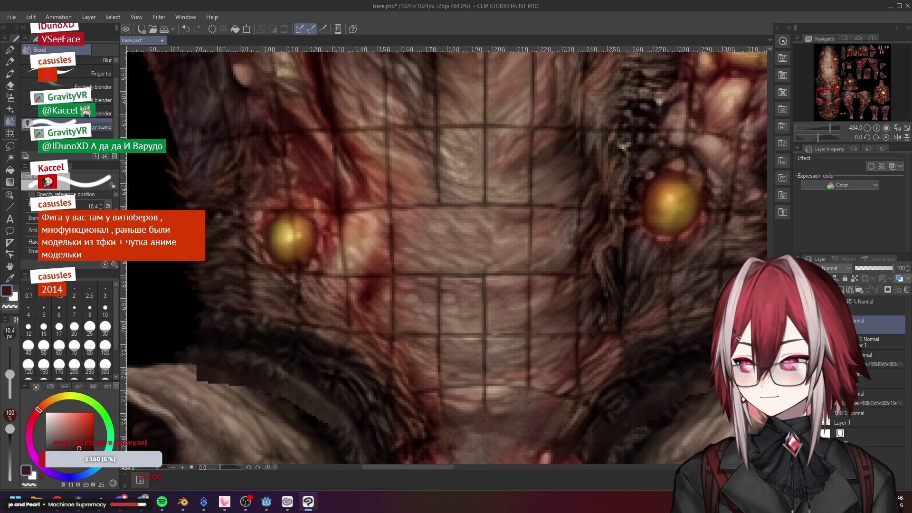
Shift the texture view down to the fur patch between the creature's glowing eyes
drag(536, 191, 500, 249)
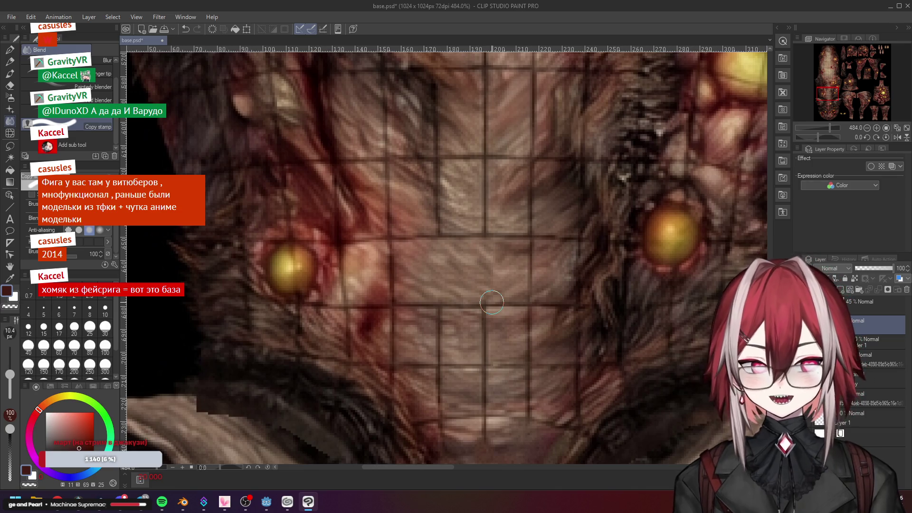
scroll(521, 246, up, 1)
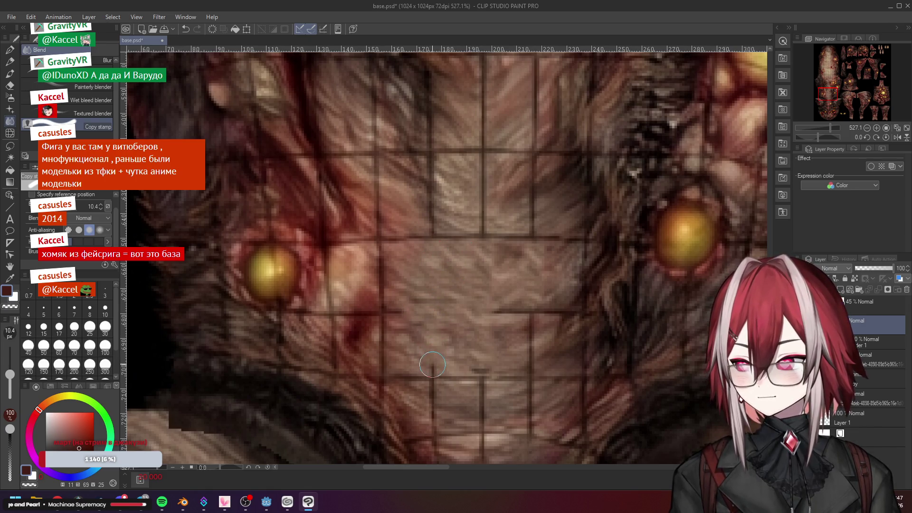
scroll(439, 360, down, 5)
scroll(435, 320, up, 4)
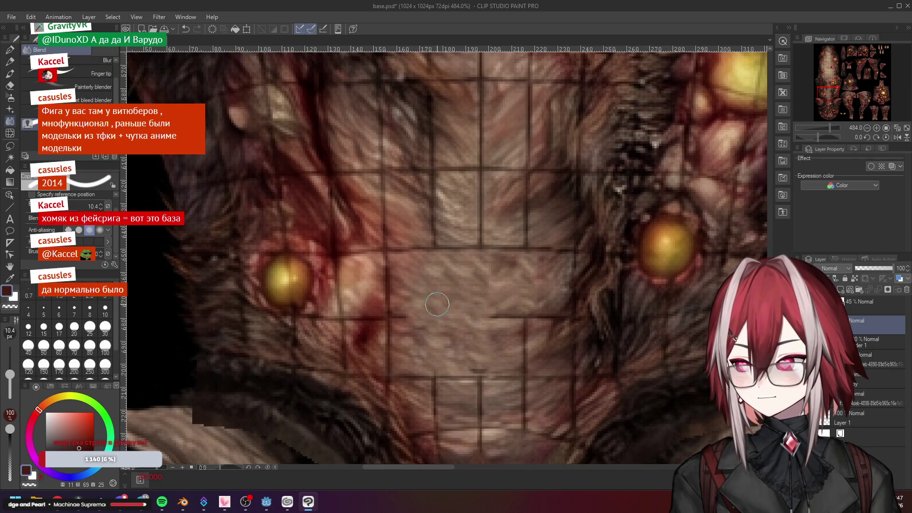
scroll(449, 306, down, 2)
scroll(525, 270, down, 2)
scroll(429, 256, up, 4)
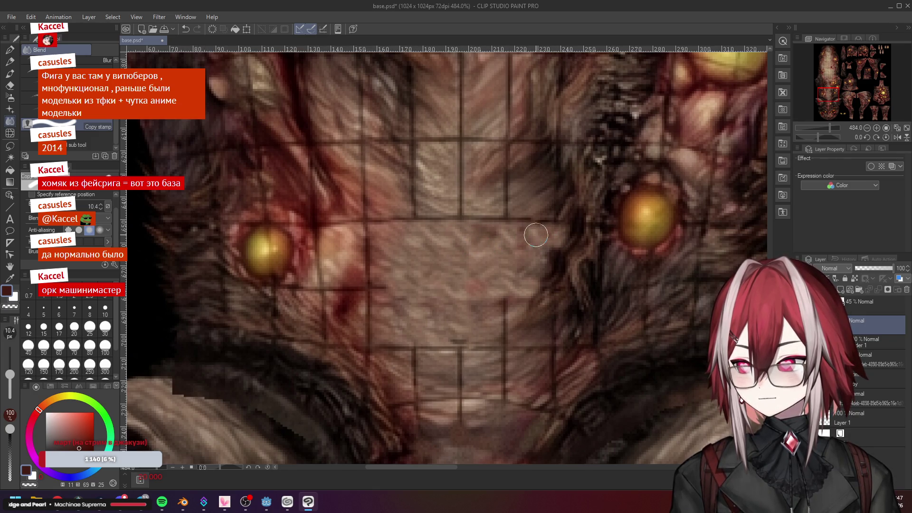
scroll(556, 239, down, 3)
scroll(531, 255, down, 2)
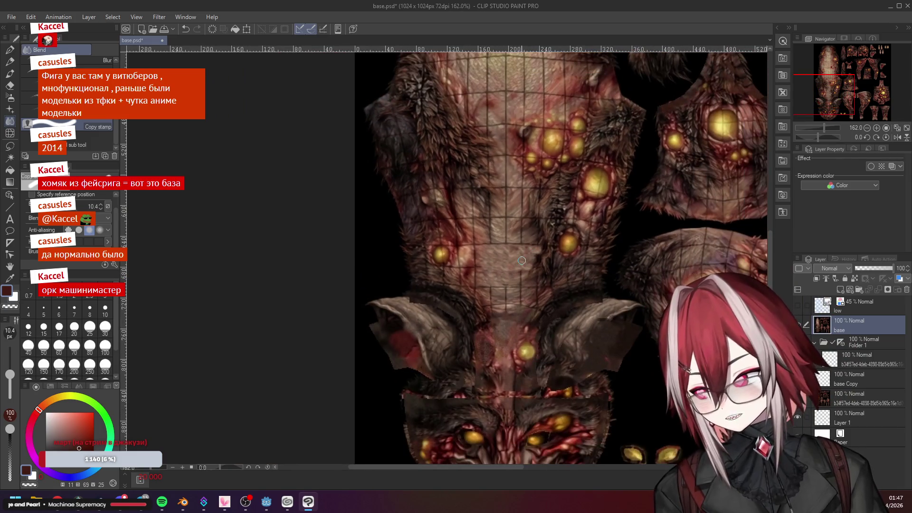
scroll(531, 255, up, 2)
scroll(532, 254, up, 2)
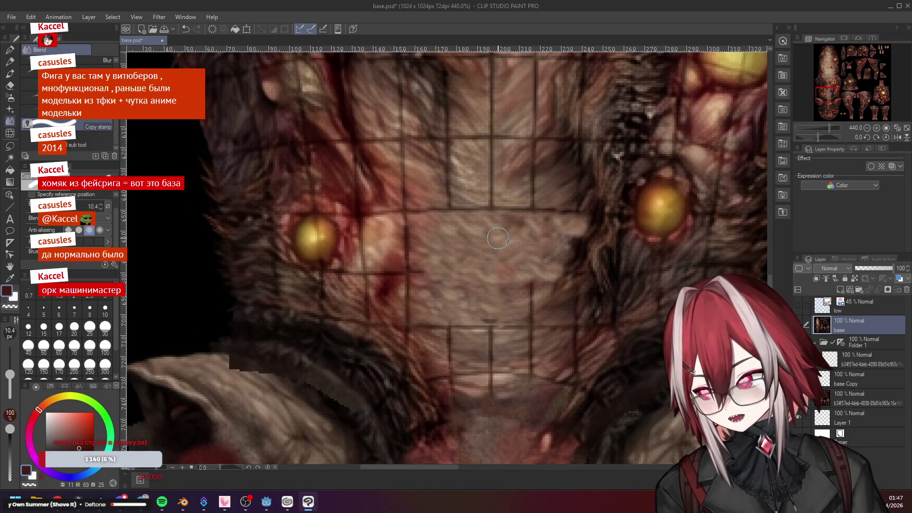
scroll(505, 243, down, 2)
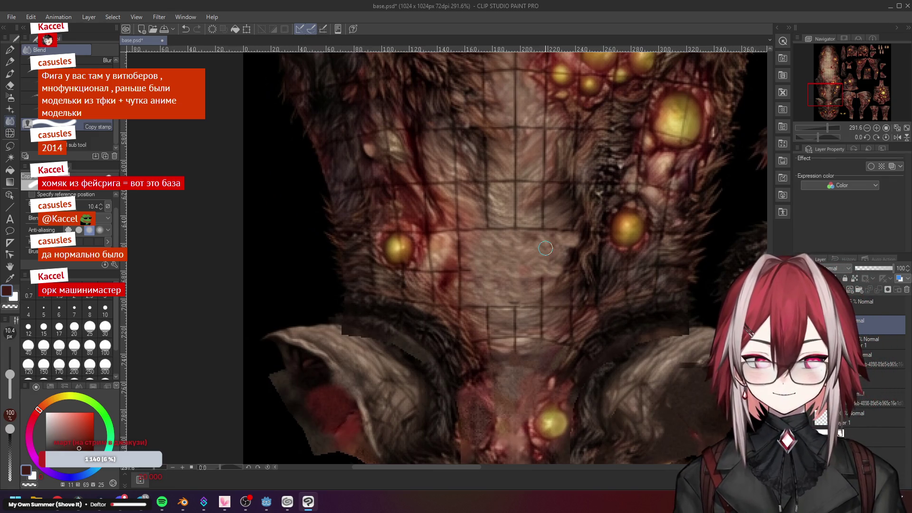
scroll(544, 248, up, 2)
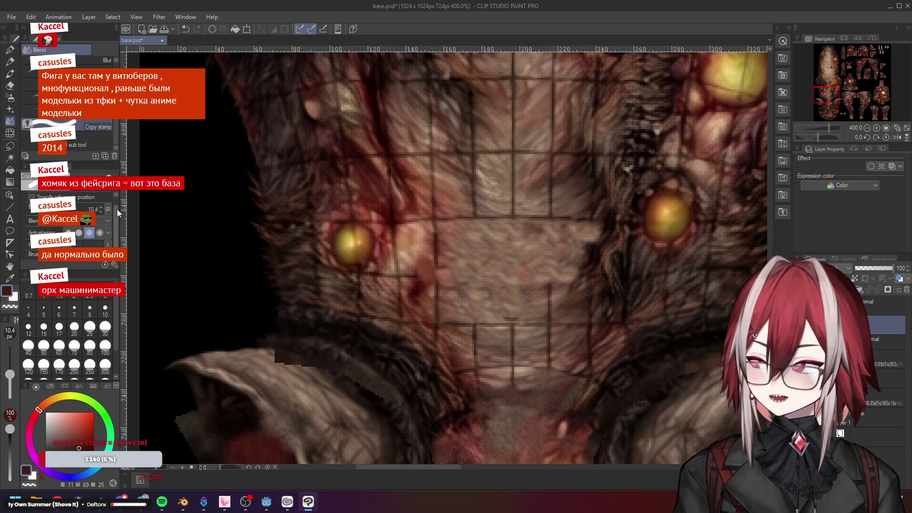
Check the brush blending modes list, then open Spotify's Around the Fur album and hide the player again
click(90, 229)
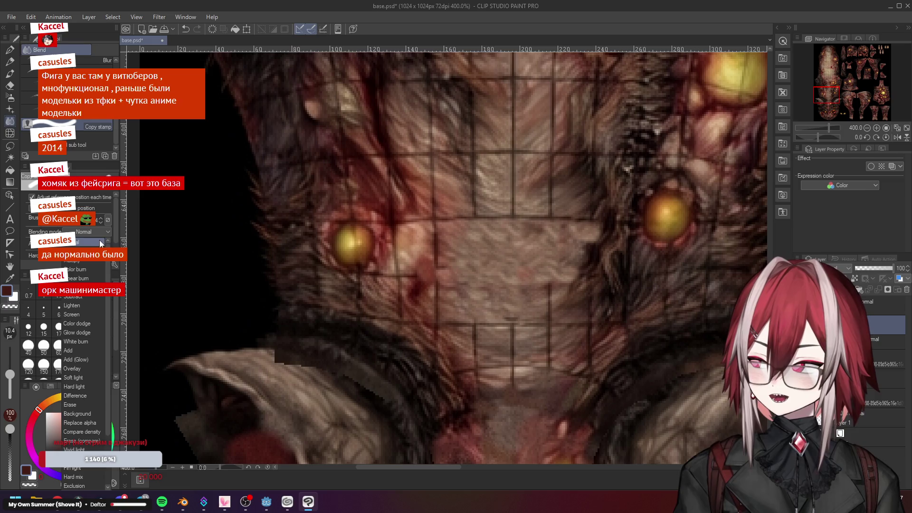
scroll(108, 263, down, 2)
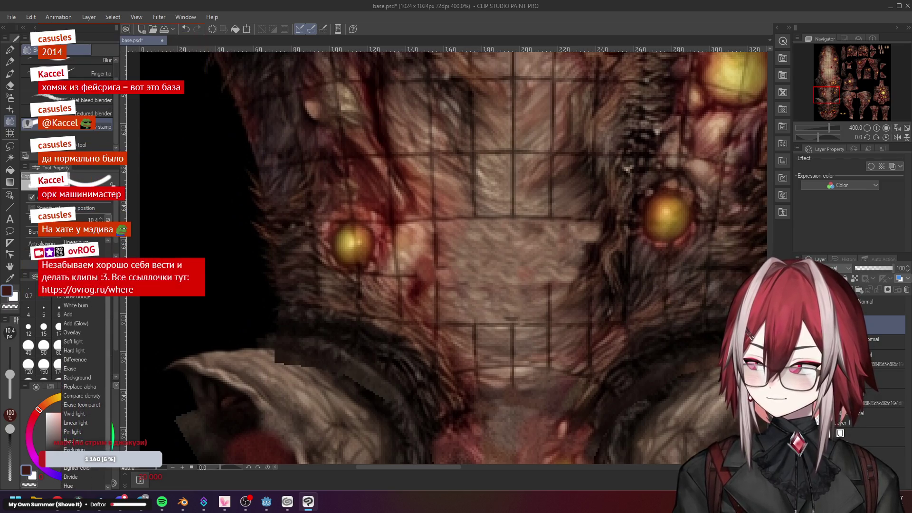
scroll(111, 310, down, 3)
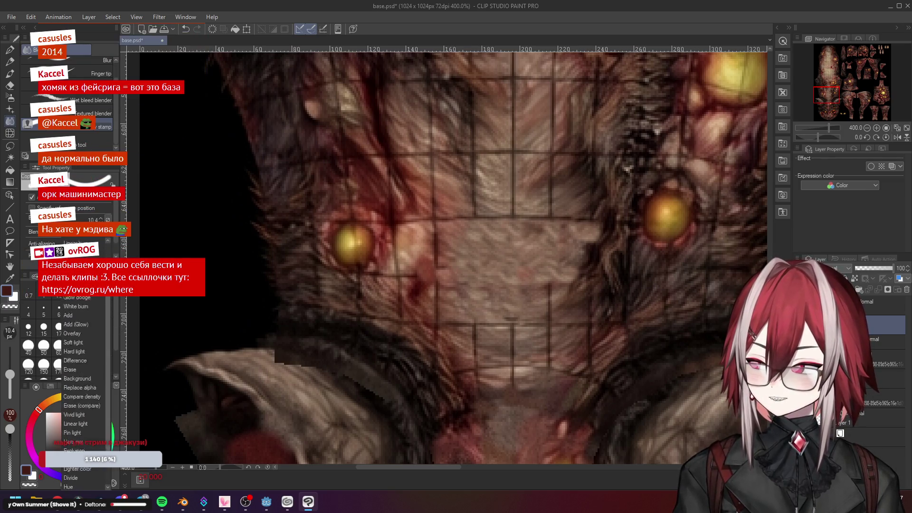
click(112, 310)
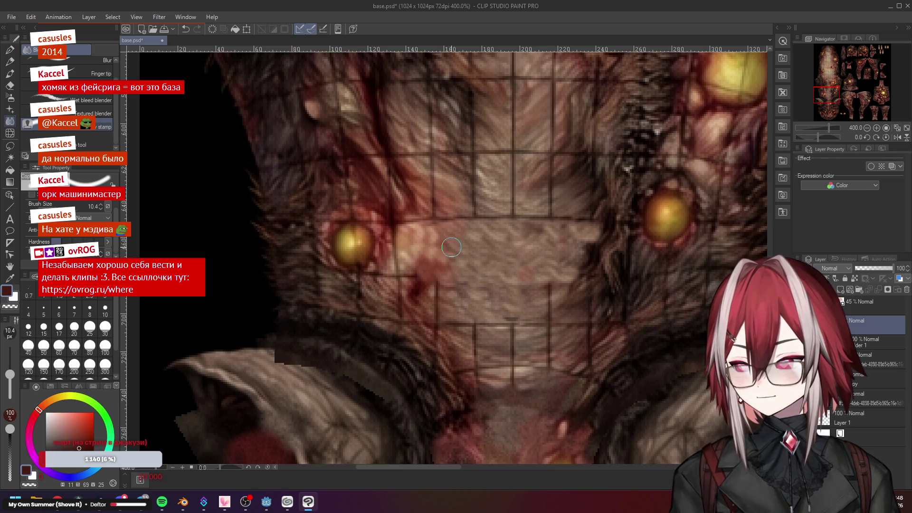
scroll(435, 253, up, 1)
scroll(420, 260, up, 1)
scroll(417, 261, up, 1)
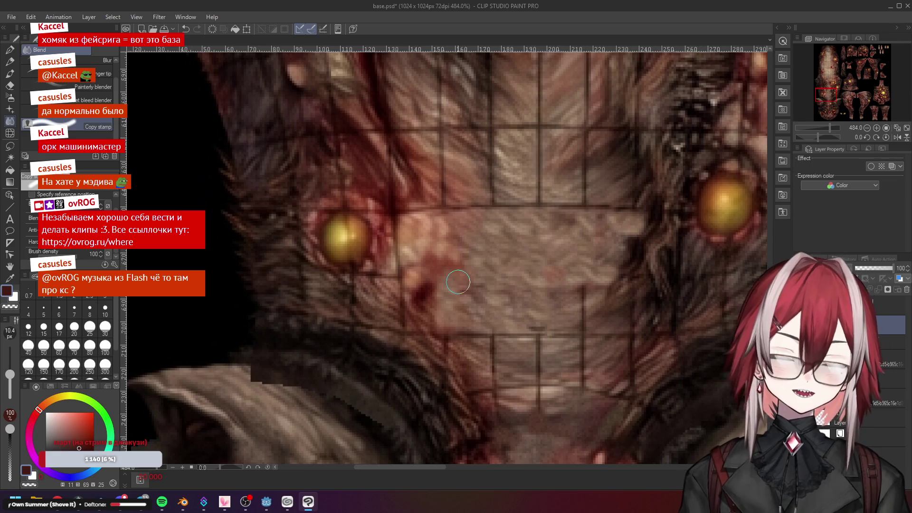
click(162, 502)
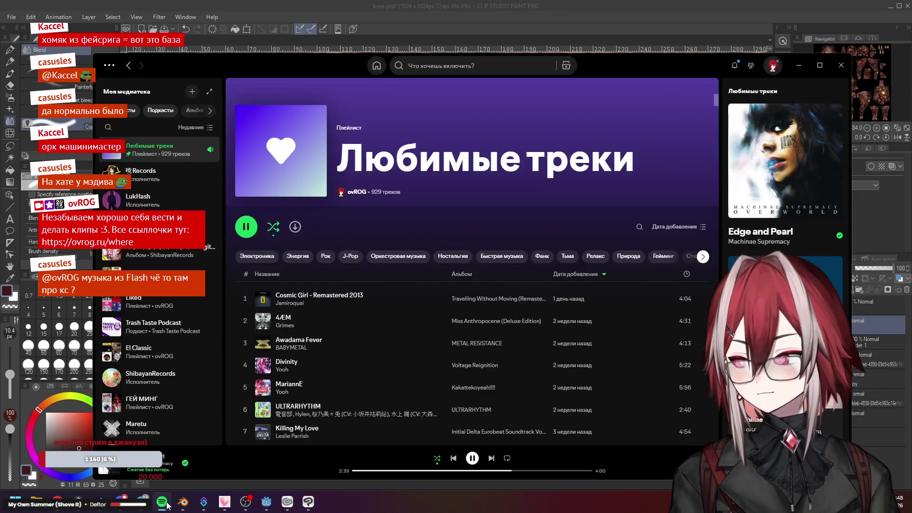
click(163, 462)
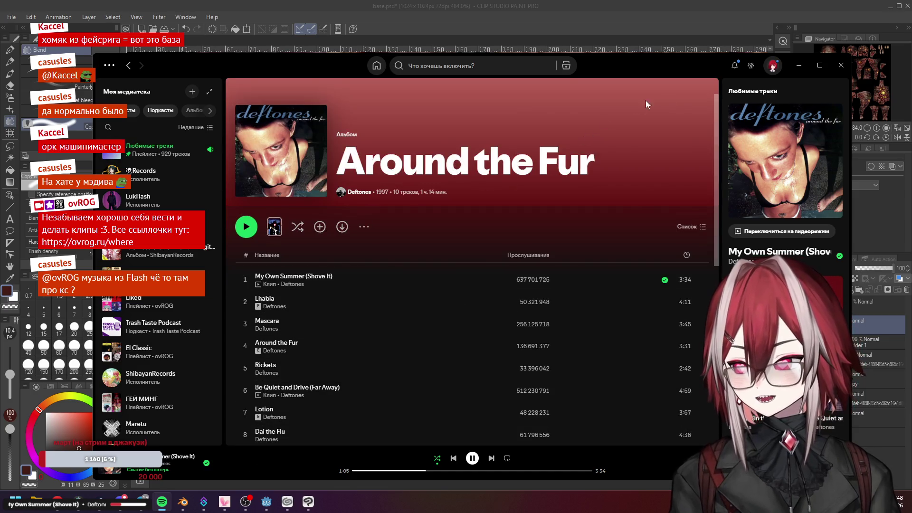
click(800, 65)
scroll(464, 205, down, 3)
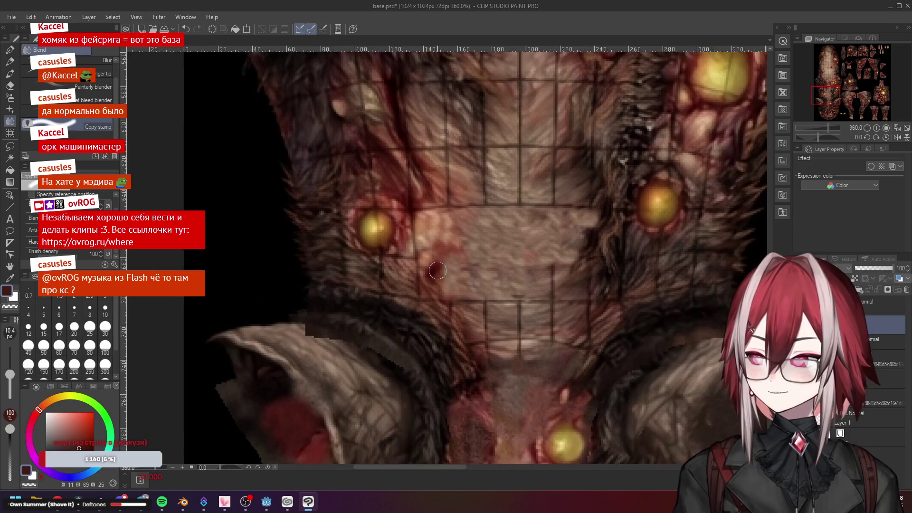
scroll(464, 203, up, 4)
scroll(464, 250, down, 2)
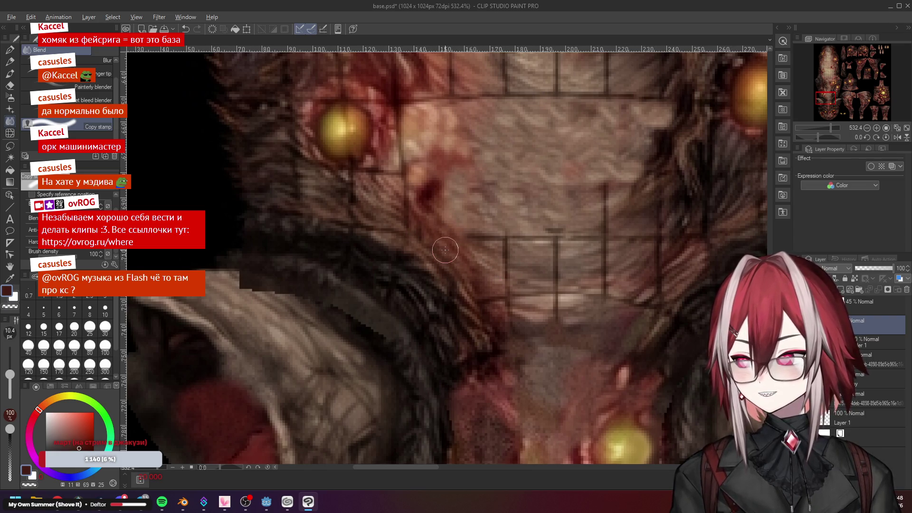
scroll(415, 233, down, 3)
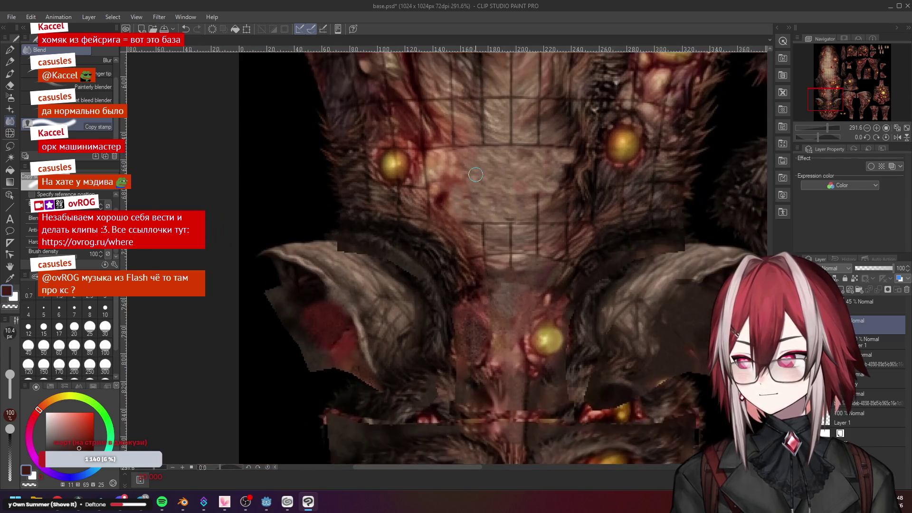
scroll(470, 218, up, 2)
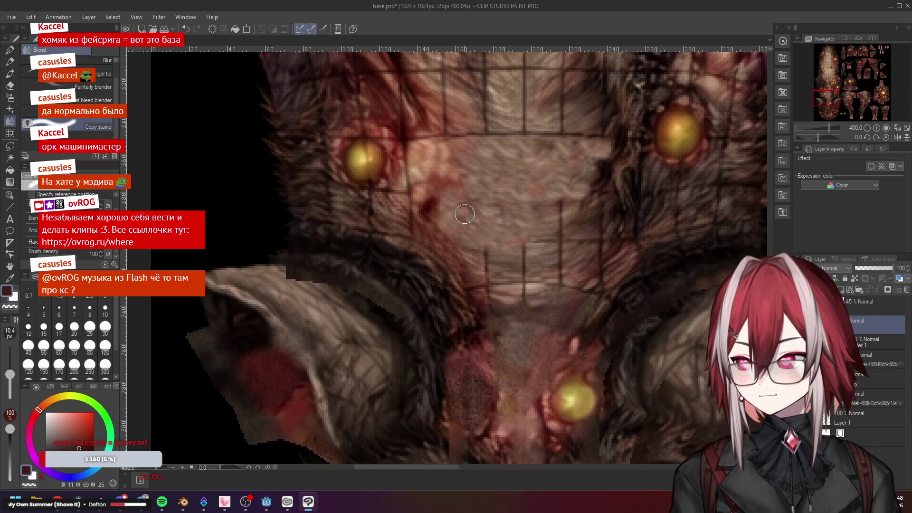
scroll(464, 214, down, 3)
scroll(464, 214, up, 3)
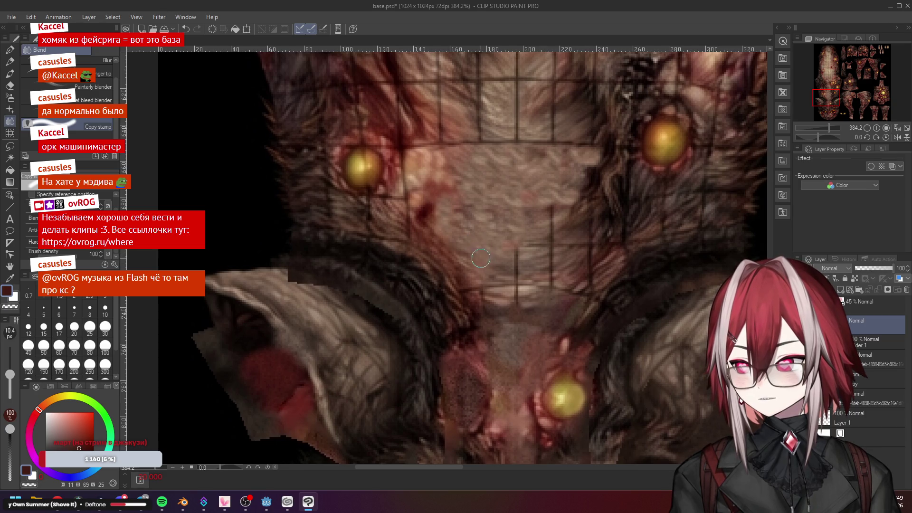
scroll(482, 260, down, 5)
scroll(499, 250, down, 5)
scroll(556, 242, down, 3)
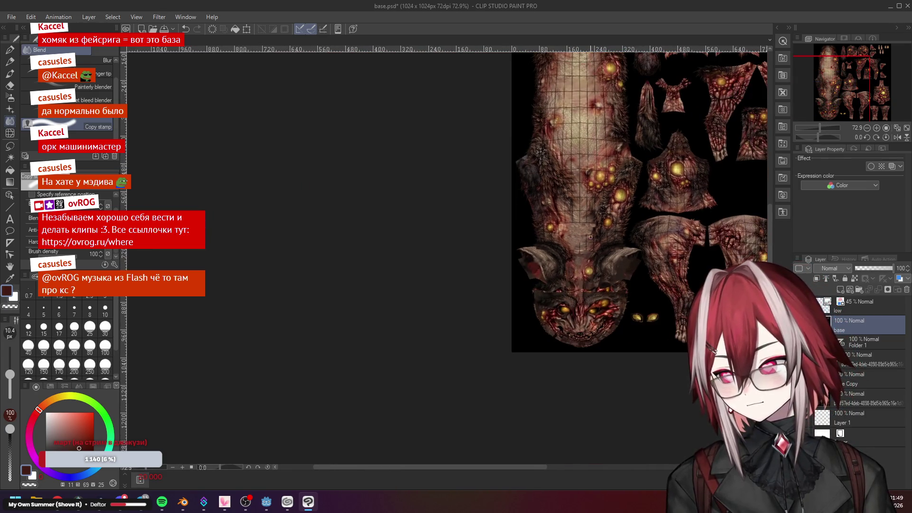
scroll(592, 237, up, 3)
scroll(585, 232, up, 4)
scroll(574, 223, up, 4)
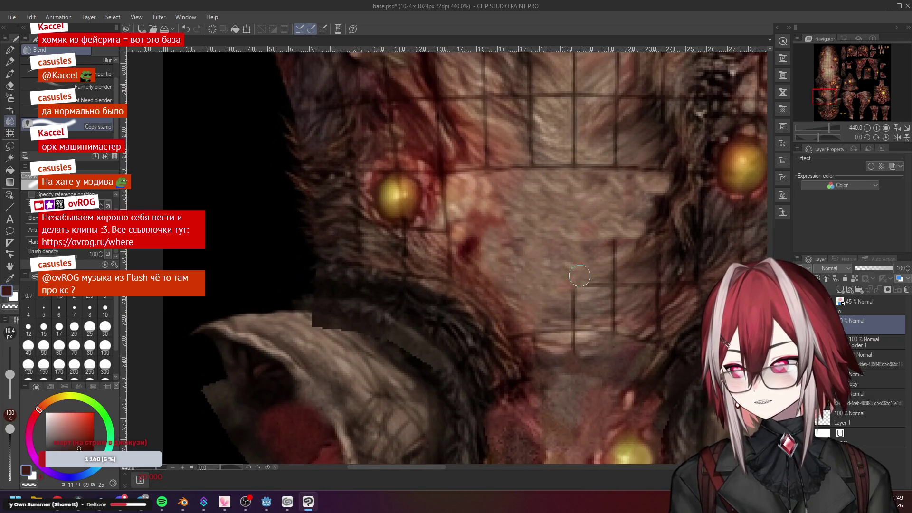
scroll(574, 274, down, 4)
scroll(606, 242, down, 3)
scroll(641, 224, up, 3)
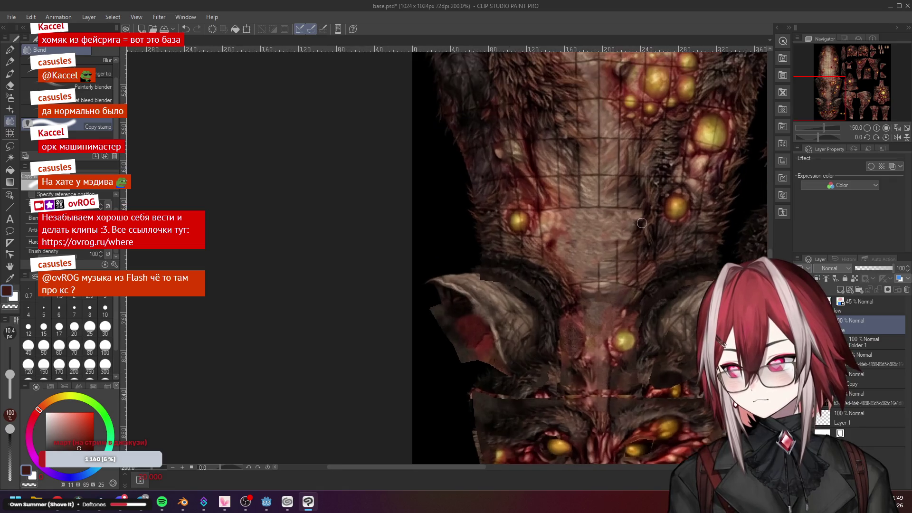
scroll(640, 223, up, 2)
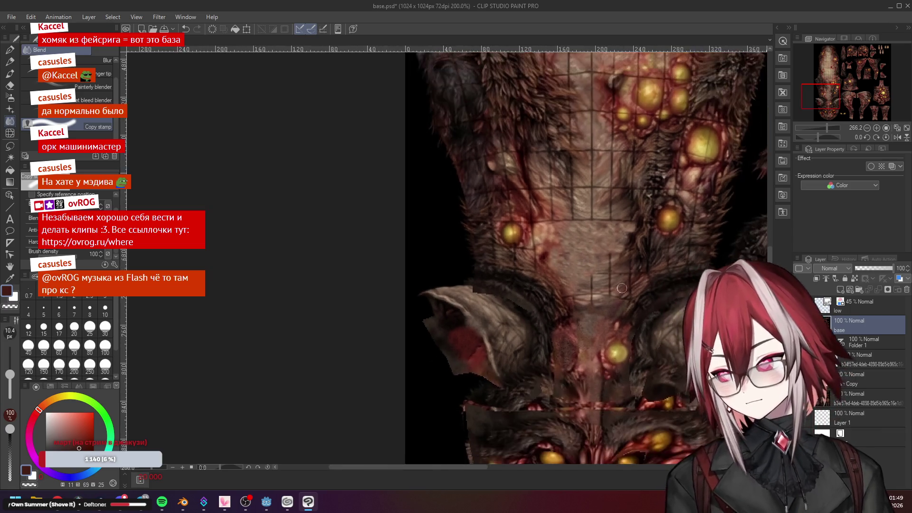
scroll(611, 307, up, 3)
scroll(611, 307, up, 2)
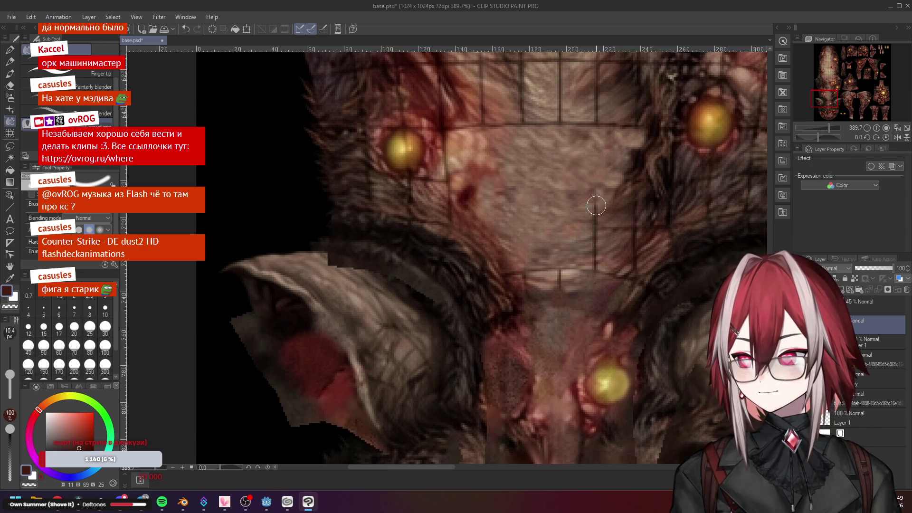
scroll(592, 192, down, 2)
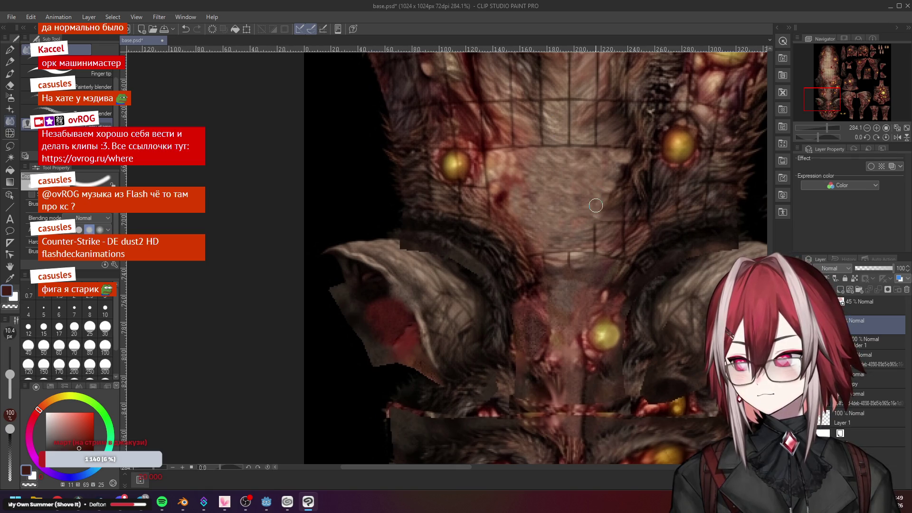
scroll(621, 212, up, 3)
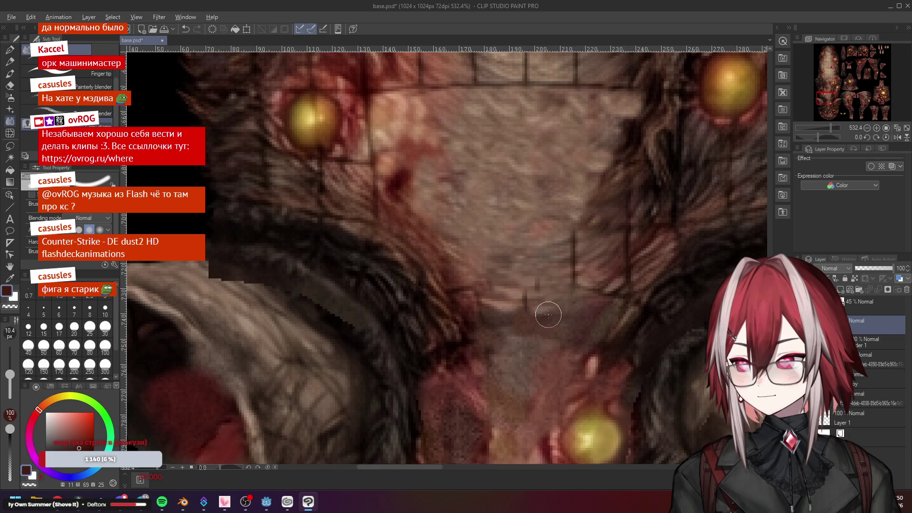
scroll(542, 301, down, 3)
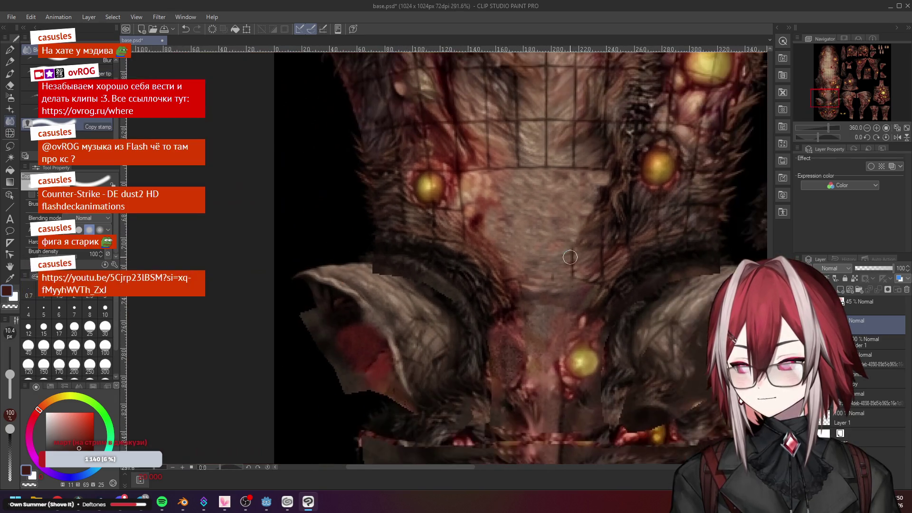
scroll(570, 258, up, 1)
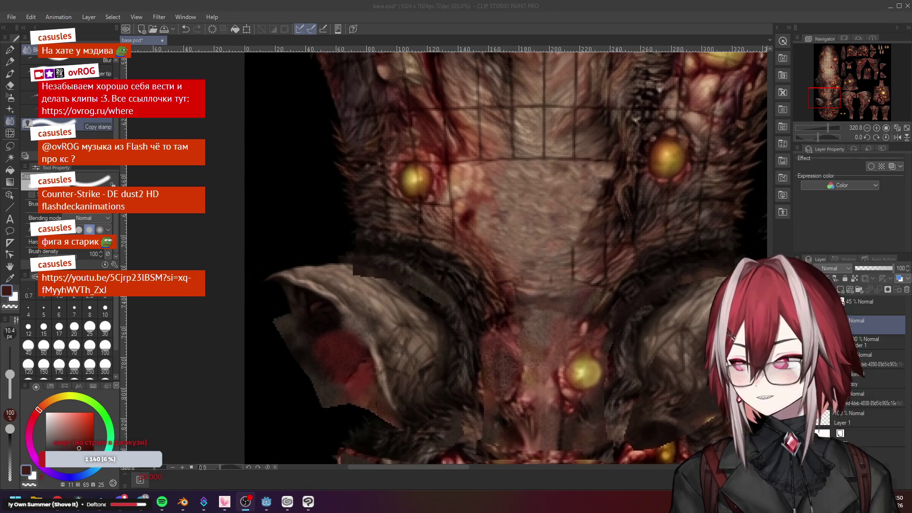
Open the Counter-Strike DE dust2 HD video from chat, expand its description and skip ahead to about 0:47
click(117, 277)
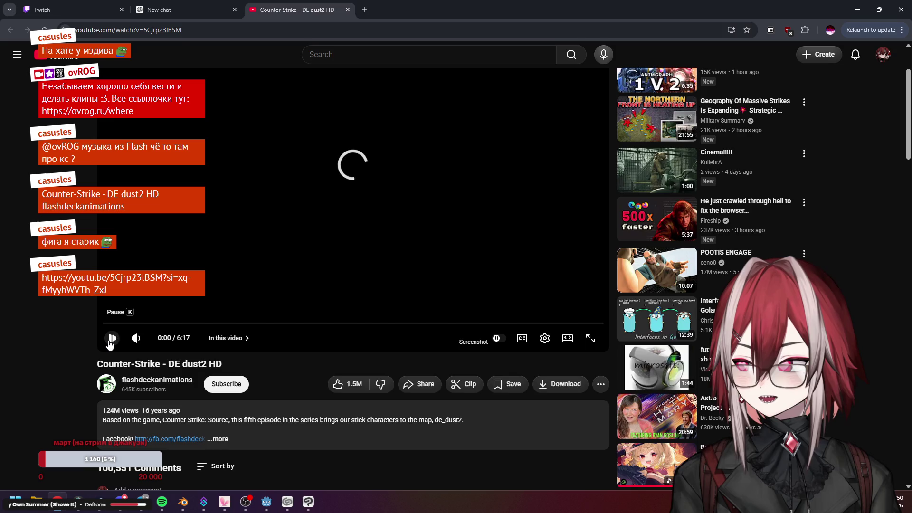
click(110, 340)
click(218, 439)
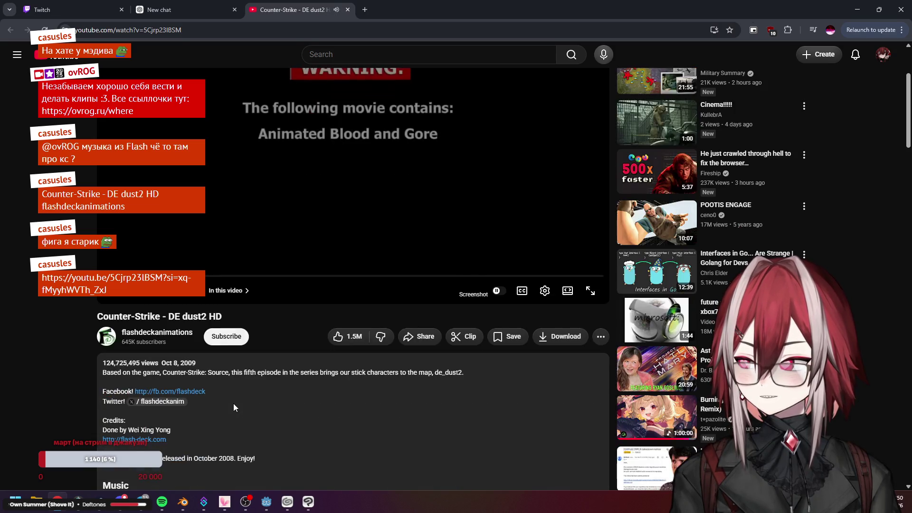
scroll(232, 400, up, 1)
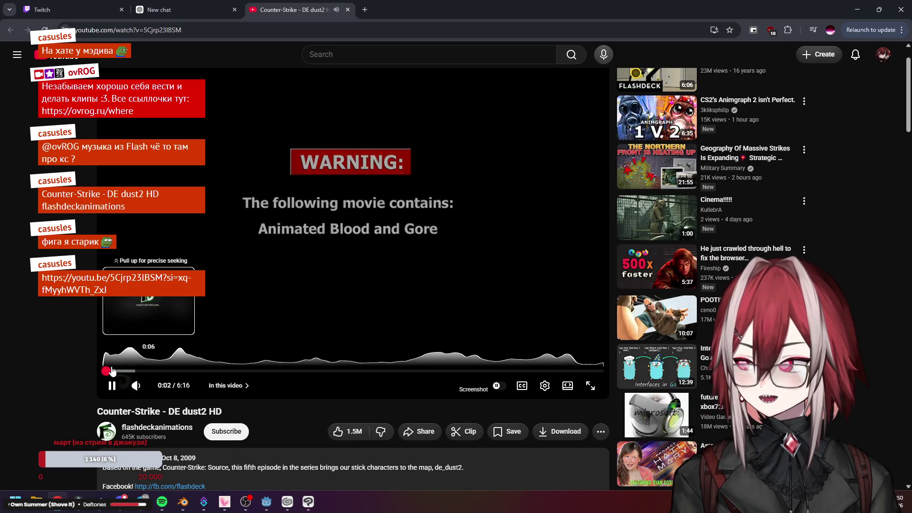
click(110, 370)
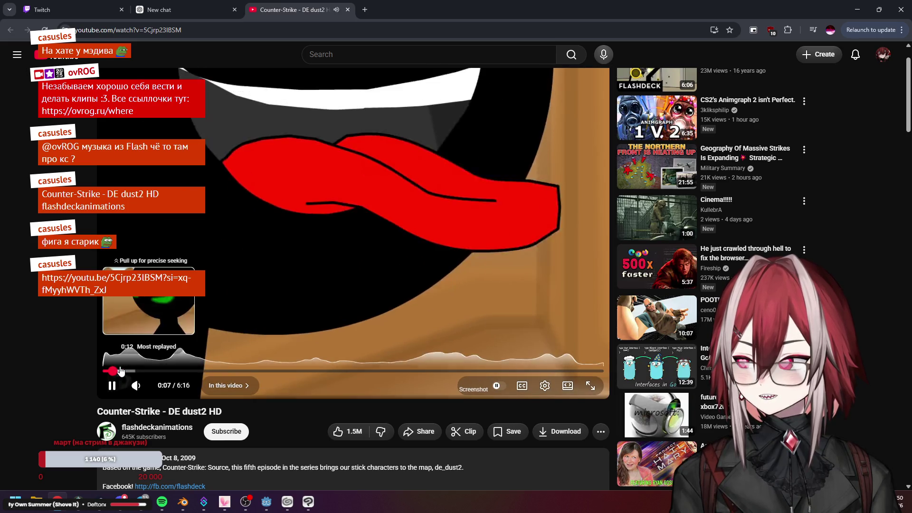
click(152, 371)
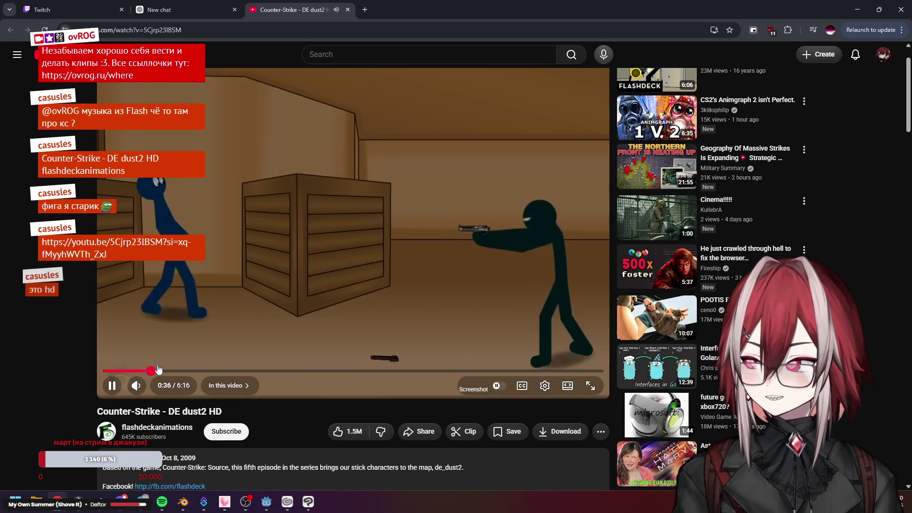
click(168, 372)
scroll(238, 271, down, 3)
scroll(237, 272, down, 2)
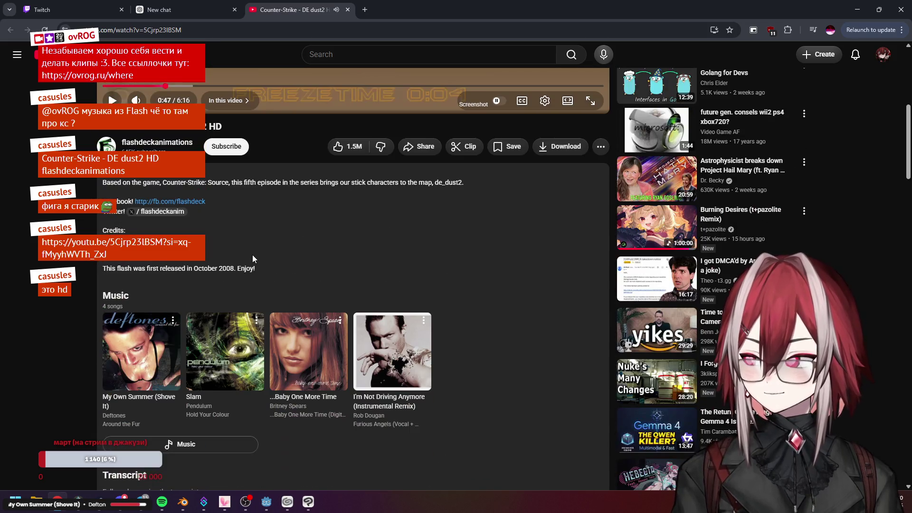
scroll(253, 254, up, 3)
scroll(253, 255, up, 2)
scroll(260, 233, up, 1)
click(245, 239)
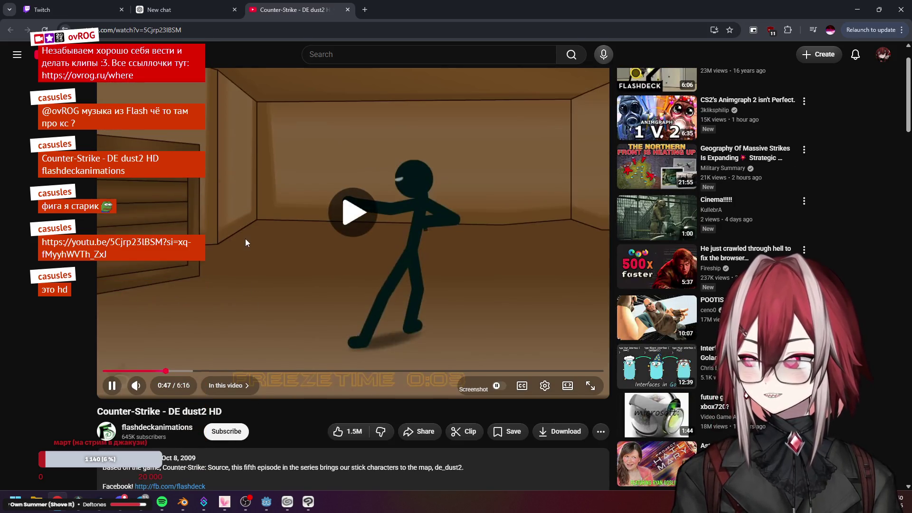
Seek through the rest of the video to its end screen, pause it and close the tab
click(189, 371)
click(167, 372)
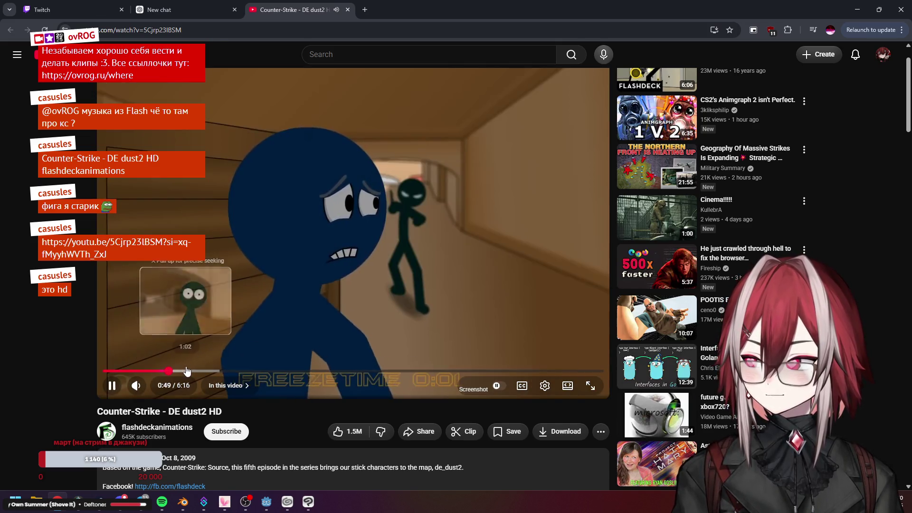
drag(188, 372, 286, 372)
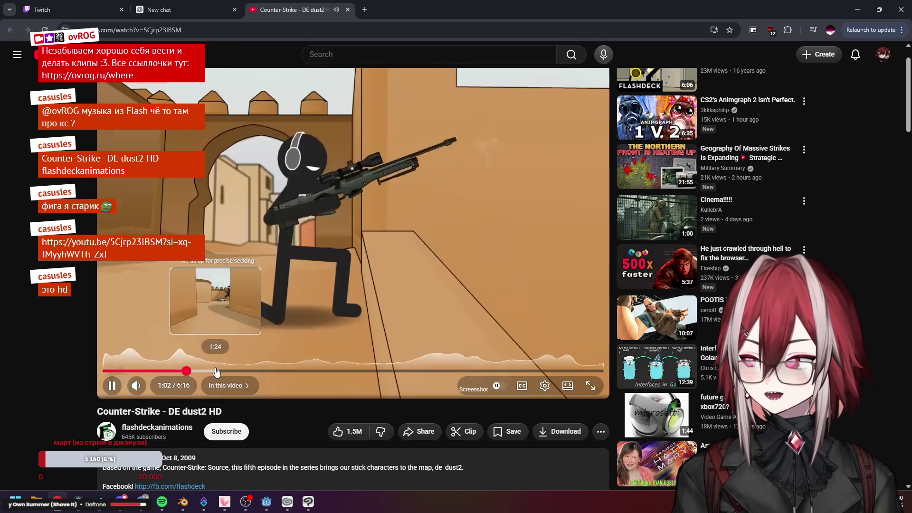
click(310, 372)
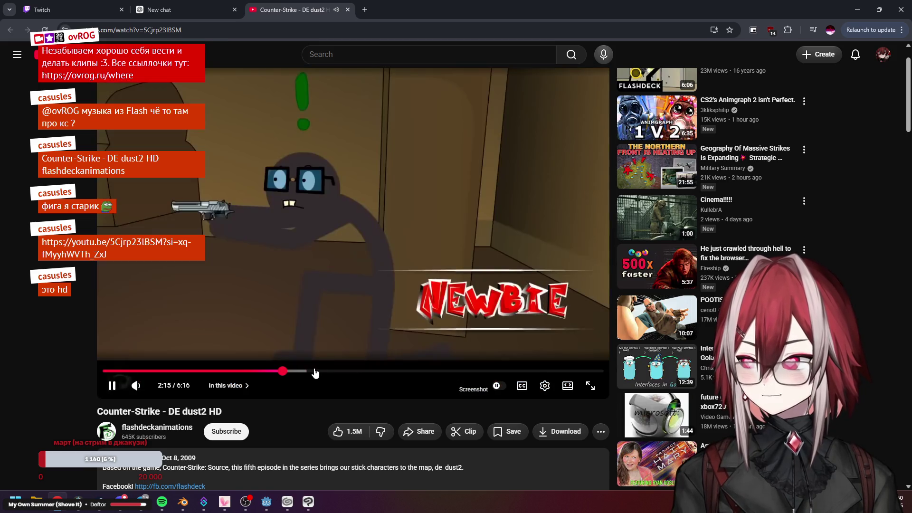
click(564, 371)
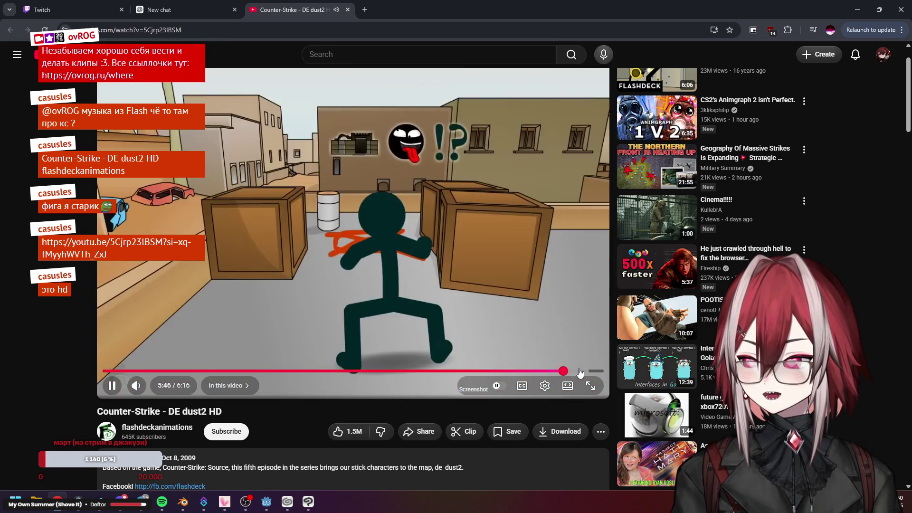
click(583, 372)
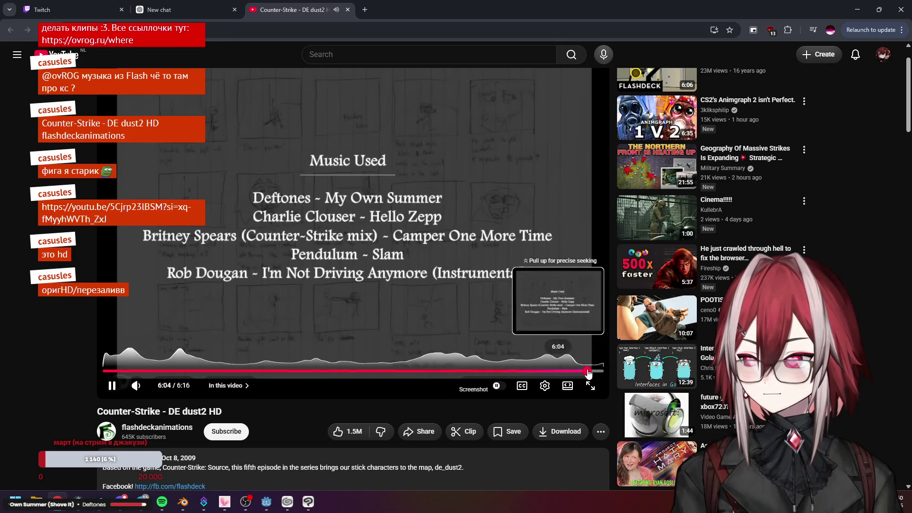
click(595, 373)
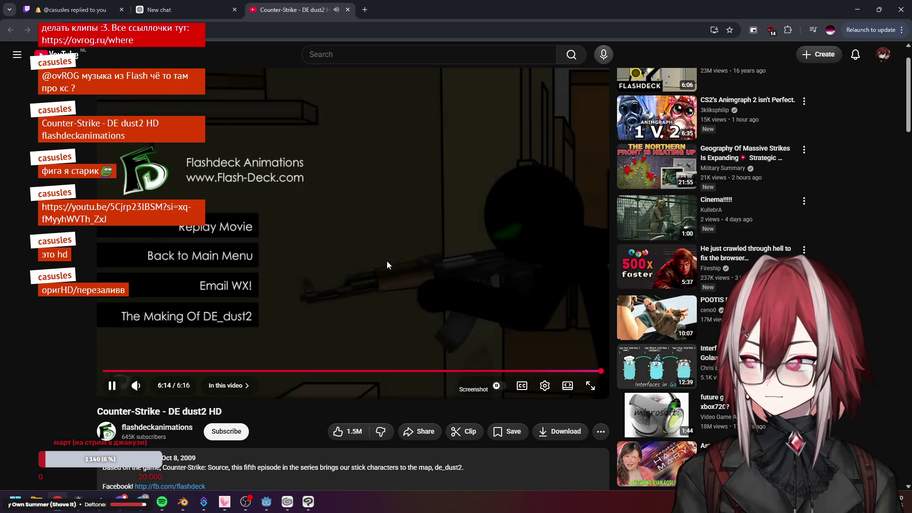
click(383, 261)
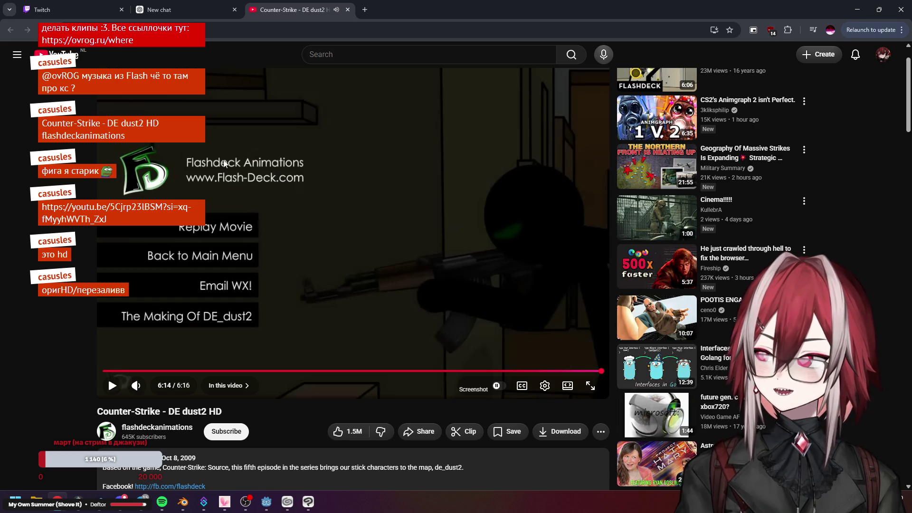
click(347, 9)
Pan the texture to the creature's face, then view the dog model from directly above in Blender
click(857, 9)
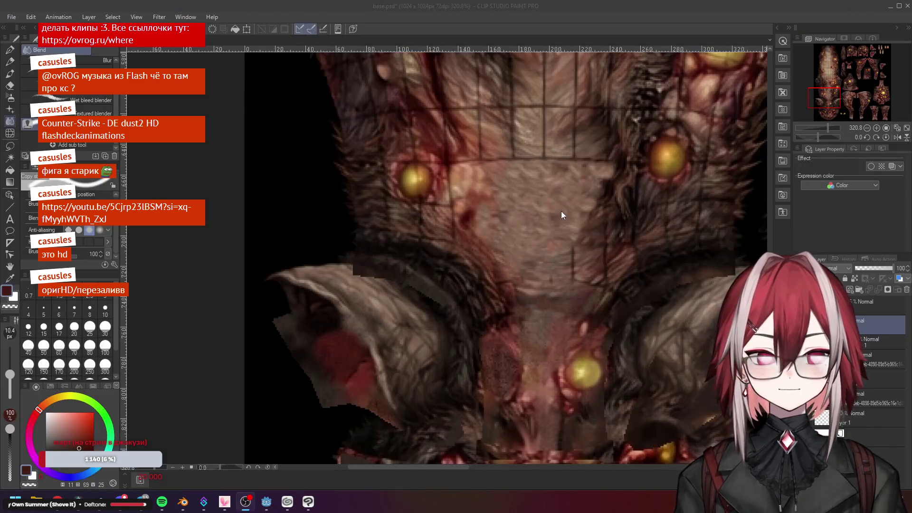
drag(564, 204, 500, 271)
scroll(492, 249, up, 3)
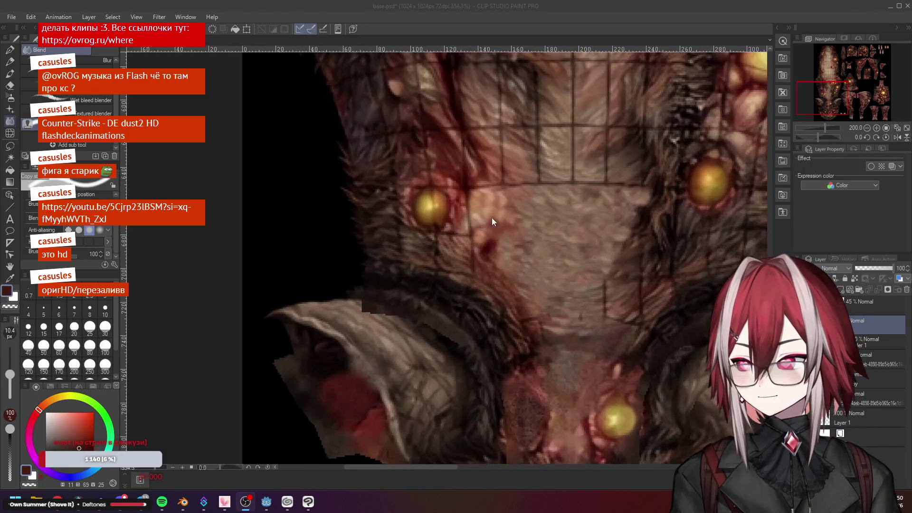
scroll(551, 228, up, 2)
scroll(551, 235, up, 2)
scroll(485, 206, up, 2)
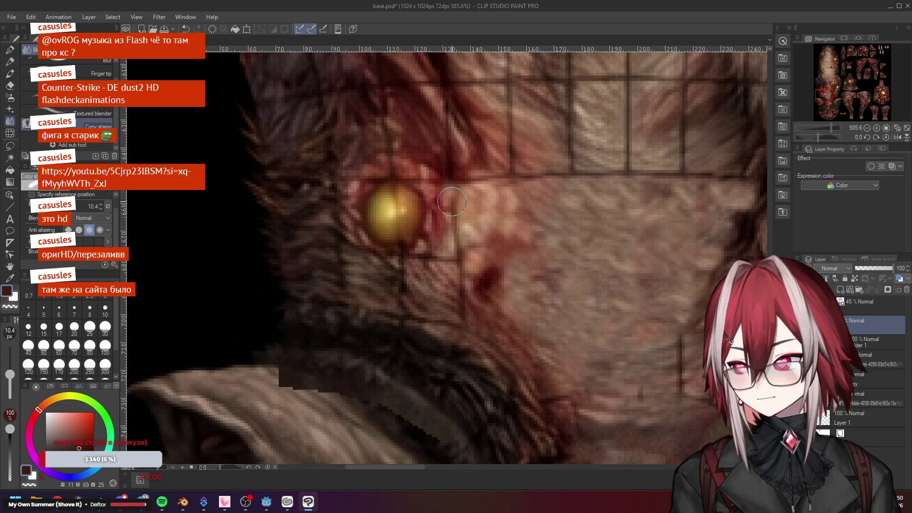
scroll(456, 245, down, 1)
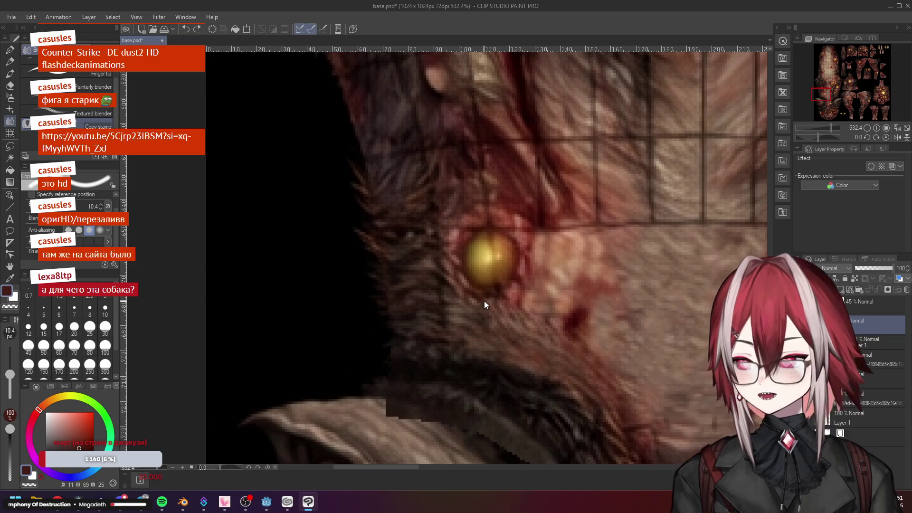
scroll(485, 302, down, 2)
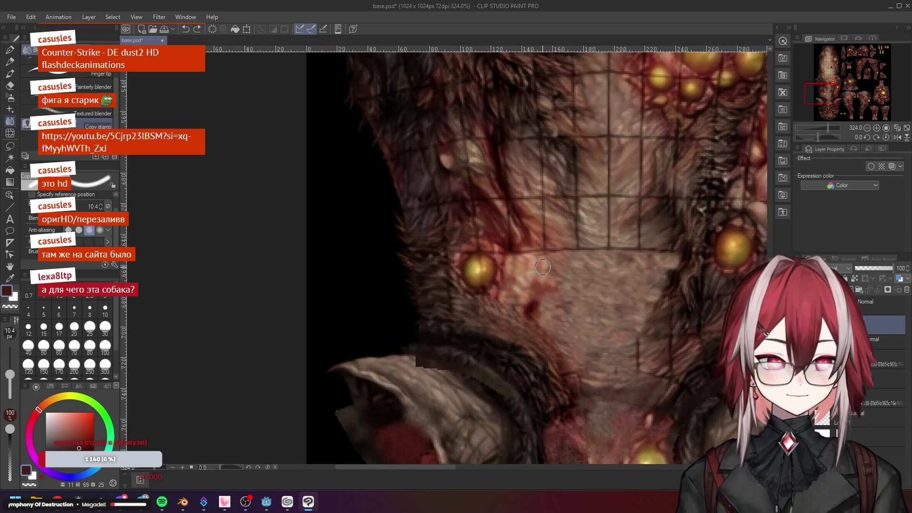
click(182, 504)
scroll(564, 285, down, 4)
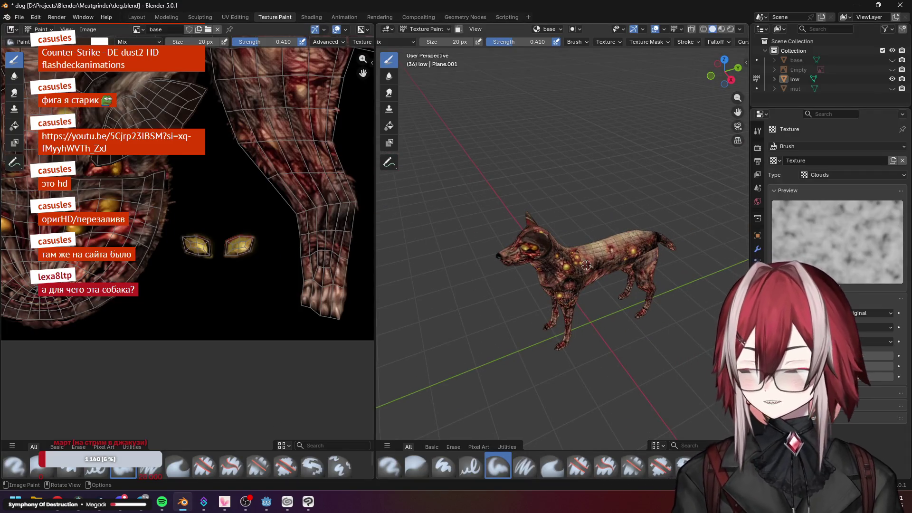
key(KP_7)
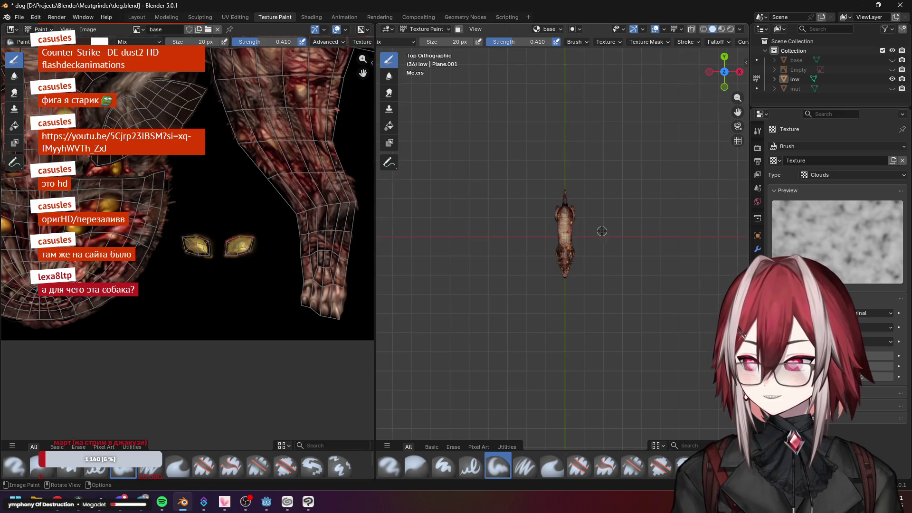
scroll(602, 231, up, 4)
Switch to the Meatgrinder project in Godot and launch the game
click(266, 503)
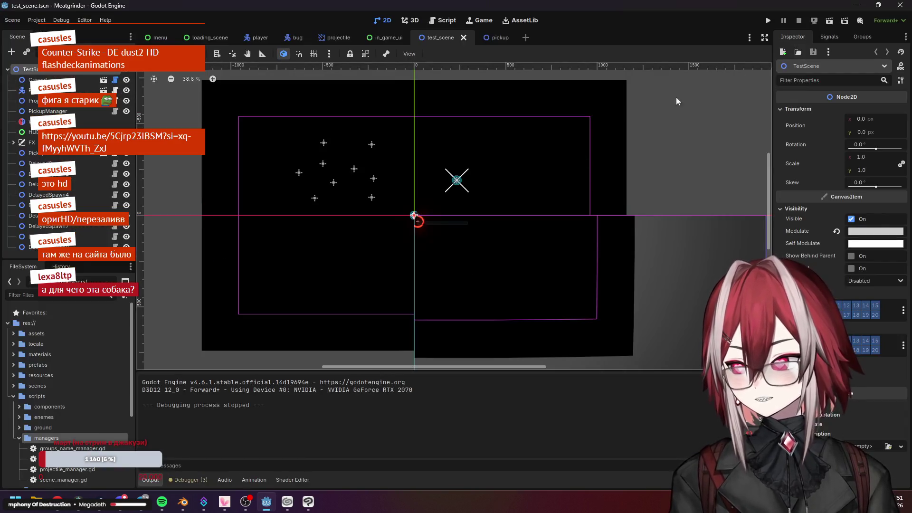
click(830, 23)
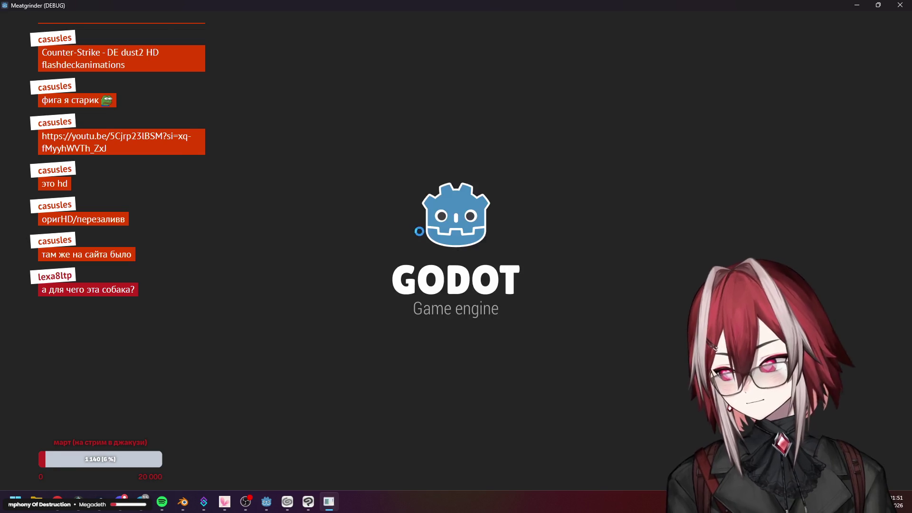
Move around the arena with WASD while shooting at the swarming bug enemies
key(d)
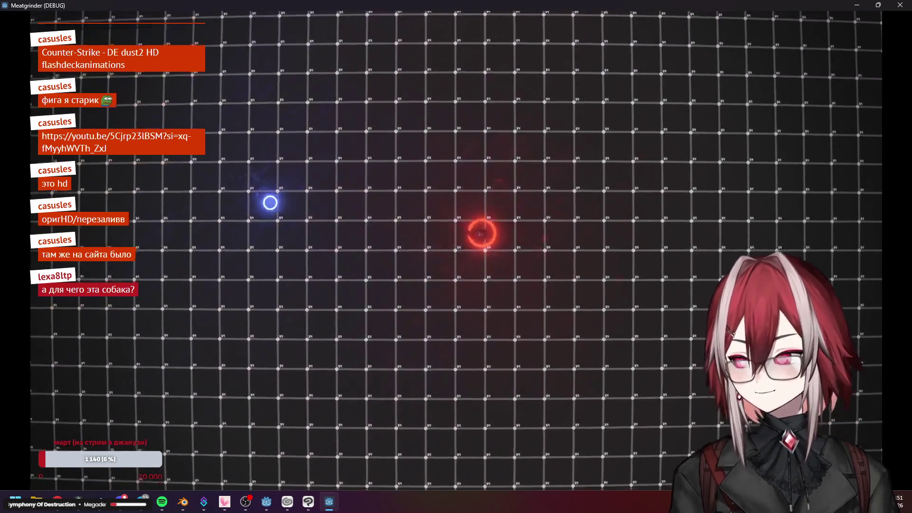
key(w)
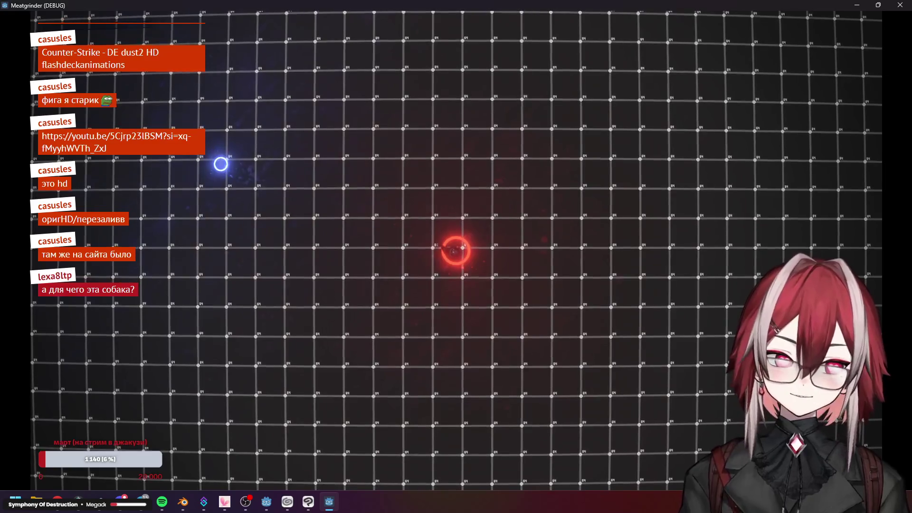
click(332, 200)
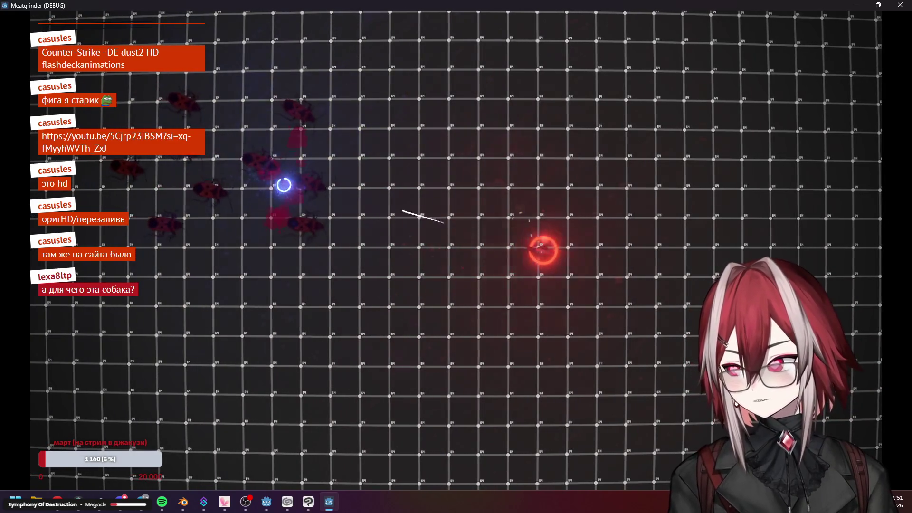
key(d)
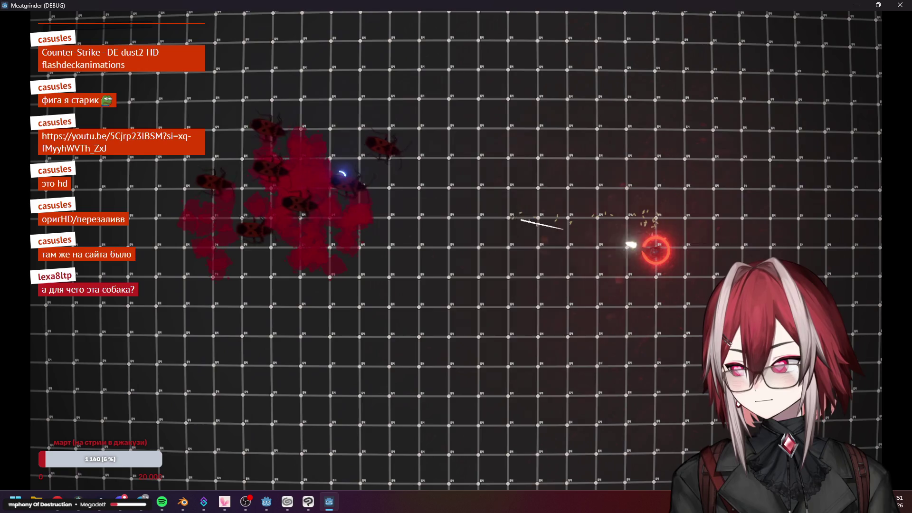
key(w)
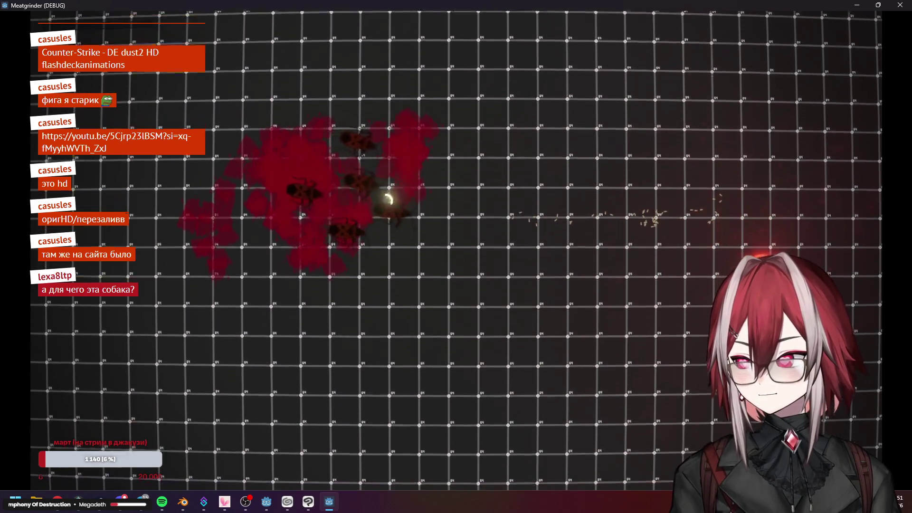
key(s)
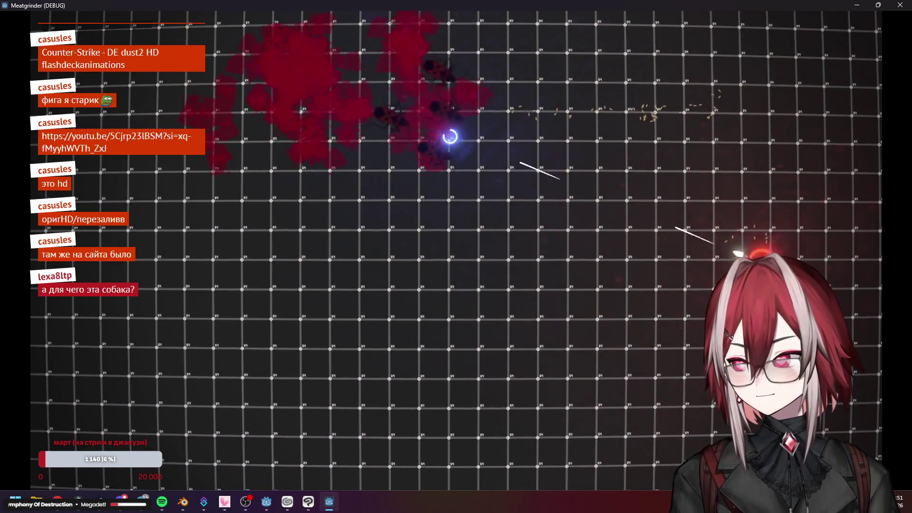
key(s)
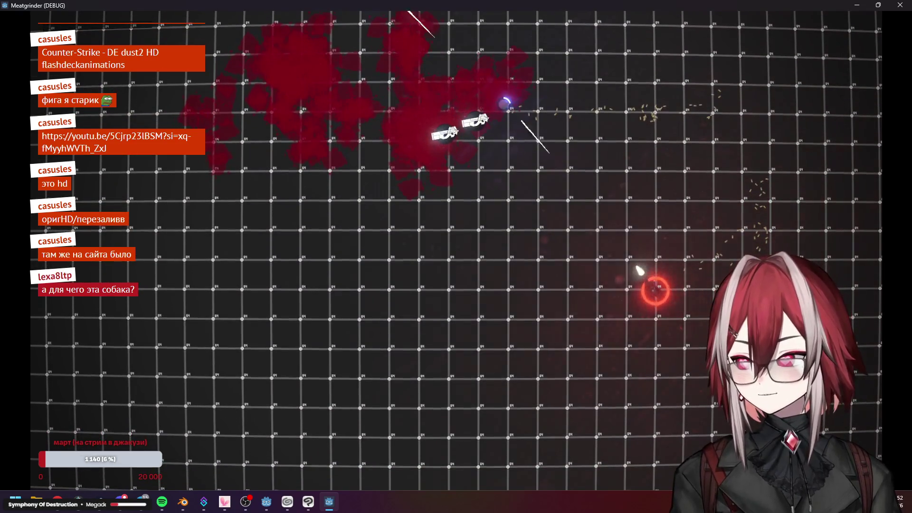
key(a)
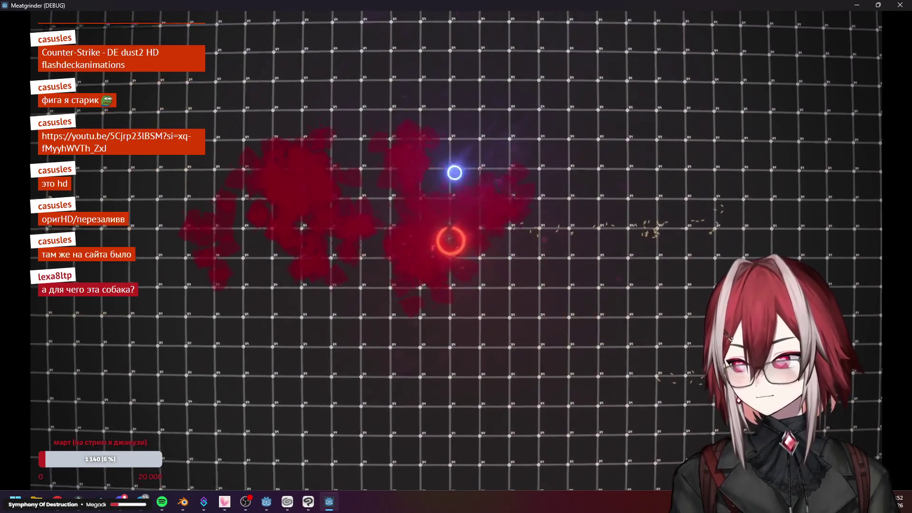
key(d)
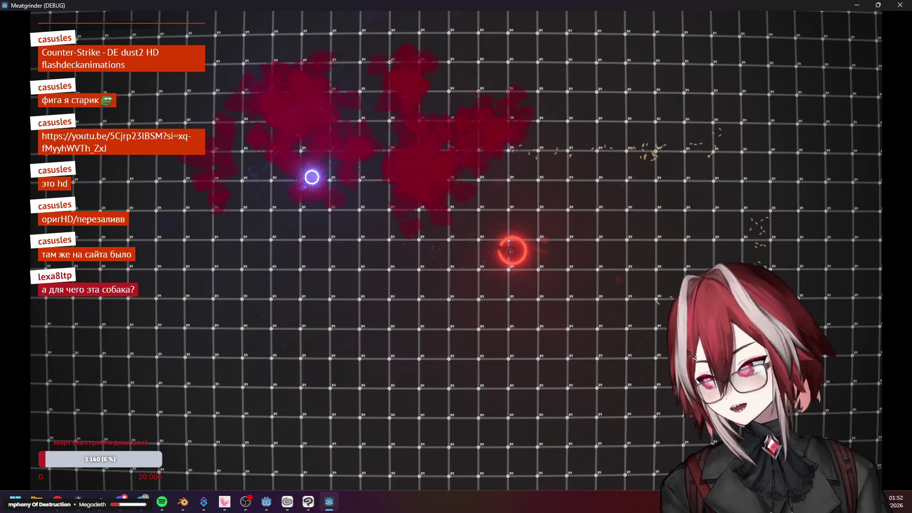
key(a)
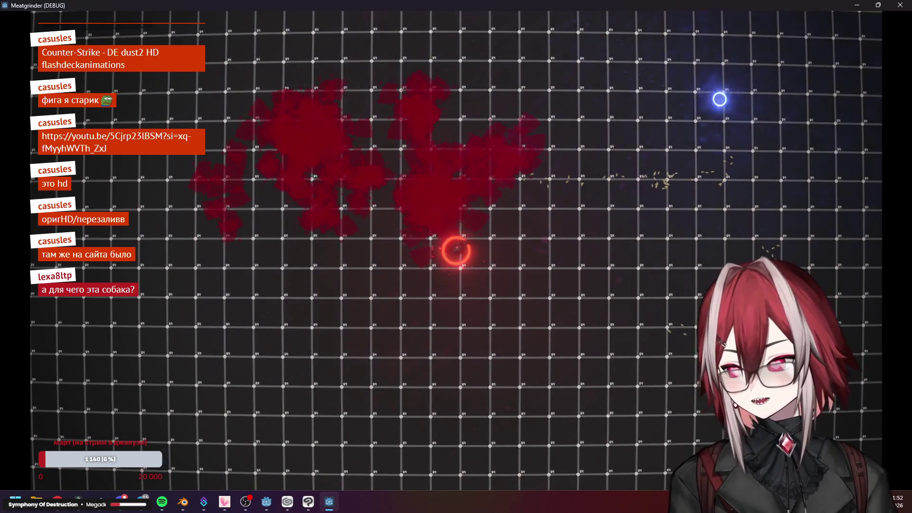
Close the running game and bring the dog texture back to the front
click(897, 6)
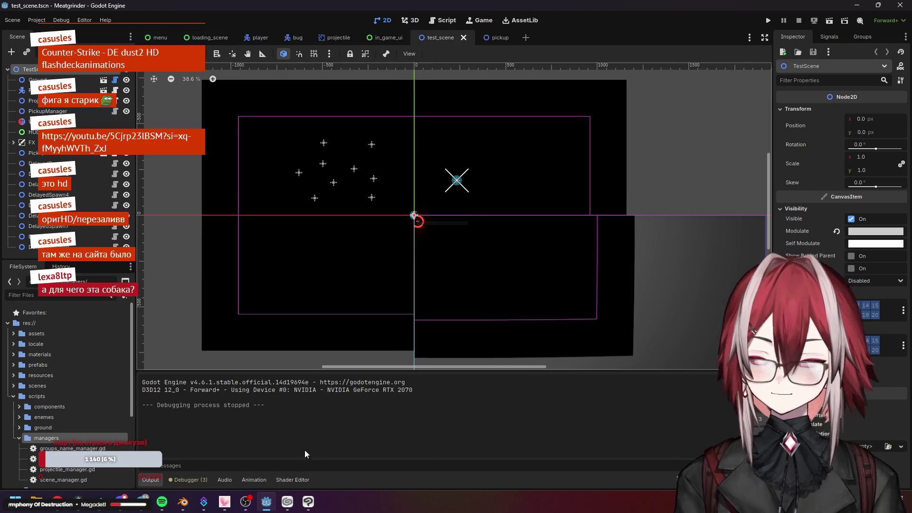
click(308, 502)
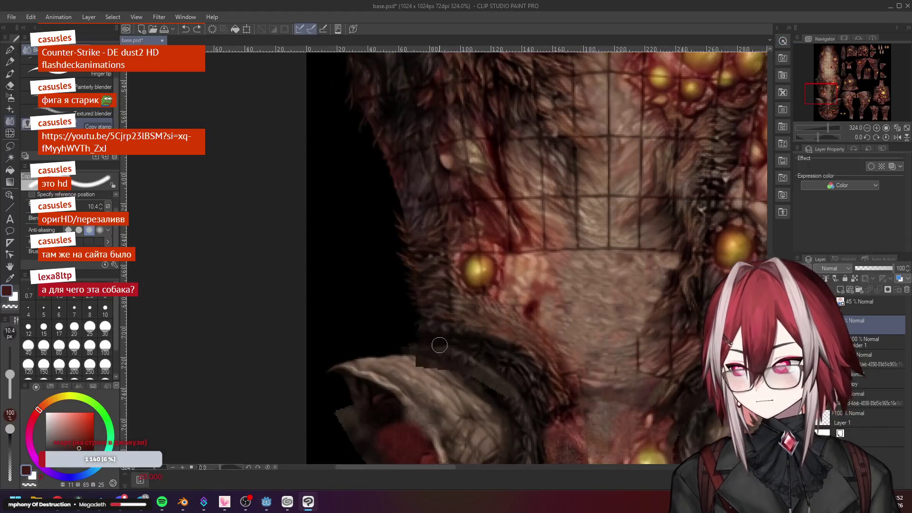
Pan the texture to the retouched neck fur, then switch to the textured dog model in Blender and start orbiting
drag(499, 235, 553, 264)
scroll(554, 263, up, 2)
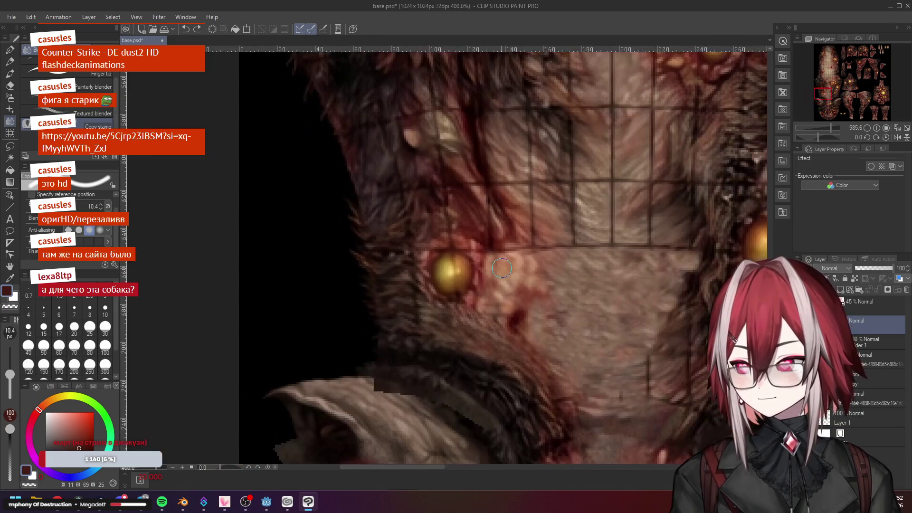
scroll(503, 269, down, 5)
scroll(570, 235, down, 3)
scroll(570, 235, up, 2)
scroll(570, 235, up, 3)
scroll(570, 236, up, 2)
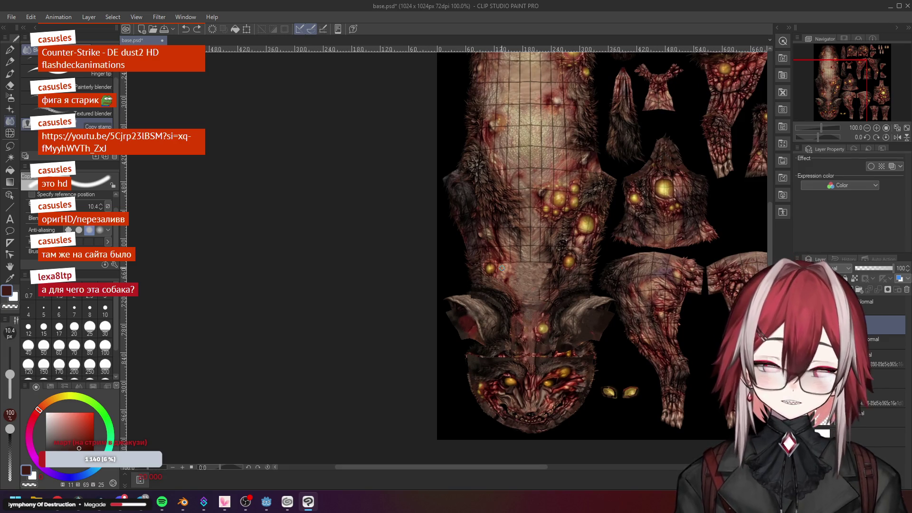
scroll(502, 268, down, 2)
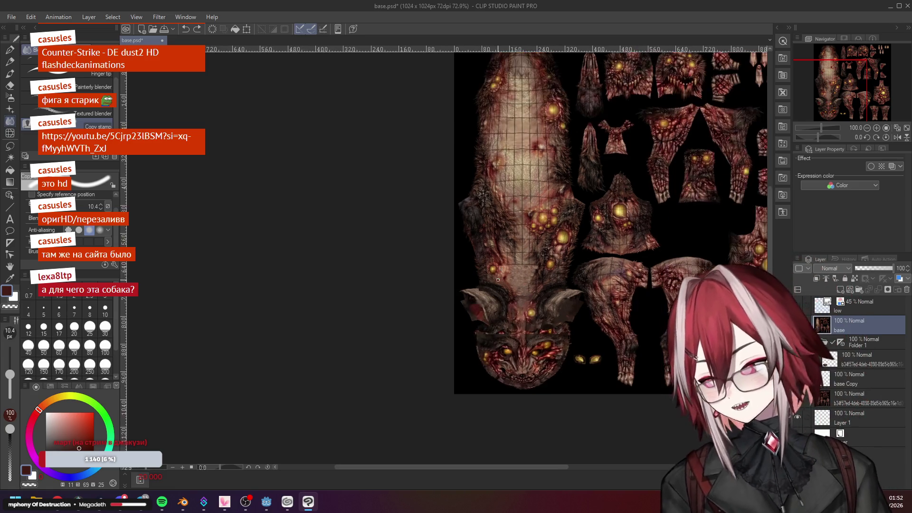
click(183, 502)
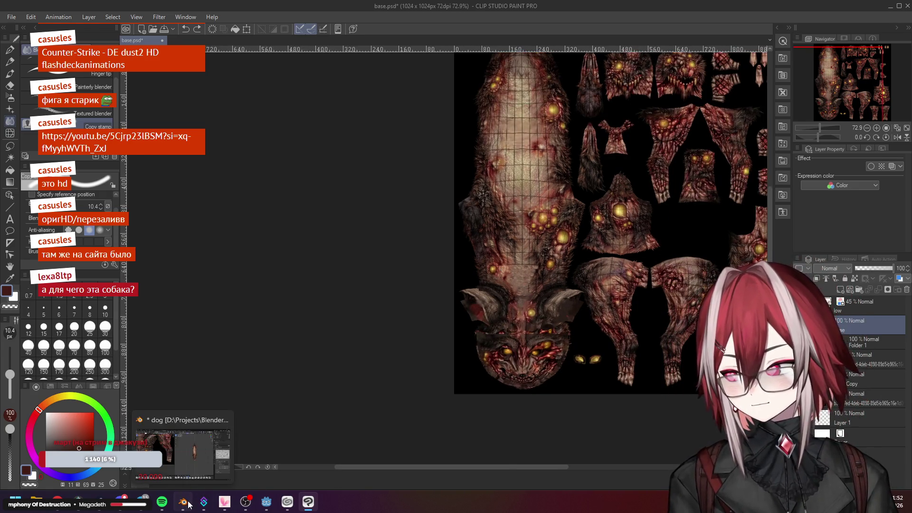
middle_click(556, 291)
Orbit the textured dog to view it from the side, three-quarter front, and its other side
mouse_move(556, 291)
mouse_down()
mouse_move(592, 239)
mouse_move(601, 283)
mouse_up()
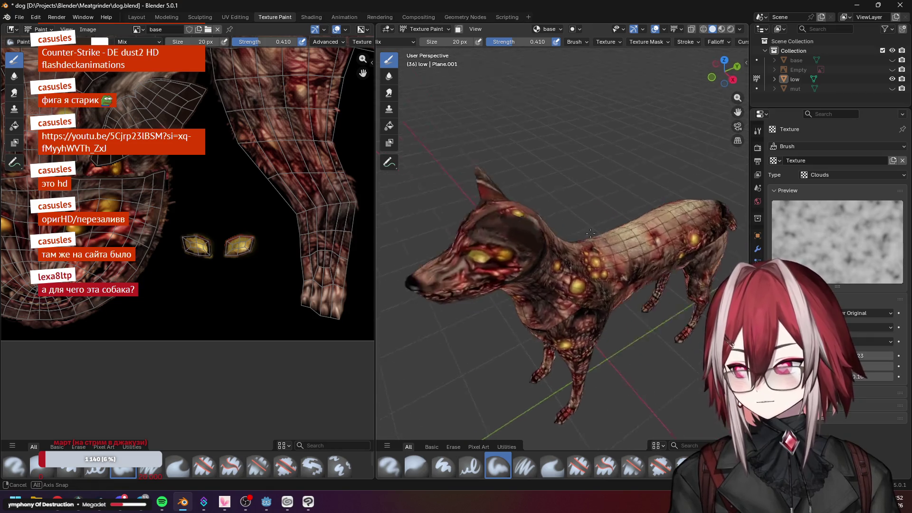
scroll(601, 284, up, 2)
scroll(594, 277, up, 2)
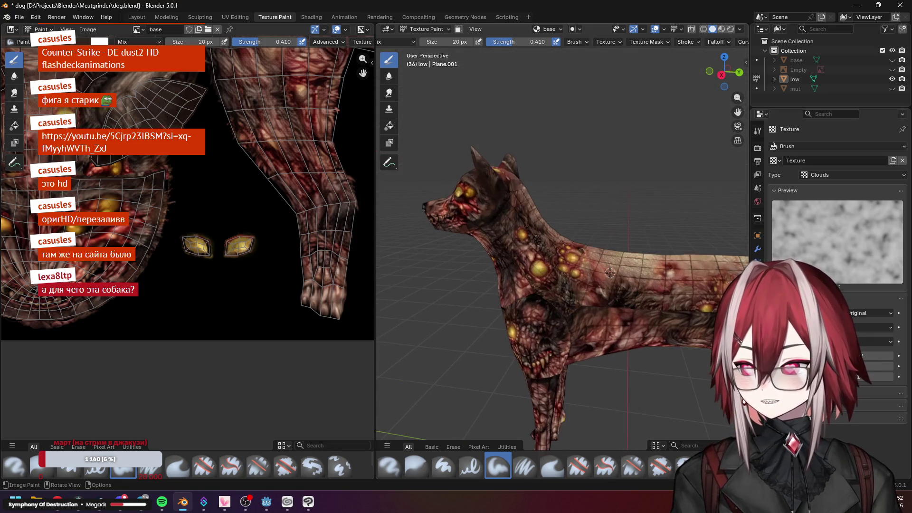
drag(607, 275, 675, 274)
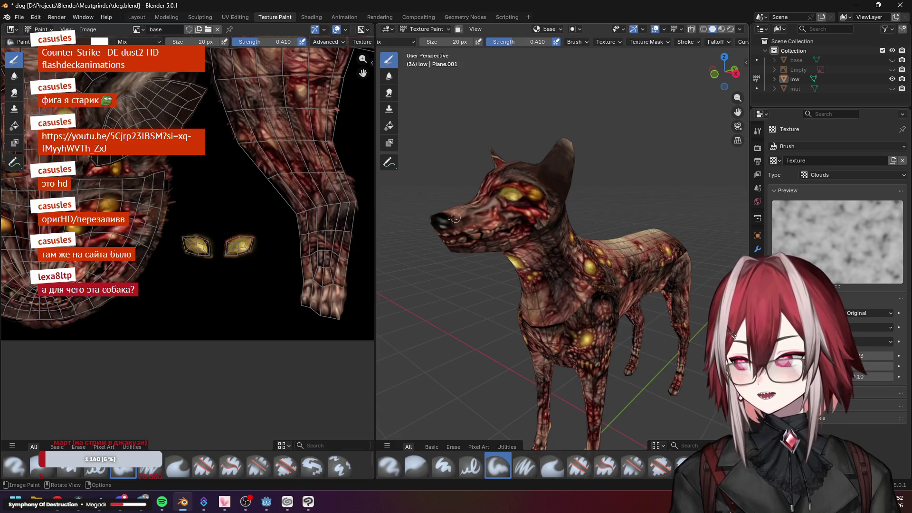
mouse_move(549, 255)
mouse_down()
mouse_move(611, 304)
mouse_move(574, 277)
mouse_move(510, 294)
mouse_move(453, 329)
mouse_up()
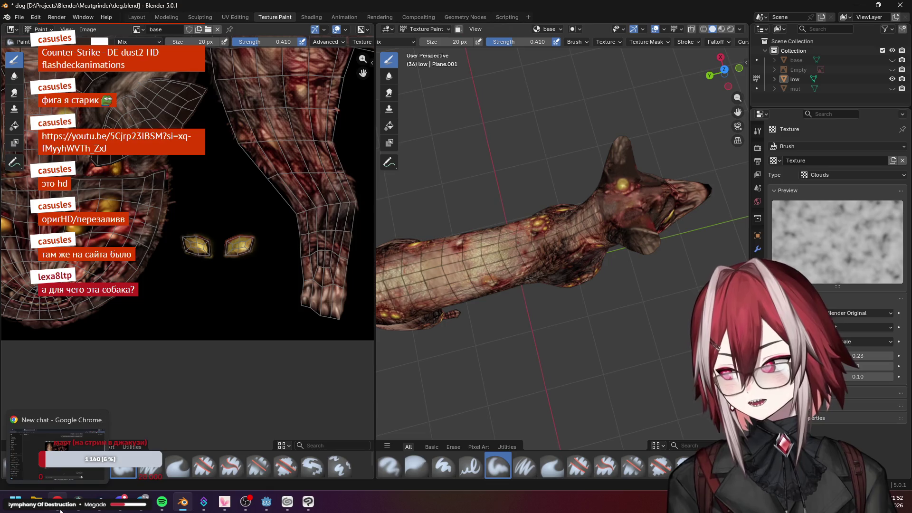
Navigate a new Chrome tab to openguessr.com, discarding the github.com autocompletion
click(58, 450)
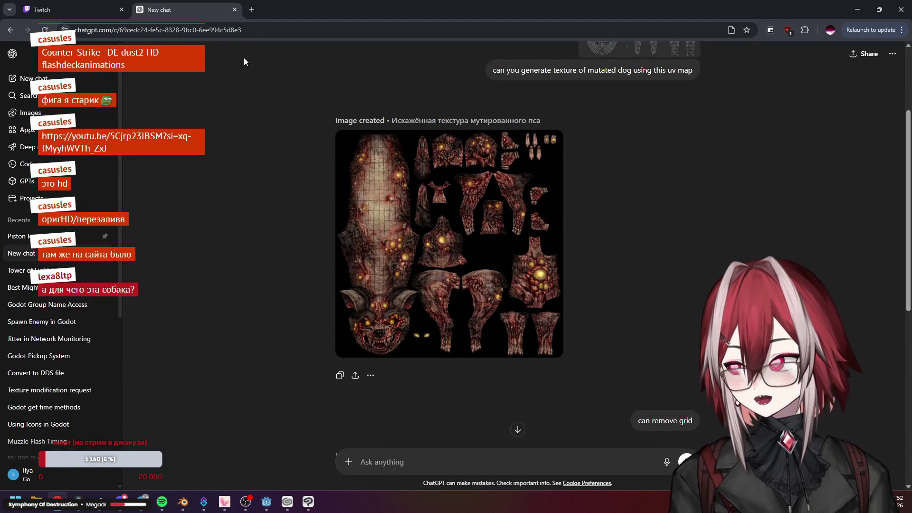
click(251, 9)
text(g)
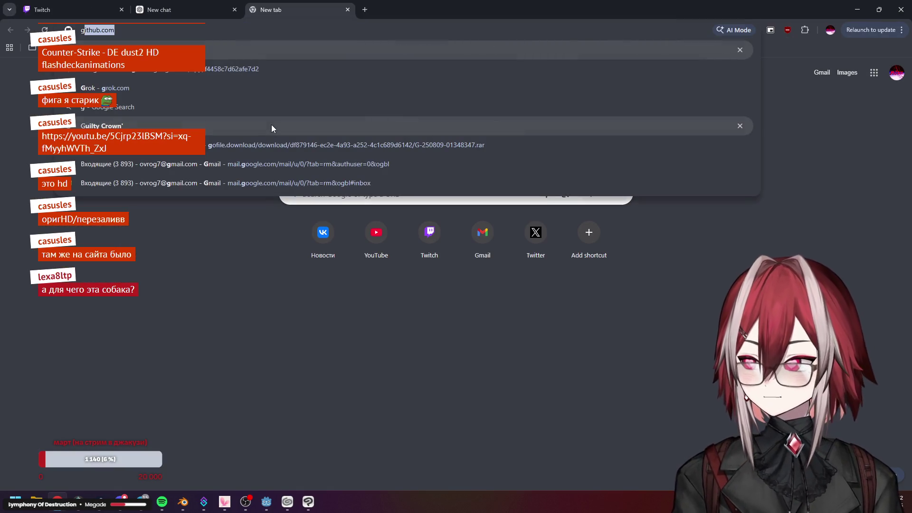
key(BackSpace)
text(open)
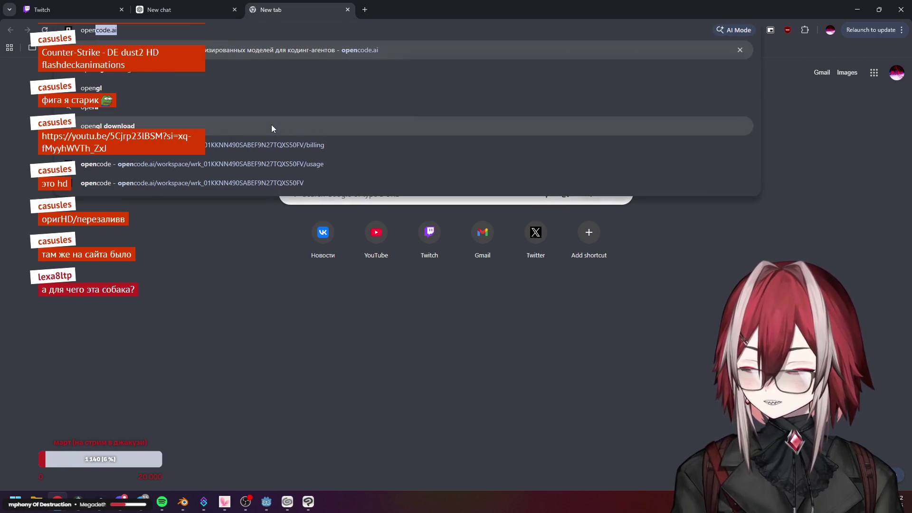
text(gu)
key(Return)
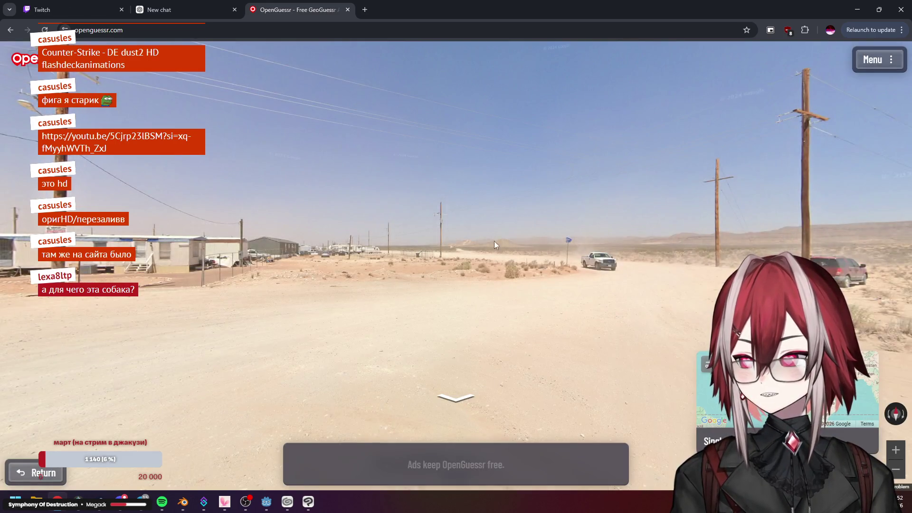
Advance down the desert road to the stop sign and look around at the trailers and pole
click(548, 244)
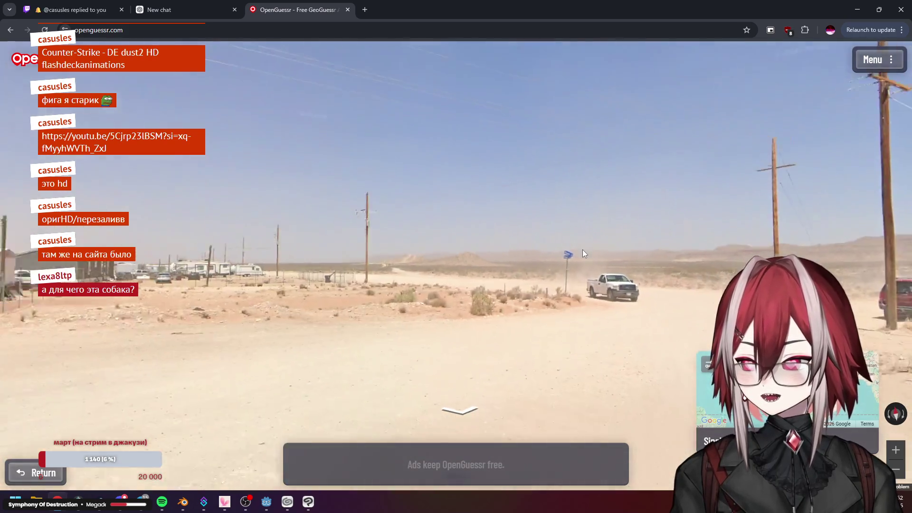
click(582, 249)
drag(214, 214, 349, 194)
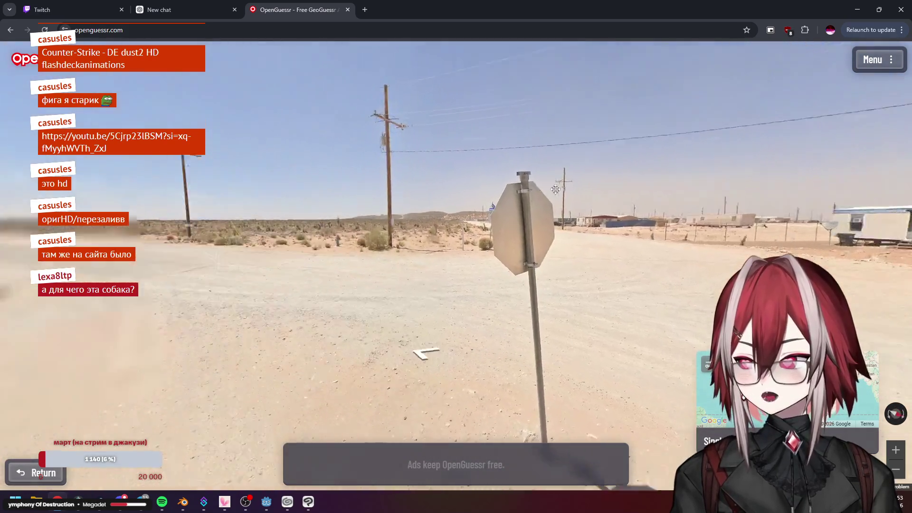
click(349, 194)
mouse_move(641, 213)
mouse_down()
mouse_move(592, 221)
mouse_move(303, 213)
mouse_move(478, 175)
mouse_up()
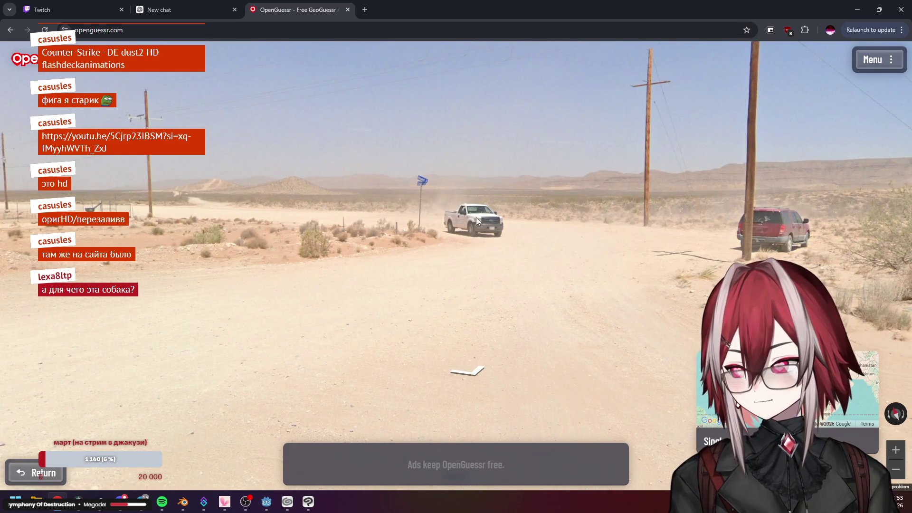
drag(331, 186, 440, 216)
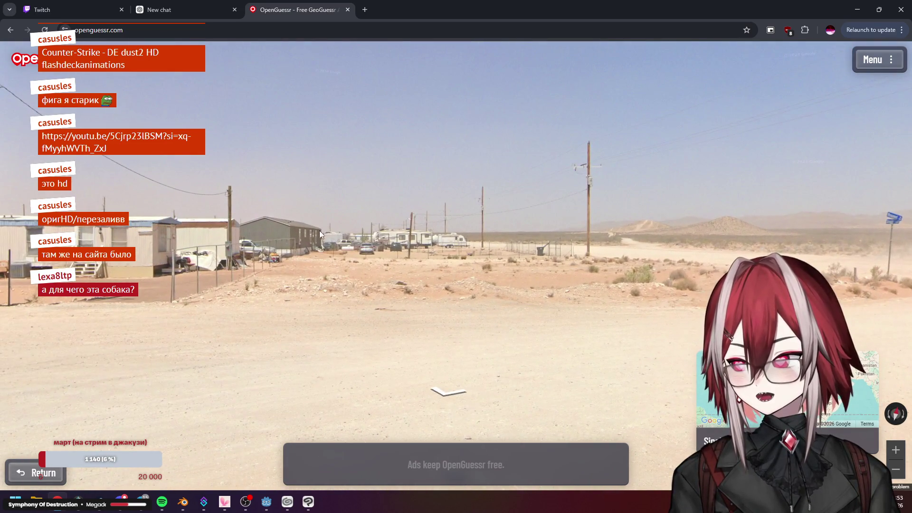
drag(324, 230, 521, 225)
scroll(473, 192, up, 5)
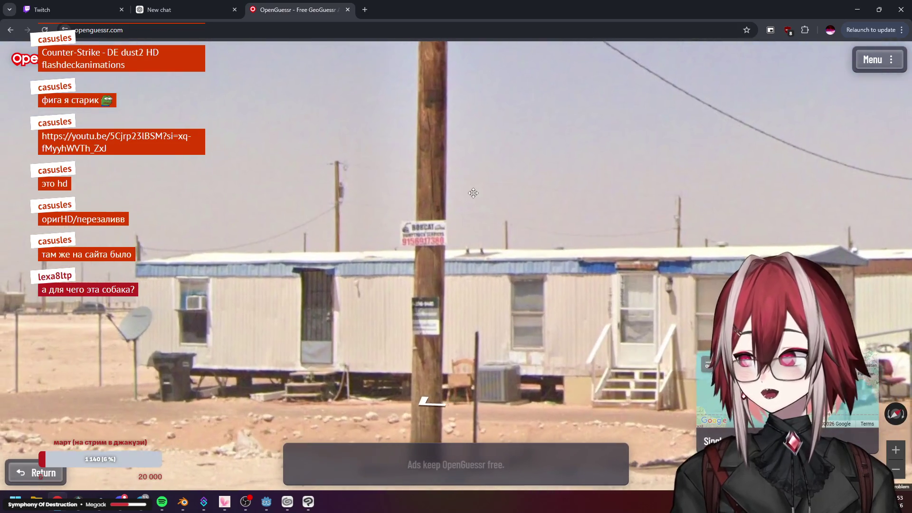
drag(473, 192, 503, 148)
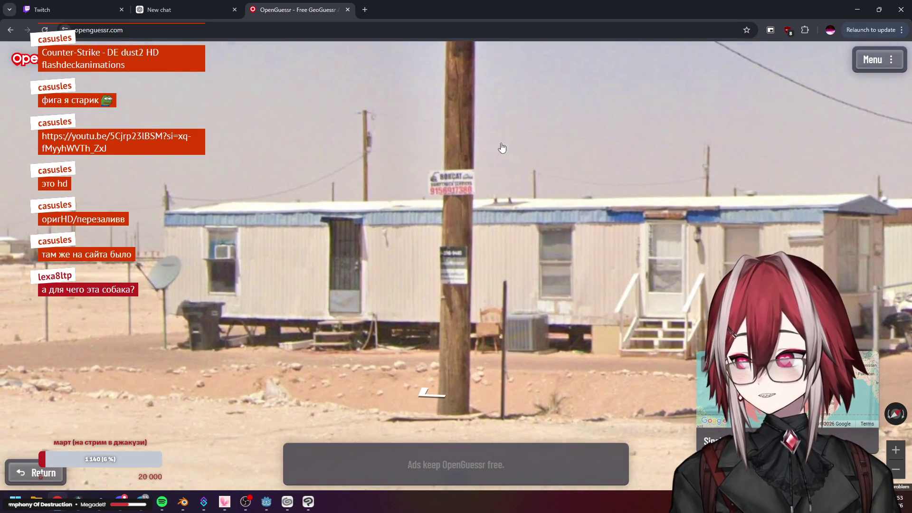
scroll(502, 147, down, 5)
Sweep the view past the stop sign, fire hydrant, road poles and trailers
mouse_move(356, 178)
mouse_down()
mouse_move(544, 194)
mouse_move(641, 179)
mouse_up()
scroll(444, 147, up, 4)
drag(535, 157, 443, 147)
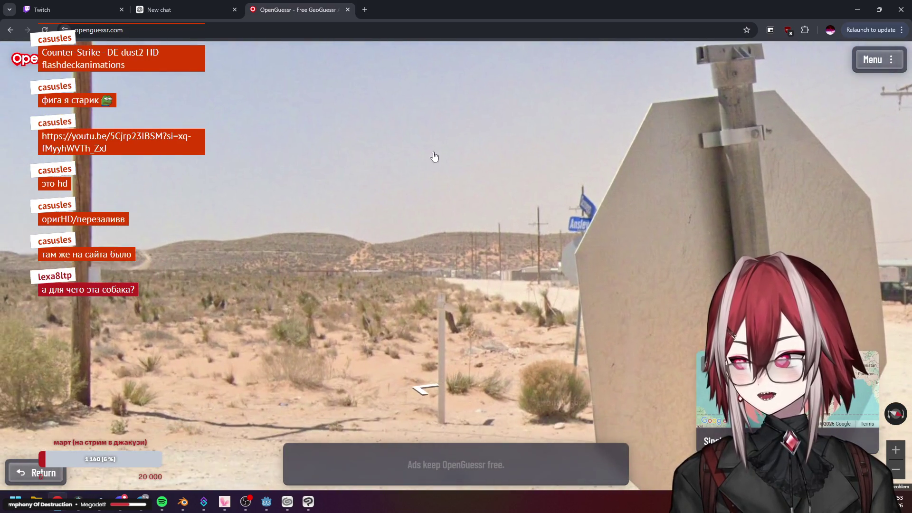
scroll(443, 148, down, 4)
drag(571, 178, 356, 185)
drag(642, 199, 472, 215)
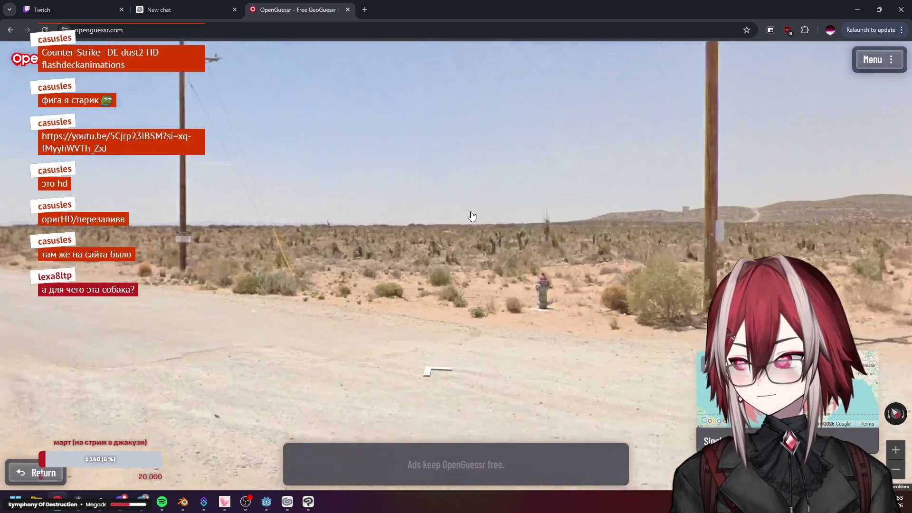
scroll(472, 215, up, 3)
drag(373, 170, 524, 169)
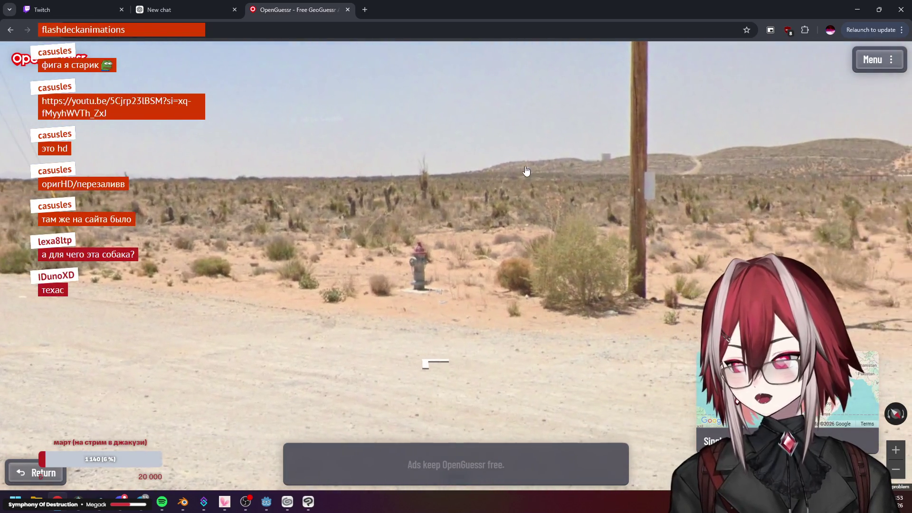
scroll(524, 169, down, 3)
drag(642, 186, 356, 185)
drag(668, 193, 356, 199)
drag(642, 207, 388, 216)
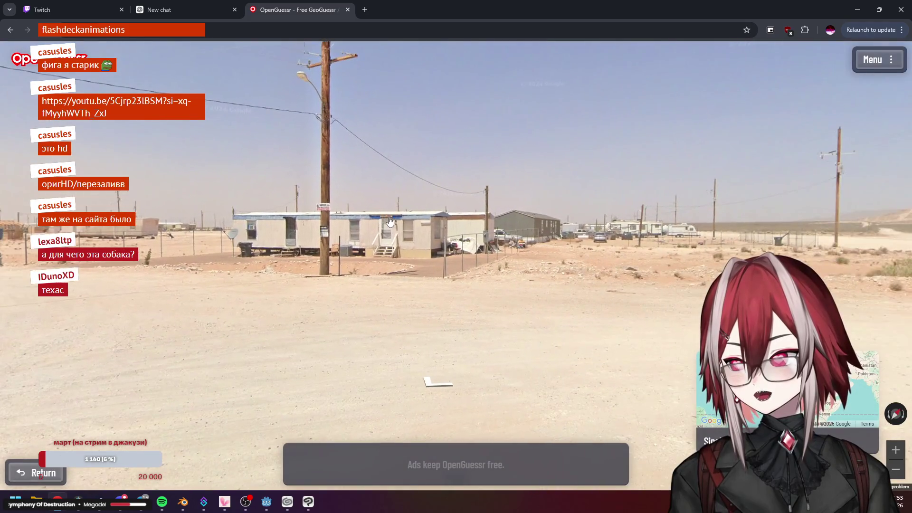
Keep turning right past the pickup truck, mesa, dirt road and concrete mailbox block
drag(642, 199, 356, 200)
drag(570, 200, 341, 196)
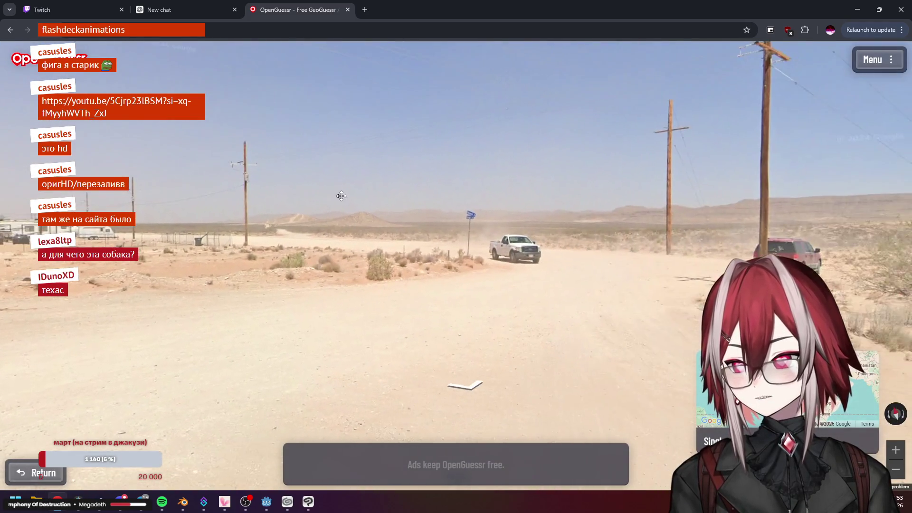
drag(616, 209, 321, 199)
drag(607, 200, 356, 185)
drag(499, 164, 306, 133)
drag(605, 178, 356, 178)
mouse_move(642, 157)
mouse_down()
mouse_move(523, 145)
mouse_move(448, 165)
mouse_up()
scroll(437, 193, up, 3)
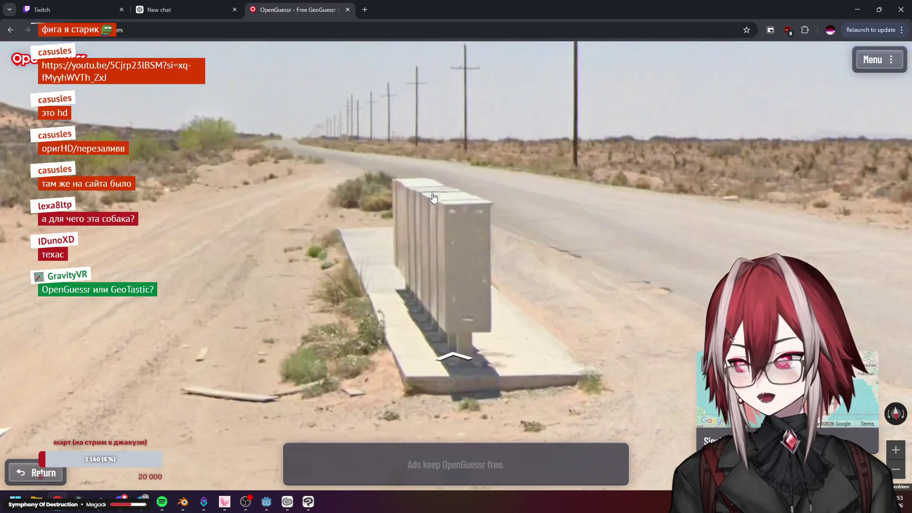
scroll(447, 197, down, 3)
mouse_move(535, 199)
mouse_down()
mouse_move(428, 200)
mouse_move(459, 199)
mouse_up()
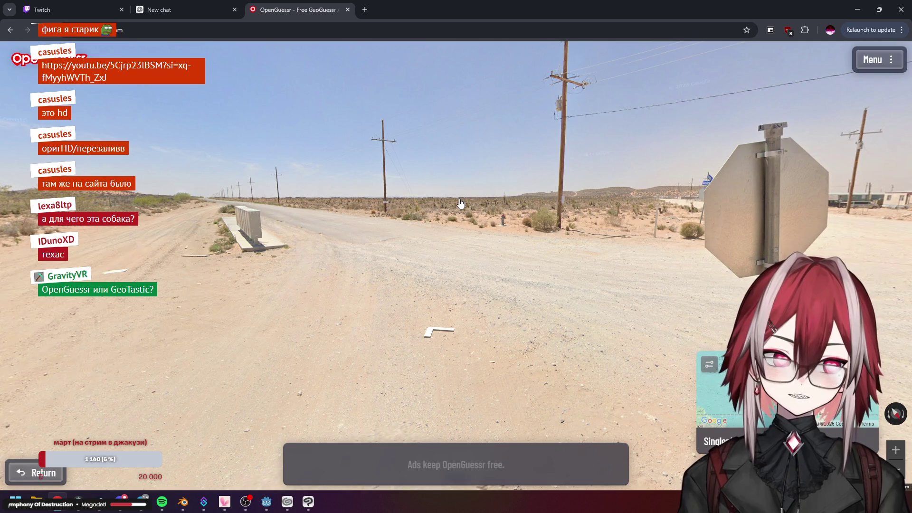
Move forward along the road toward the mailbox cluster and look left from the new spot
click(421, 189)
click(399, 164)
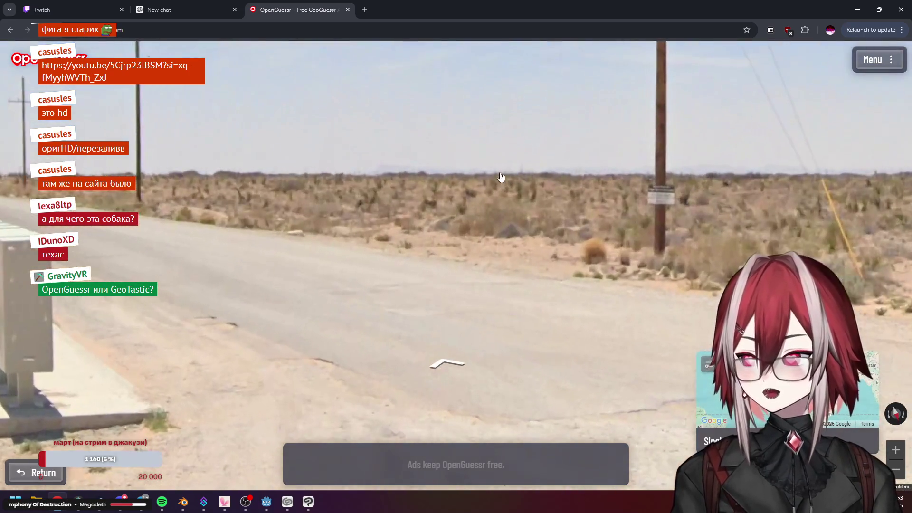
drag(501, 177, 641, 178)
click(457, 185)
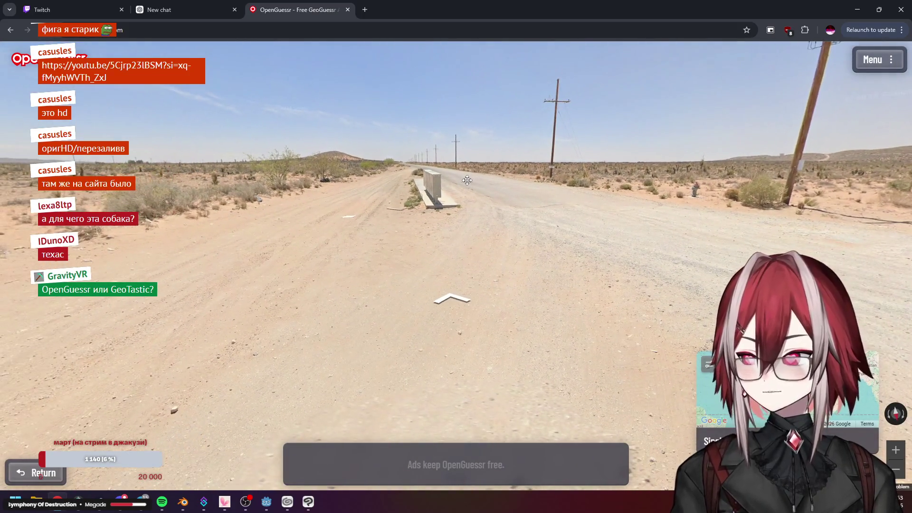
click(420, 188)
mouse_move(419, 189)
mouse_down()
mouse_move(410, 186)
mouse_move(649, 191)
mouse_up()
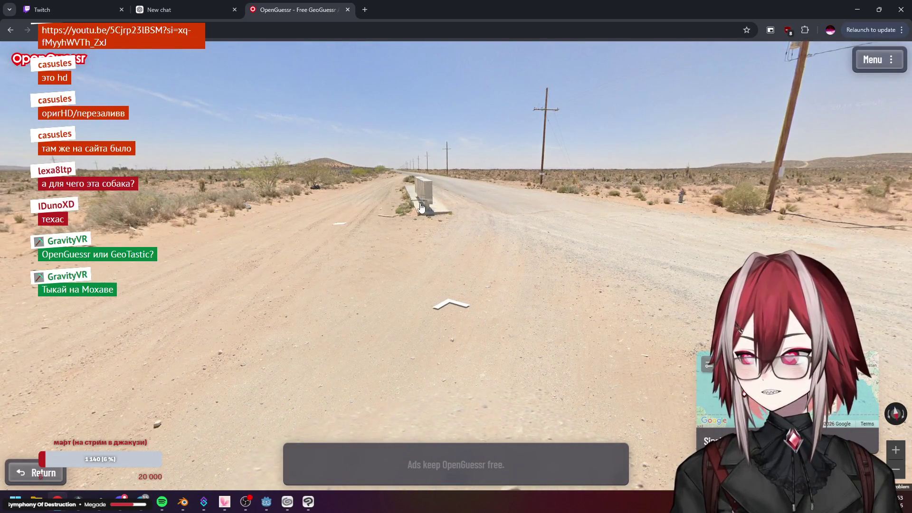
Step further down the desert road past the stop sign and look around the new spot
click(419, 191)
drag(456, 200, 331, 207)
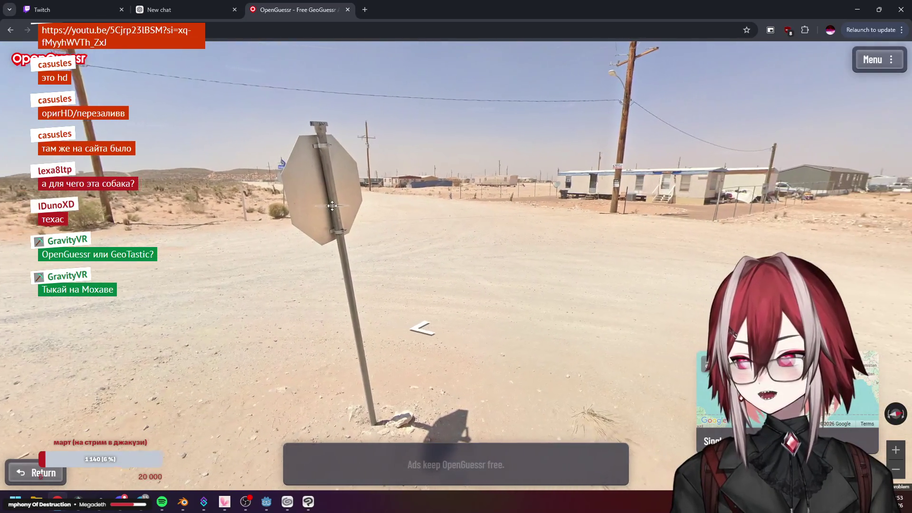
click(331, 207)
drag(360, 173, 448, 186)
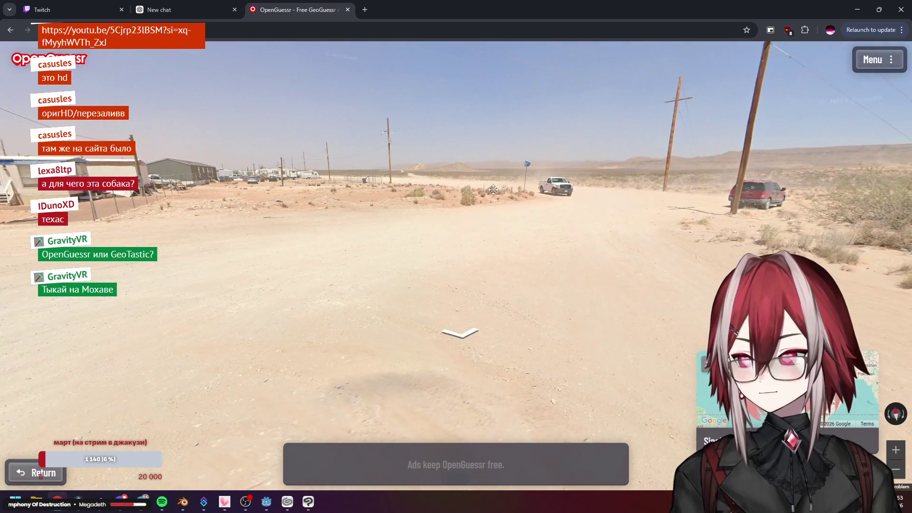
click(189, 163)
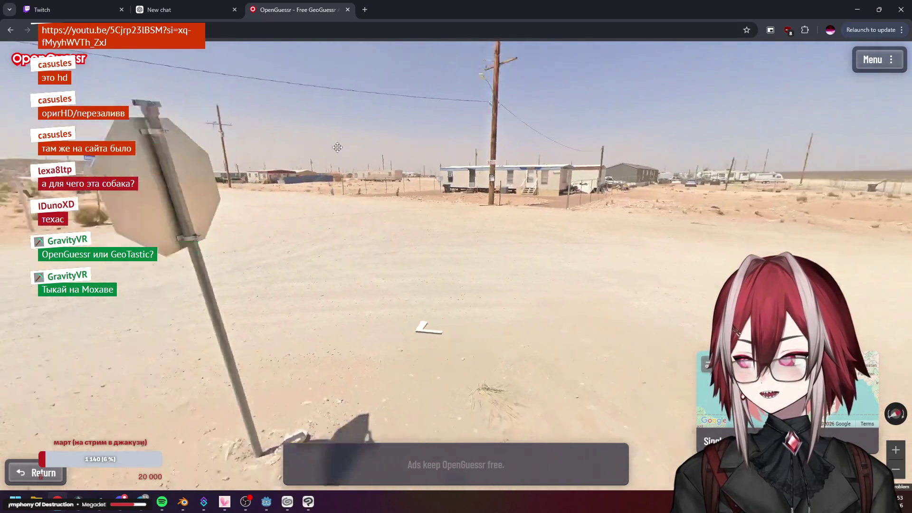
drag(286, 214, 499, 214)
mouse_move(788, 392)
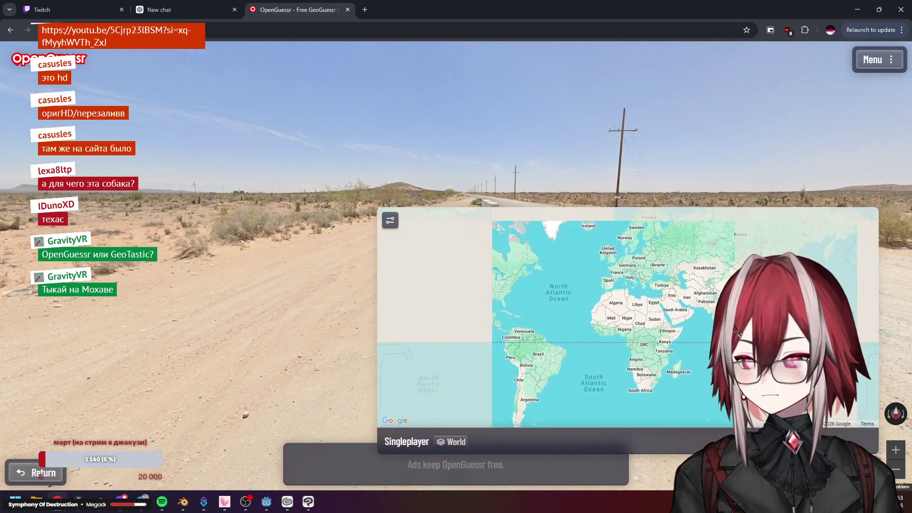
scroll(463, 318, up, 3)
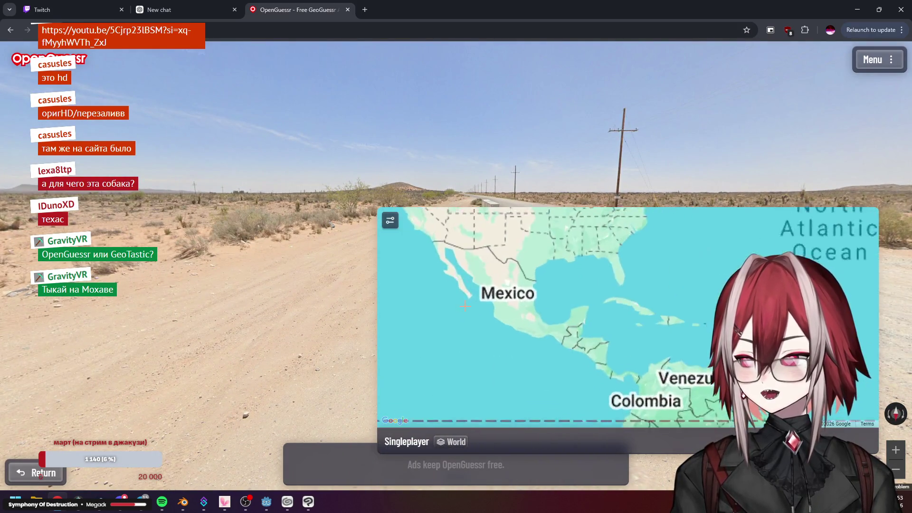
scroll(458, 253, up, 3)
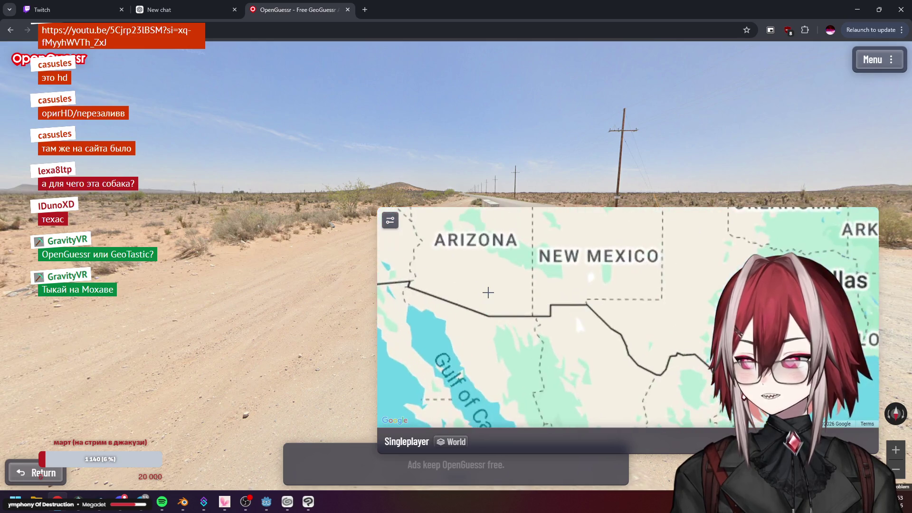
scroll(489, 293, up, 2)
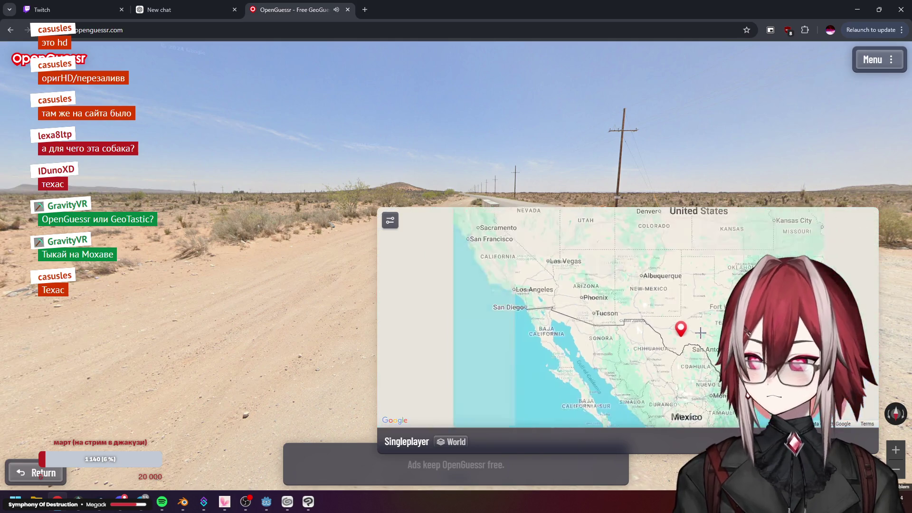
scroll(709, 347, down, 3)
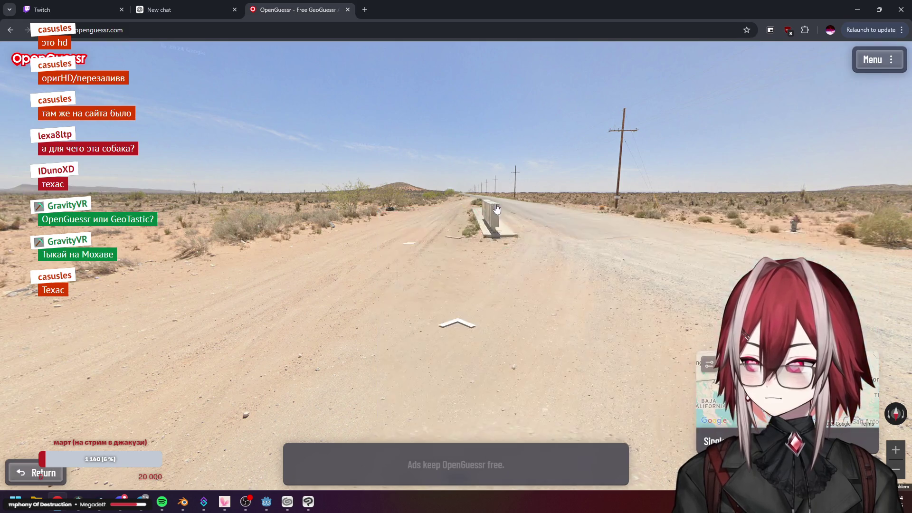
Submit the guess, view the 319.4 km result near El Paso, close the game and restore Clip Studio Paint
click(713, 441)
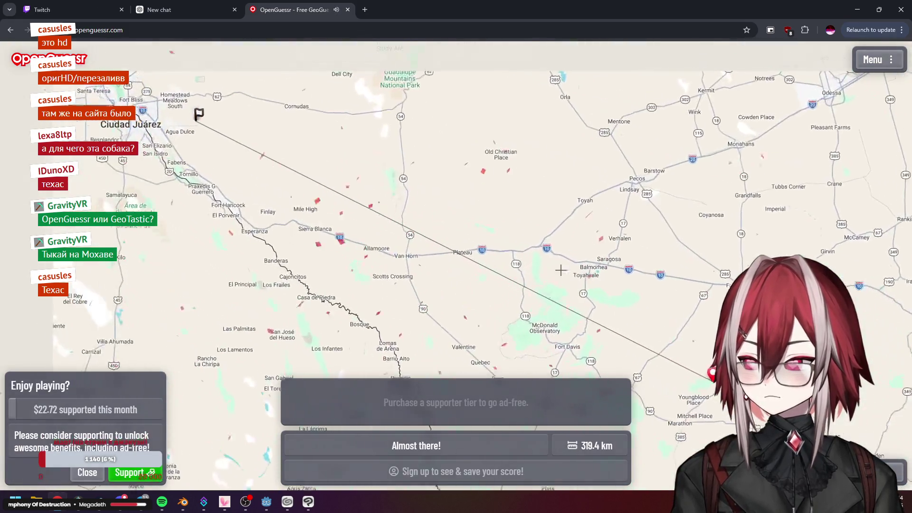
scroll(544, 237, down, 3)
scroll(544, 238, down, 4)
scroll(556, 228, down, 3)
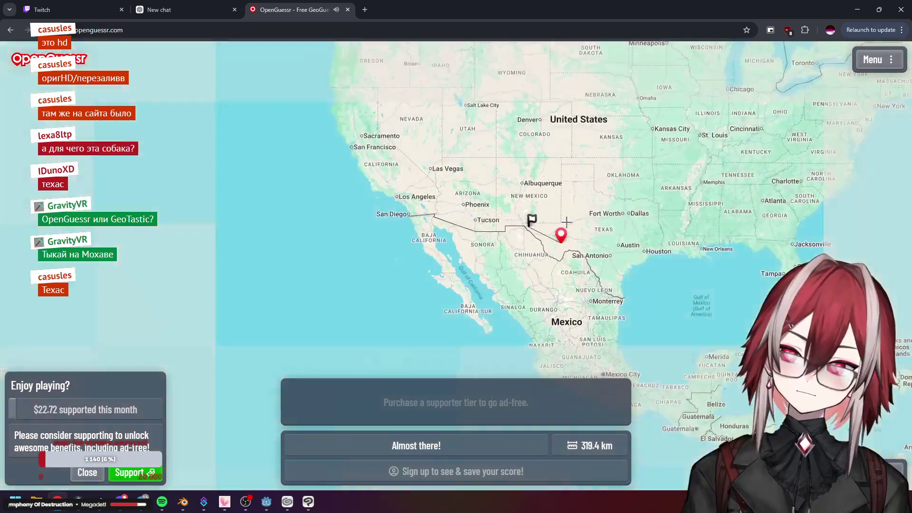
scroll(538, 225, up, 3)
scroll(538, 224, up, 3)
scroll(535, 229, up, 2)
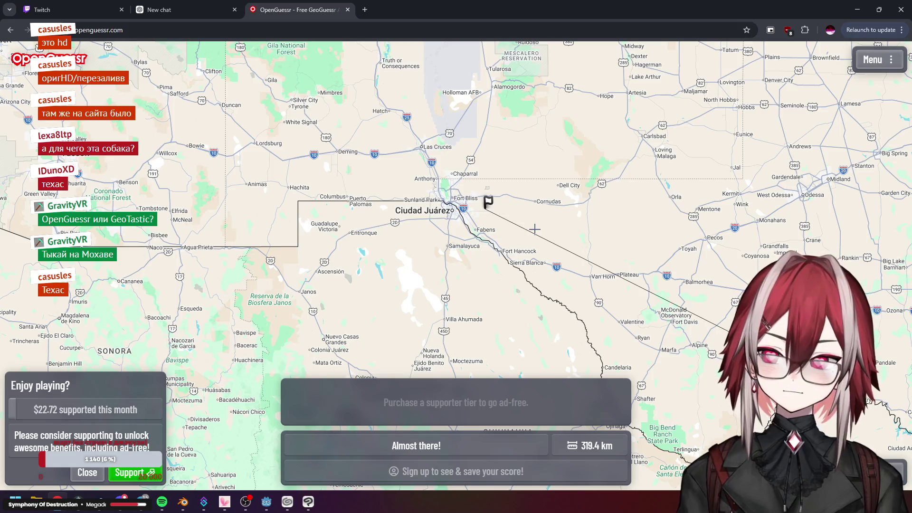
scroll(534, 230, up, 3)
scroll(514, 213, up, 2)
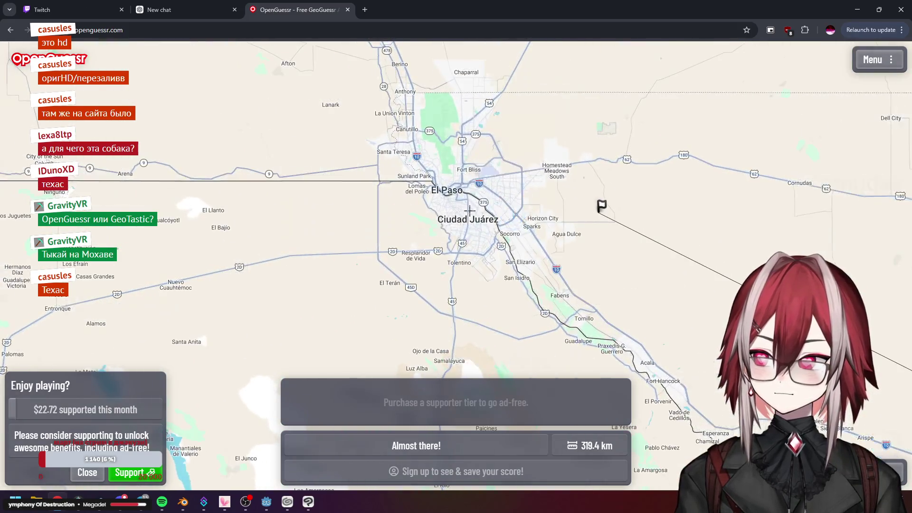
scroll(419, 168, up, 2)
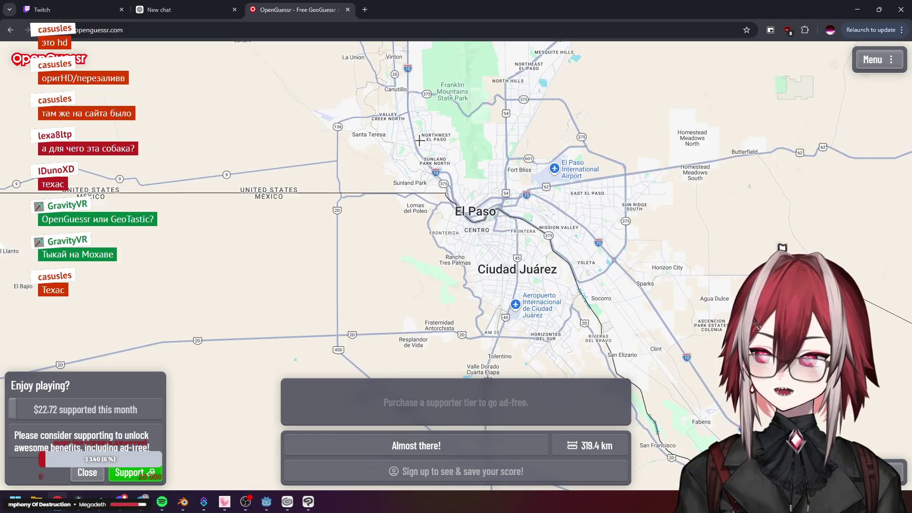
scroll(557, 192, down, 4)
scroll(542, 208, down, 3)
scroll(531, 221, down, 3)
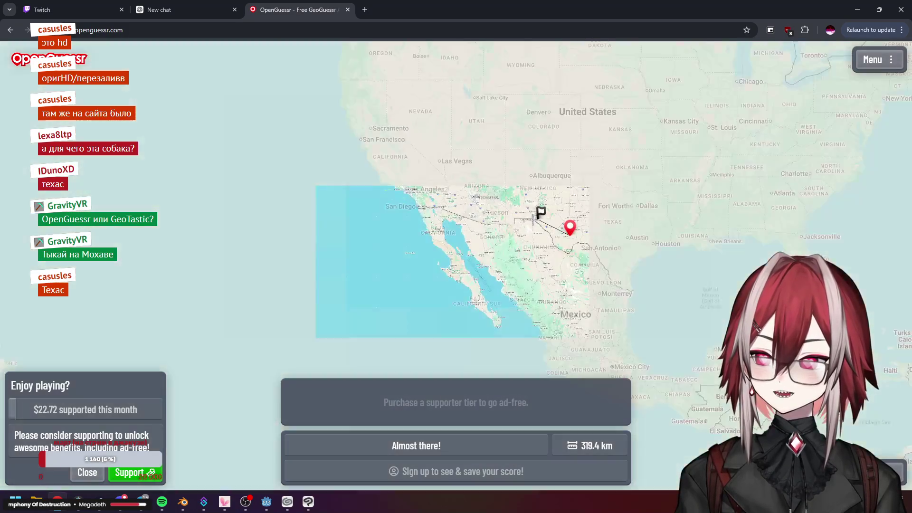
scroll(531, 218, up, 6)
scroll(532, 218, down, 2)
scroll(606, 215, down, 1)
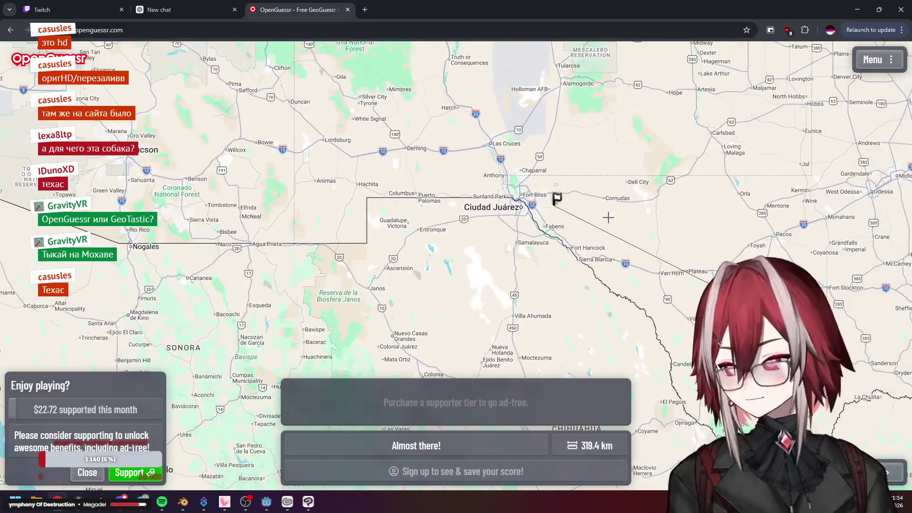
drag(659, 248, 413, 204)
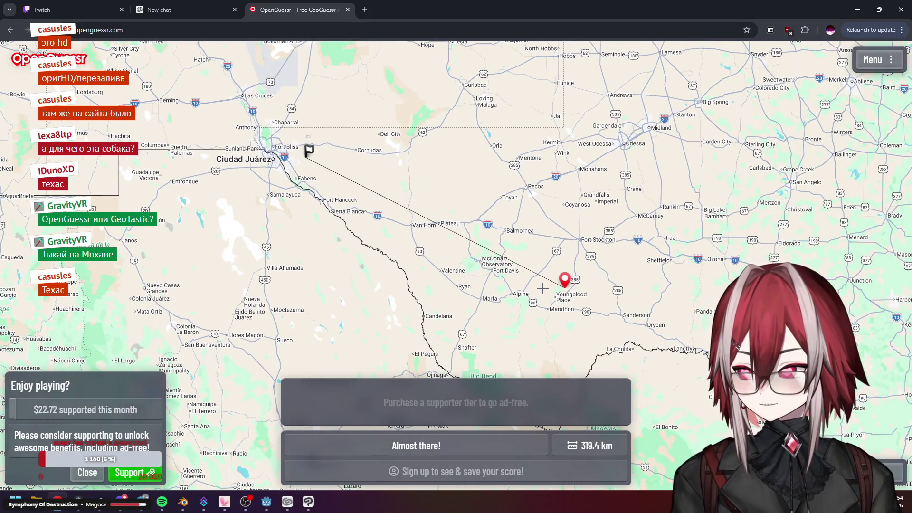
scroll(543, 289, up, 4)
scroll(542, 288, down, 5)
scroll(400, 199, up, 6)
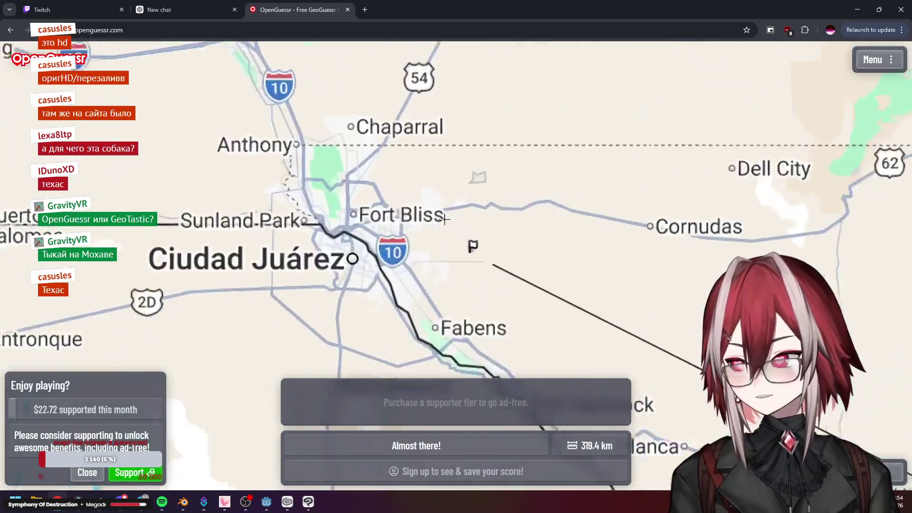
scroll(444, 218, up, 4)
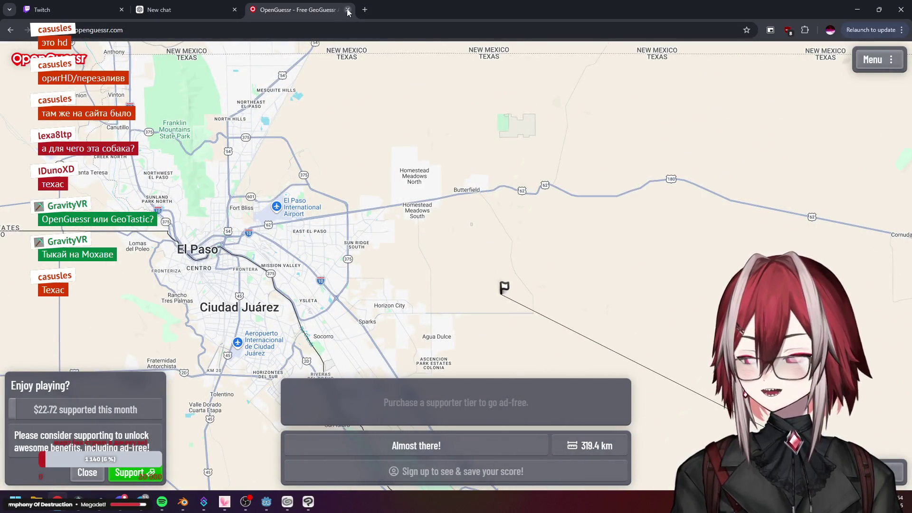
click(348, 10)
click(308, 501)
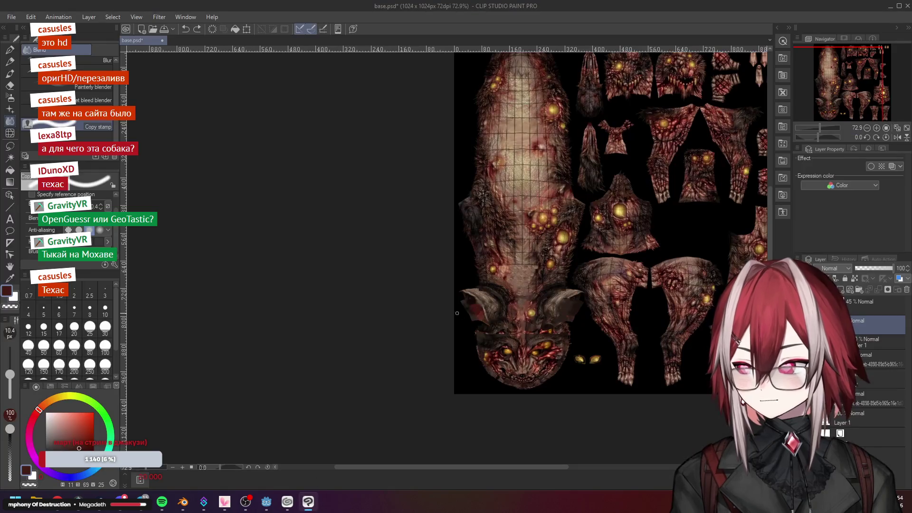
scroll(537, 288, up, 3)
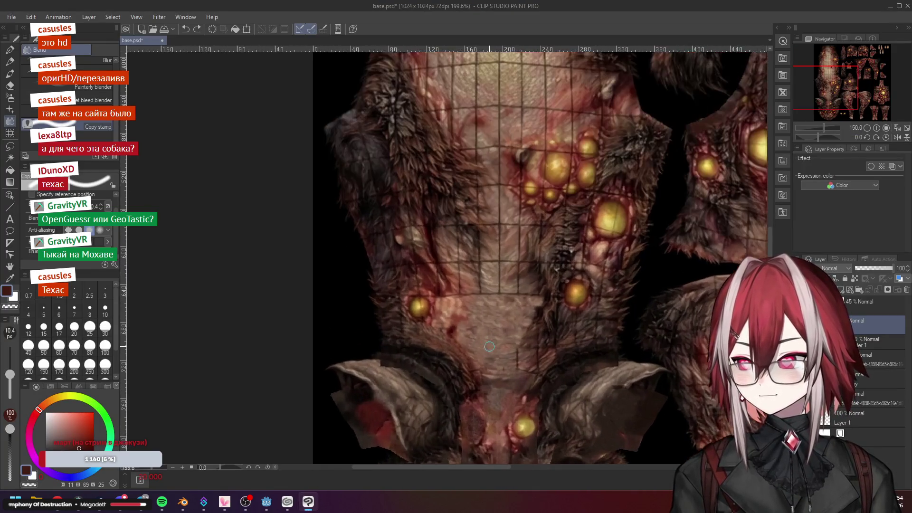
scroll(538, 288, up, 3)
Pan to the creature's lower head seams, then bring up the dog model in Blender
drag(499, 321, 499, 179)
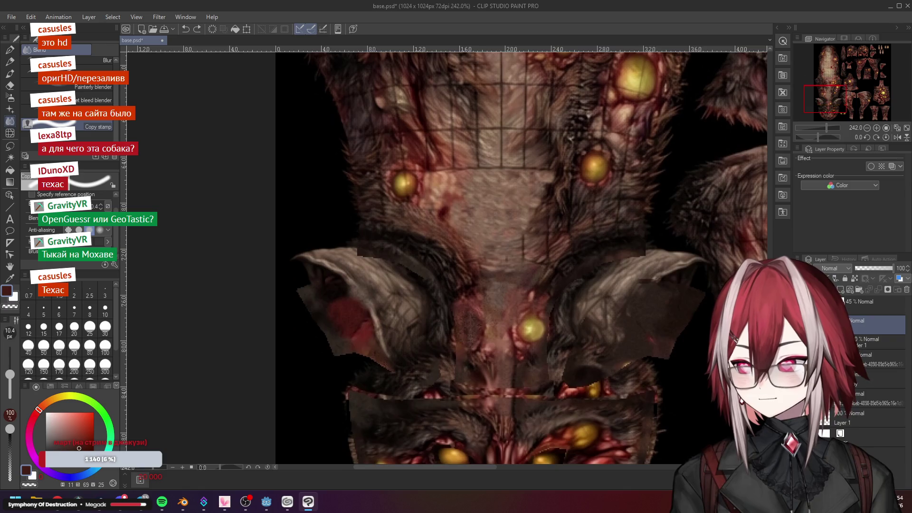
scroll(473, 274, up, 3)
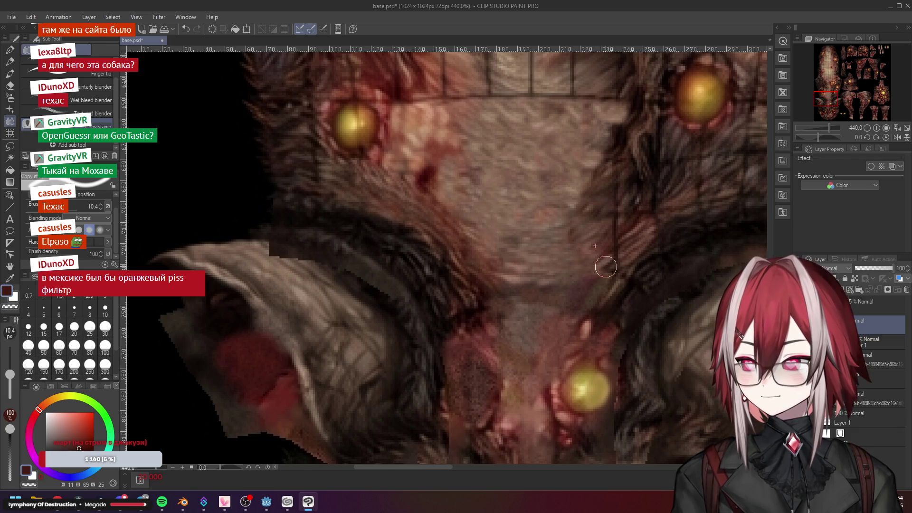
scroll(599, 258, down, 3)
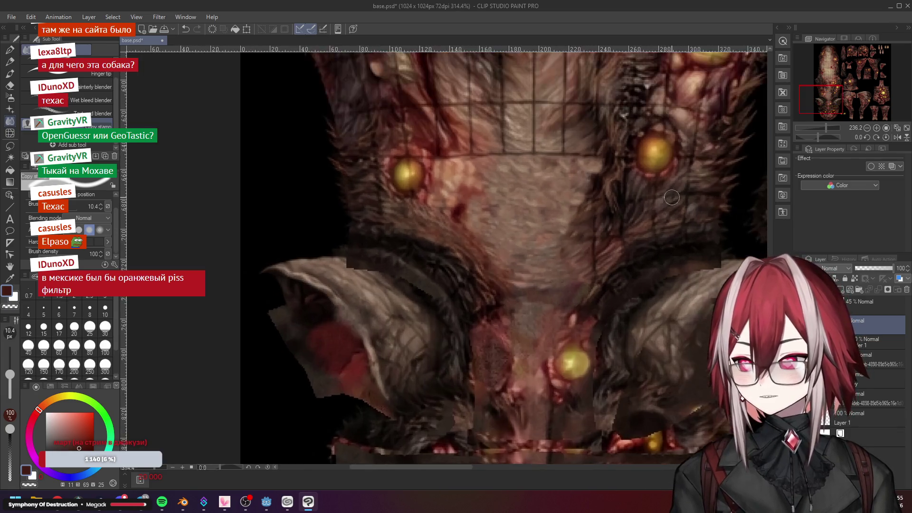
scroll(584, 211, up, 4)
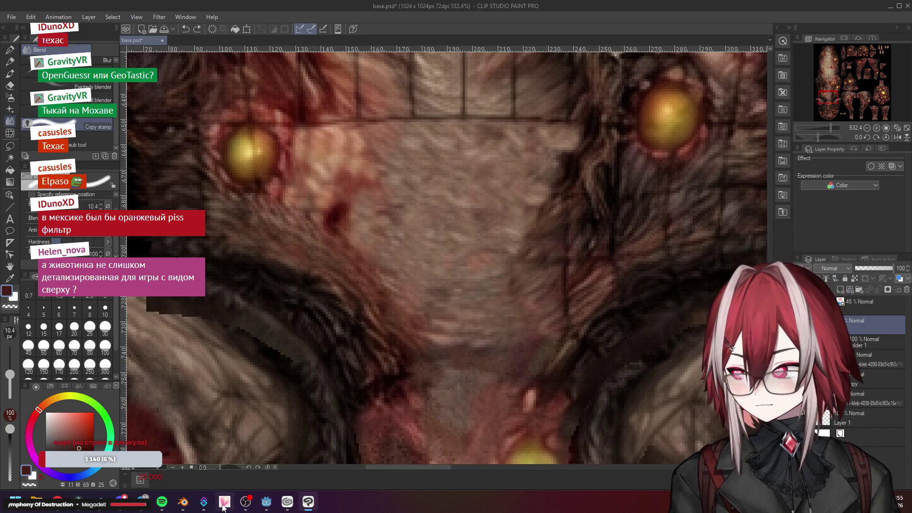
click(184, 503)
scroll(557, 282, down, 3)
middle_click(556, 282)
Orbit close to the dog's side and review the untextured grey mesh before returning to Texture Paint
drag(556, 282, 606, 214)
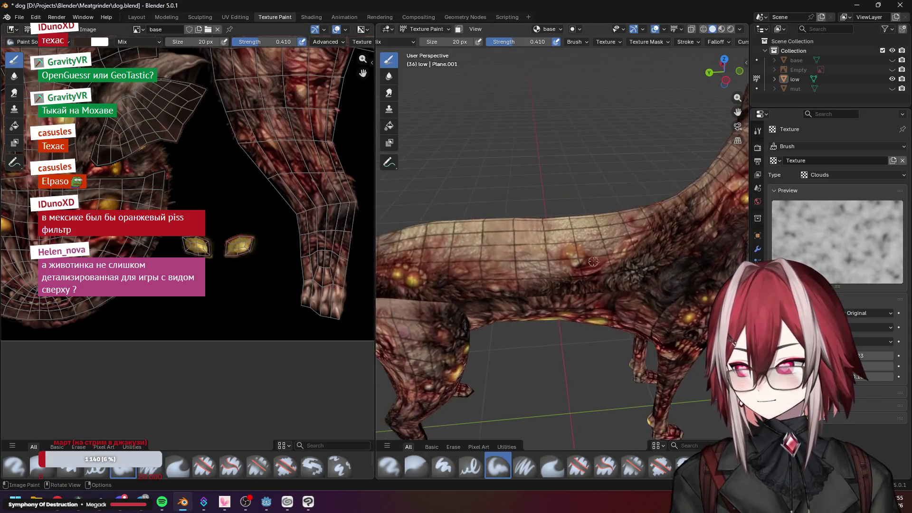
scroll(571, 249, up, 3)
click(136, 17)
scroll(465, 167, down, 4)
mouse_move(513, 202)
mouse_down()
mouse_move(510, 242)
mouse_move(524, 266)
mouse_up()
scroll(524, 266, up, 2)
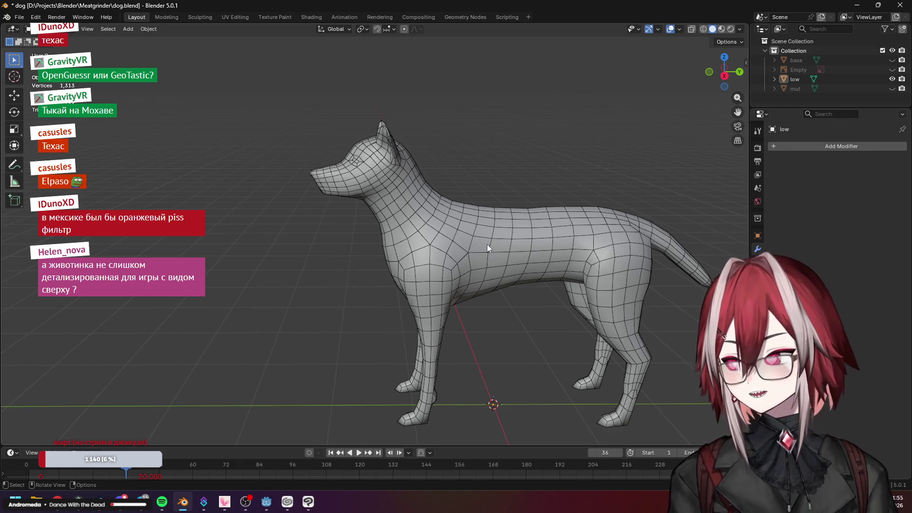
mouse_move(487, 245)
mouse_down()
mouse_move(448, 192)
mouse_move(450, 231)
mouse_up()
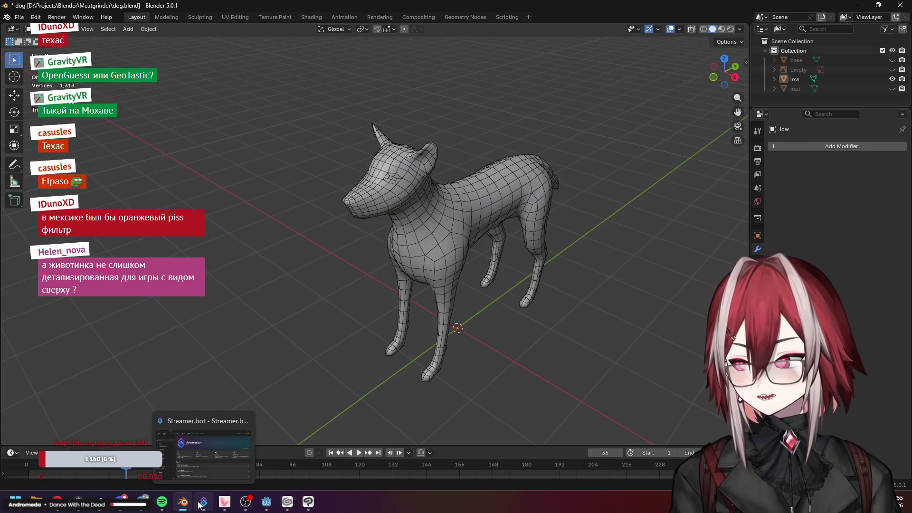
click(275, 16)
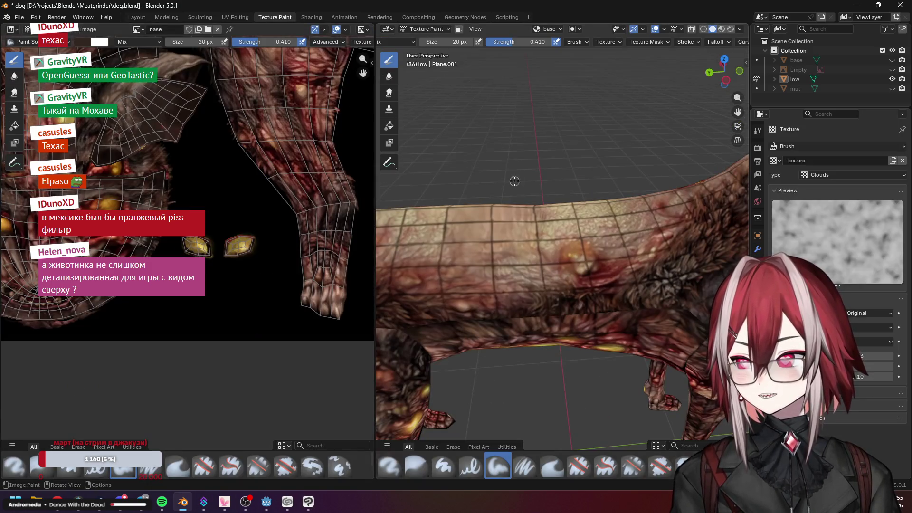
scroll(563, 250, down, 4)
scroll(578, 233, up, 8)
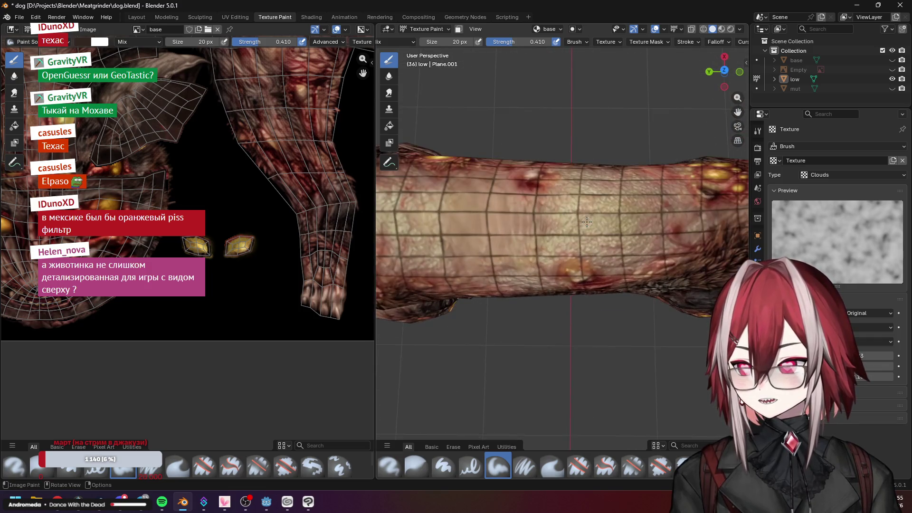
Check the textured dog from above with numpad 7 and from perspective, then return to Clip Studio Paint
drag(585, 184, 626, 142)
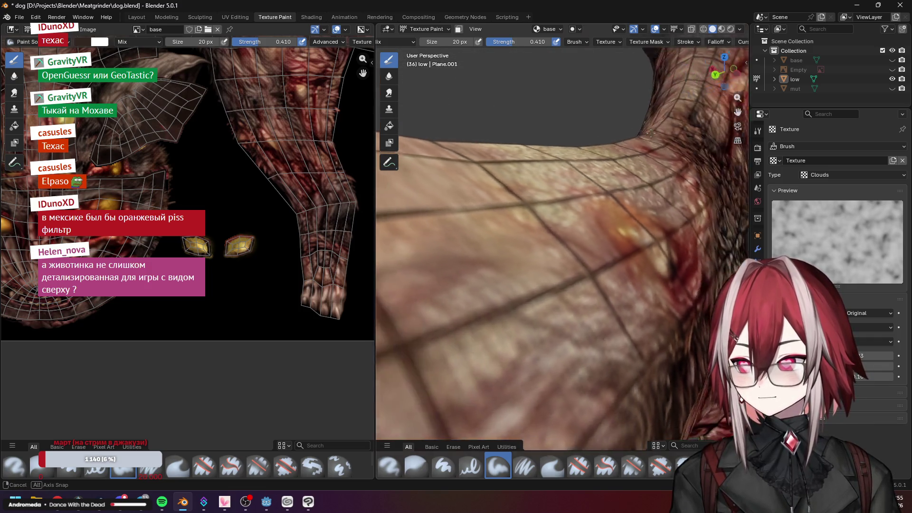
scroll(626, 143, down, 8)
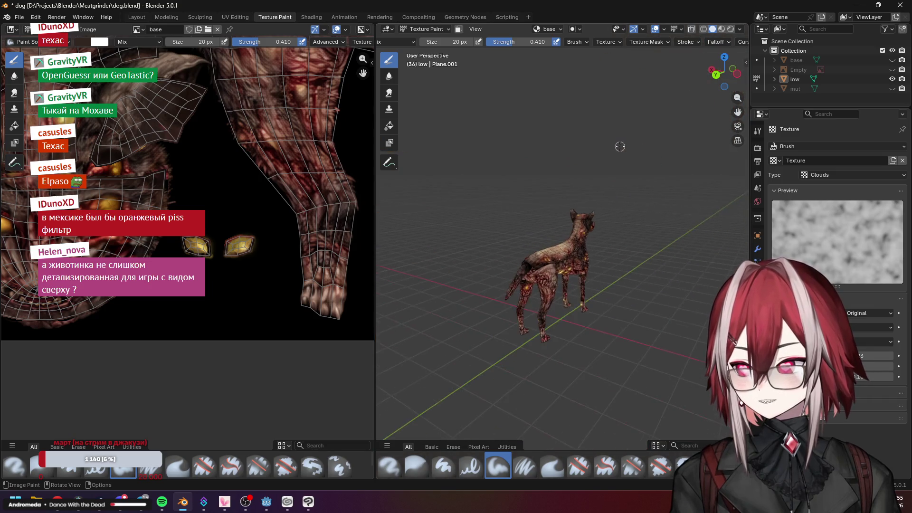
key(KP_7)
scroll(552, 230, up, 4)
middle_click(556, 224)
mouse_move(557, 224)
mouse_down()
mouse_move(632, 300)
mouse_move(602, 237)
mouse_up()
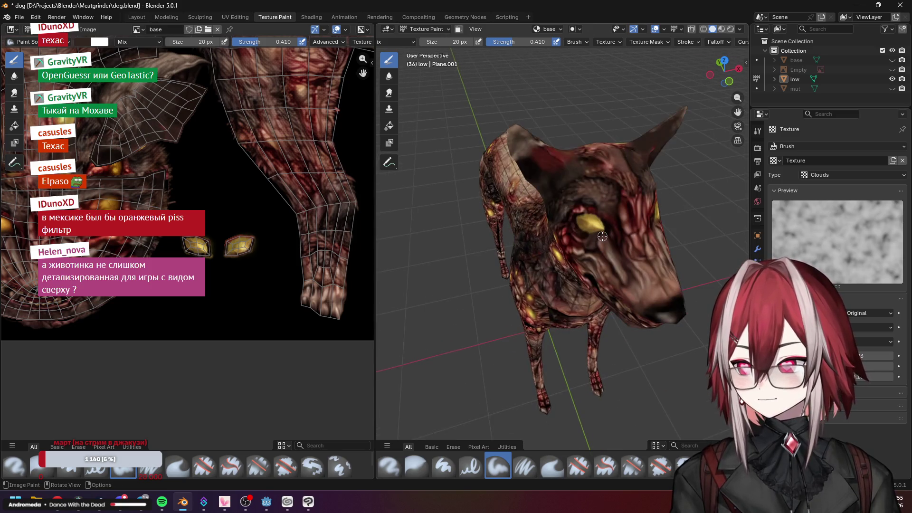
drag(547, 201, 547, 203)
key(KP_7)
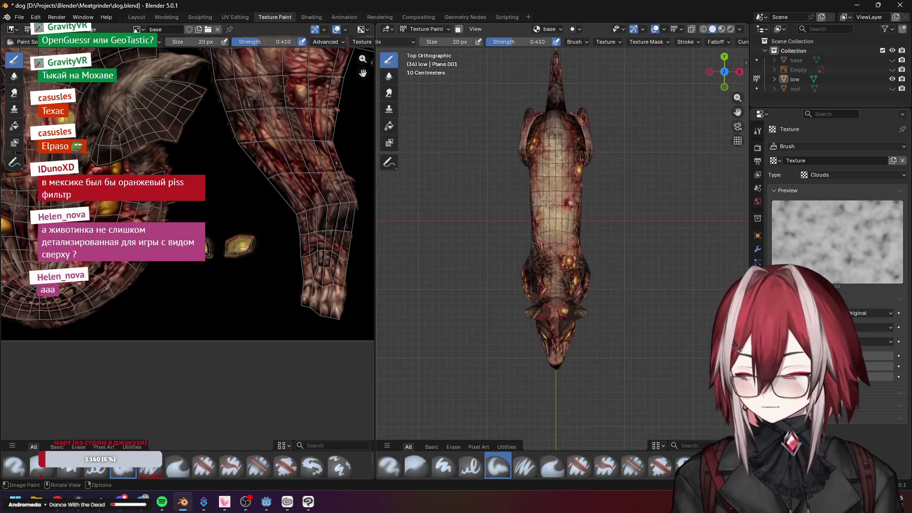
scroll(547, 201, down, 3)
scroll(547, 201, up, 6)
mouse_move(546, 201)
mouse_down()
mouse_move(566, 217)
mouse_move(528, 175)
mouse_up()
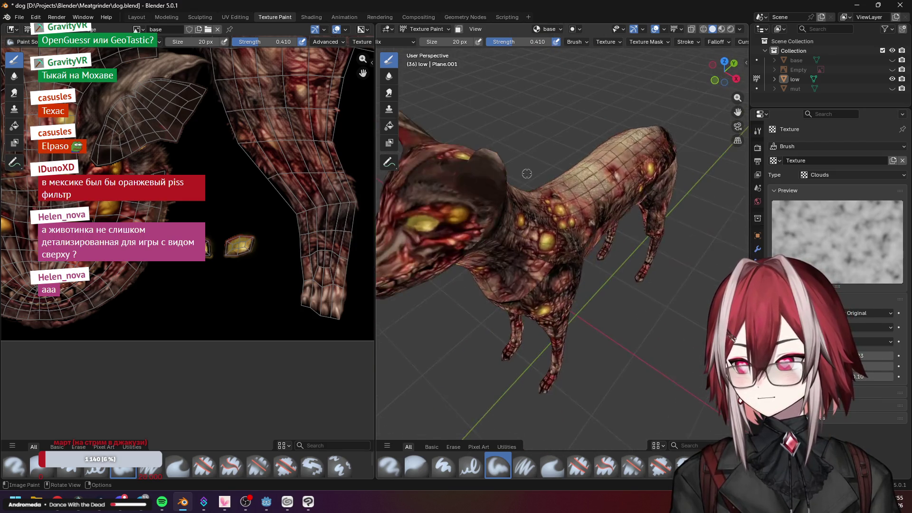
click(309, 501)
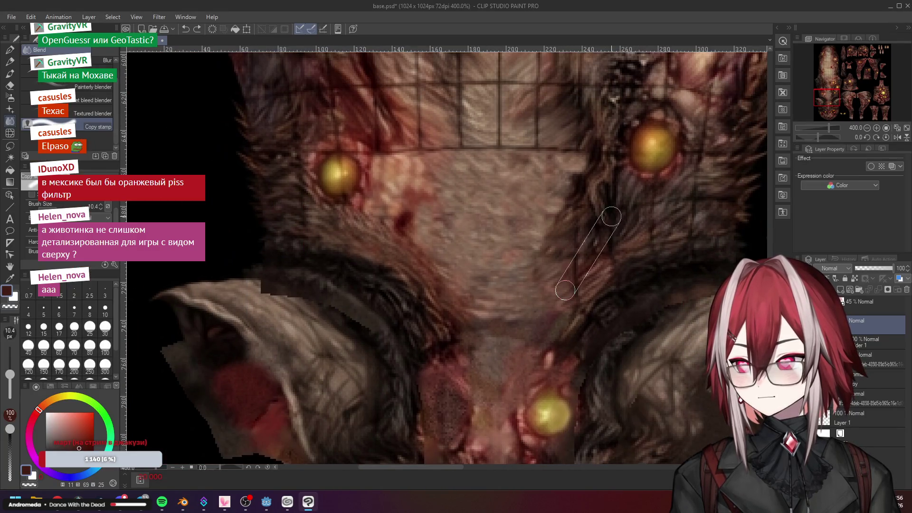
drag(647, 216, 580, 246)
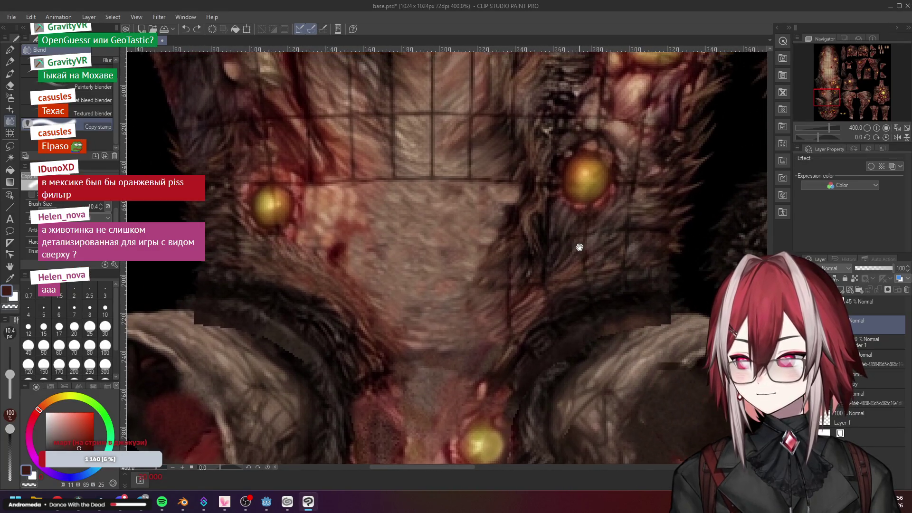
scroll(525, 249, up, 2)
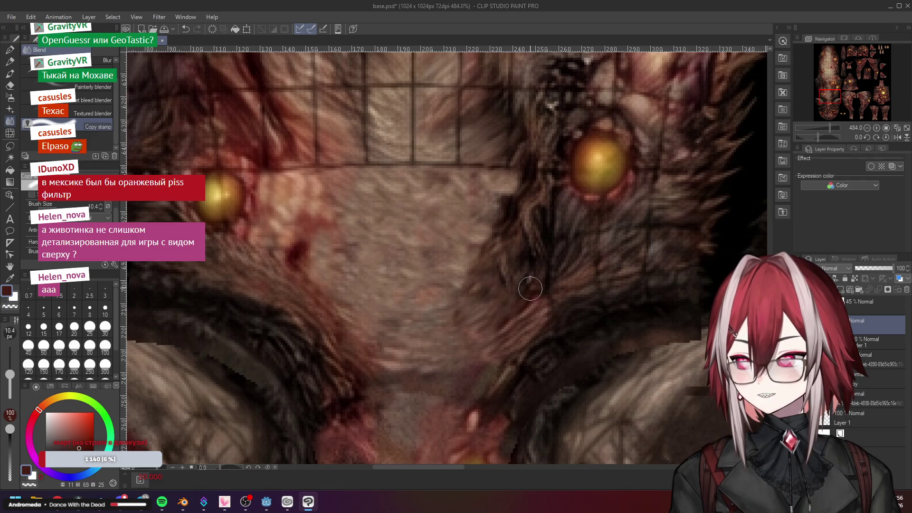
scroll(534, 297, down, 5)
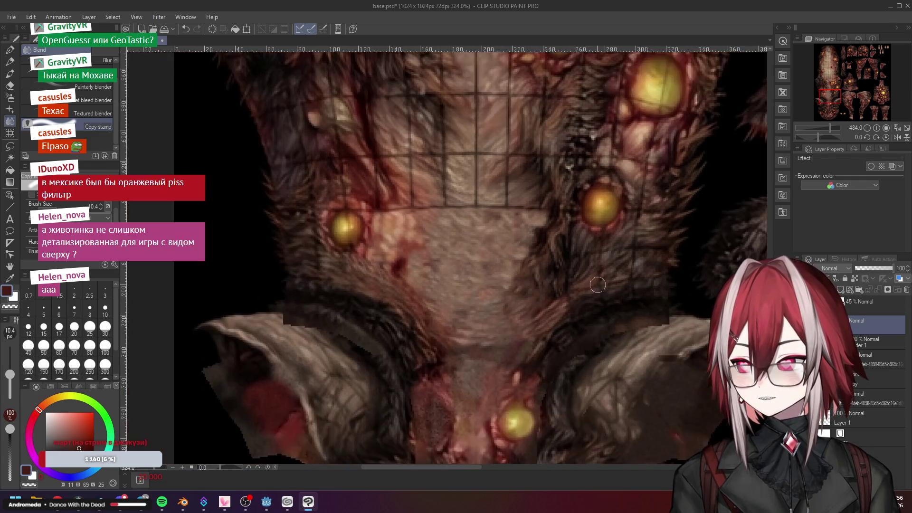
scroll(574, 264, up, 4)
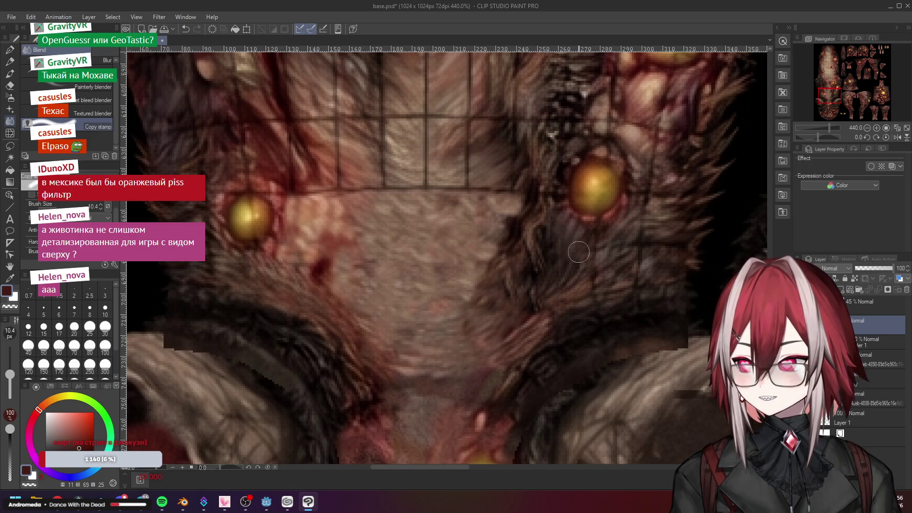
scroll(584, 250, down, 4)
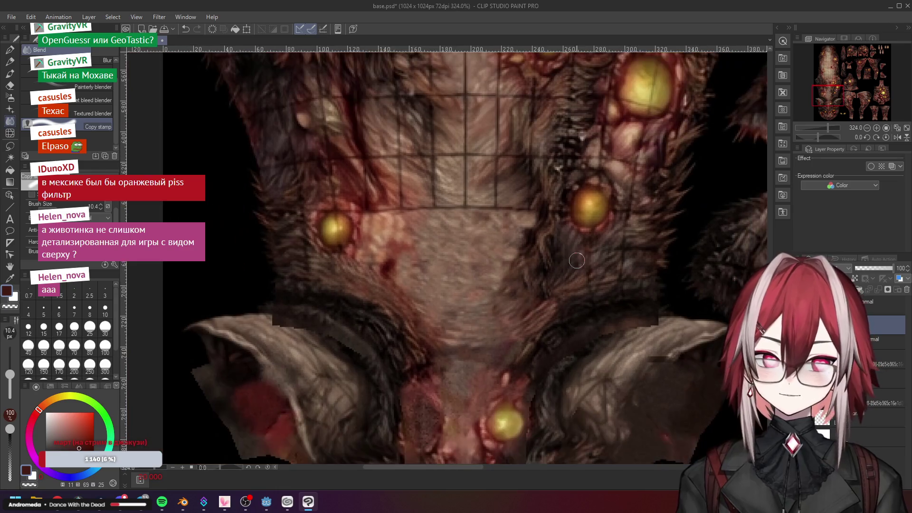
scroll(605, 269, up, 3)
scroll(605, 269, up, 2)
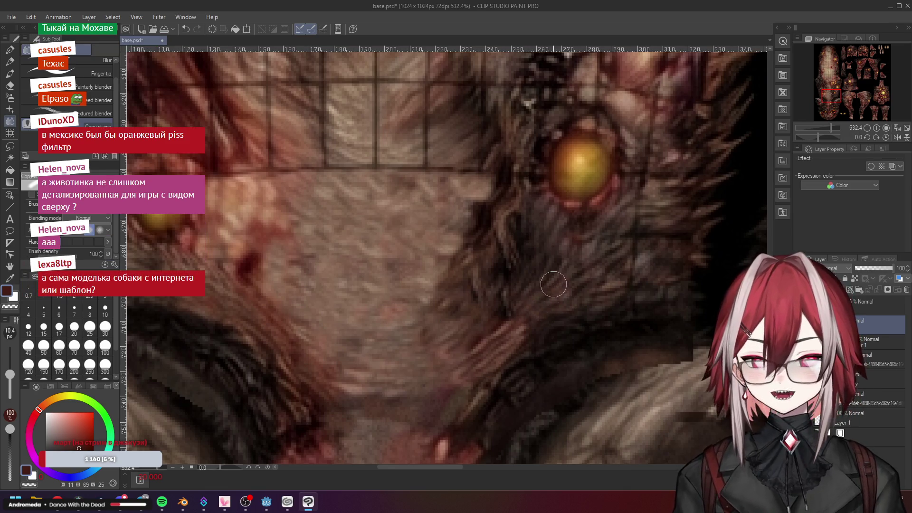
scroll(555, 280, down, 3)
scroll(555, 279, up, 1)
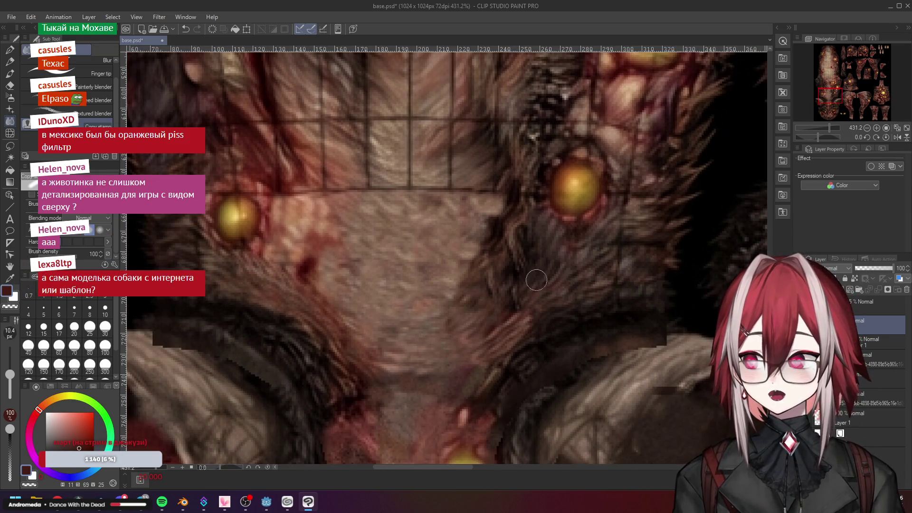
click(183, 503)
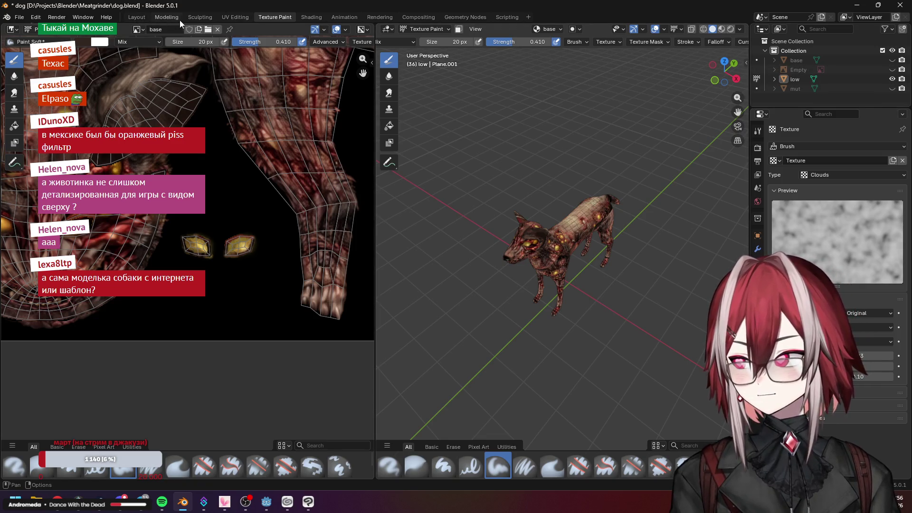
In Sculpting, hide the low-poly mesh, show the base sculpt, and briefly toggle the reference photo
click(193, 17)
click(892, 79)
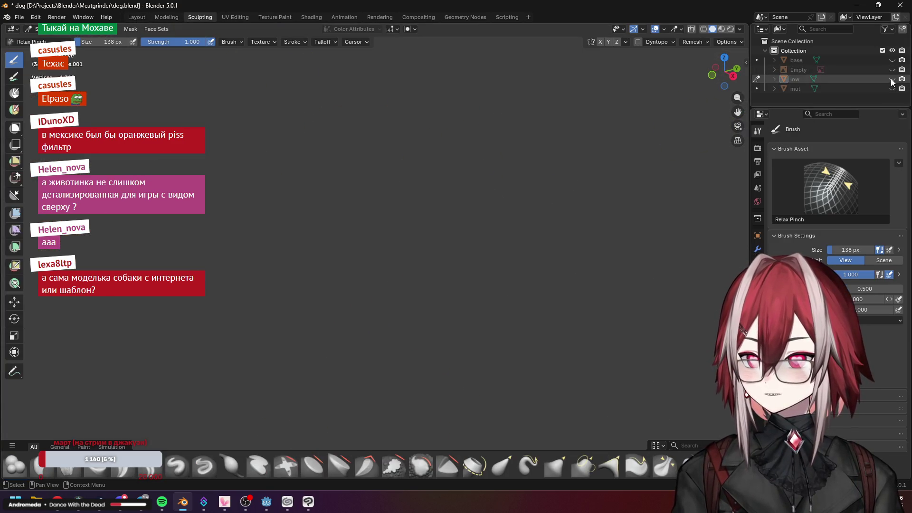
click(893, 60)
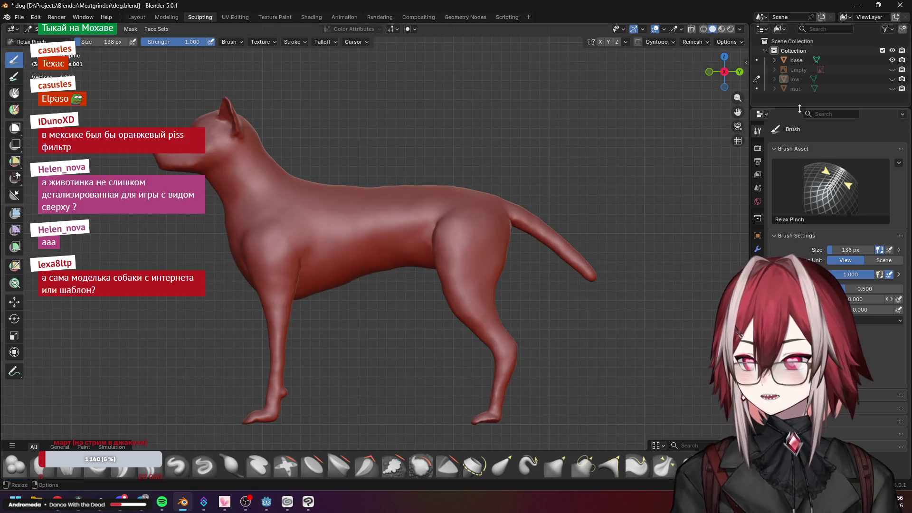
click(892, 69)
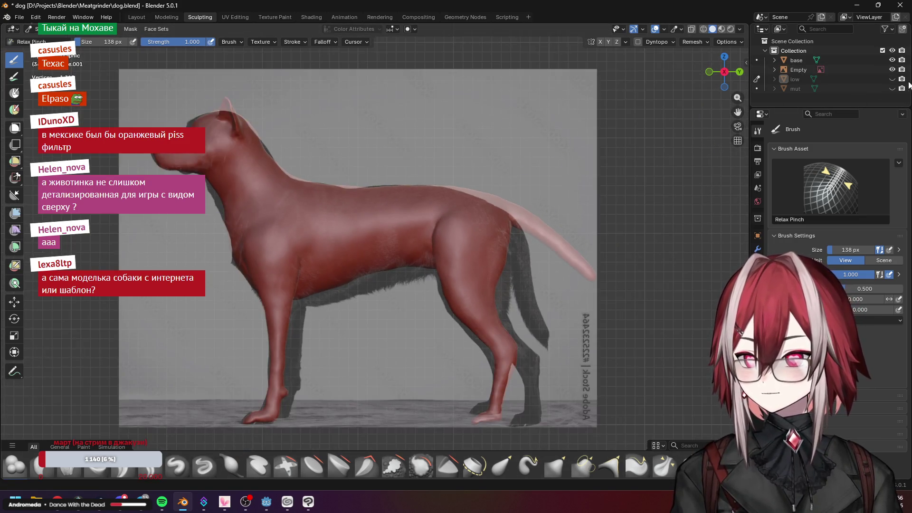
click(892, 69)
mouse_move(357, 250)
mouse_down()
mouse_move(479, 153)
mouse_move(413, 148)
mouse_up()
scroll(412, 148, down, 1)
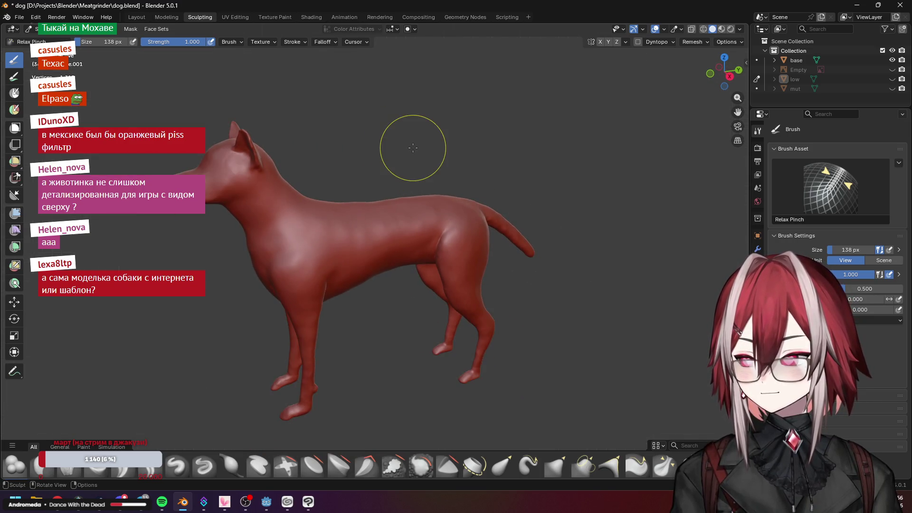
Swap the base sculpt for the detailed mut sculpt and inspect it from behind and the front paws
click(893, 78)
click(892, 88)
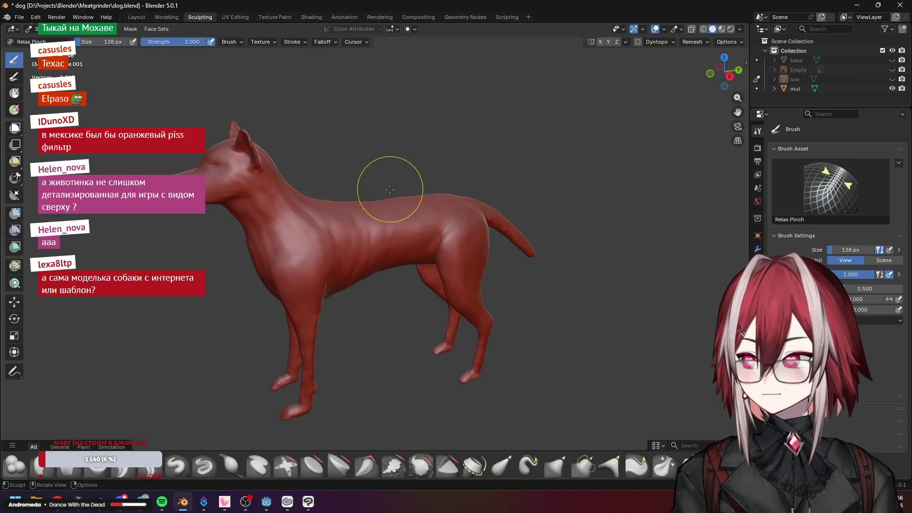
scroll(390, 188, up, 2)
drag(389, 189, 358, 198)
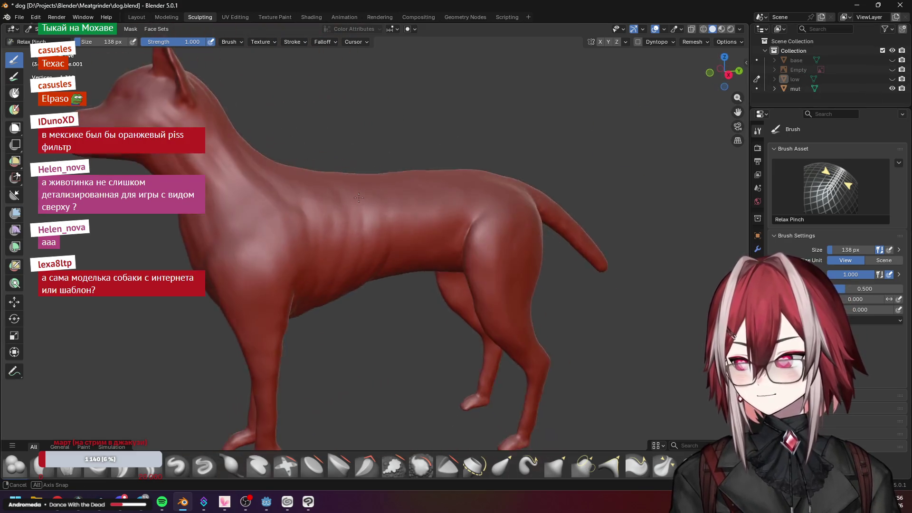
scroll(399, 293, down, 2)
scroll(421, 303, up, 2)
scroll(420, 303, up, 2)
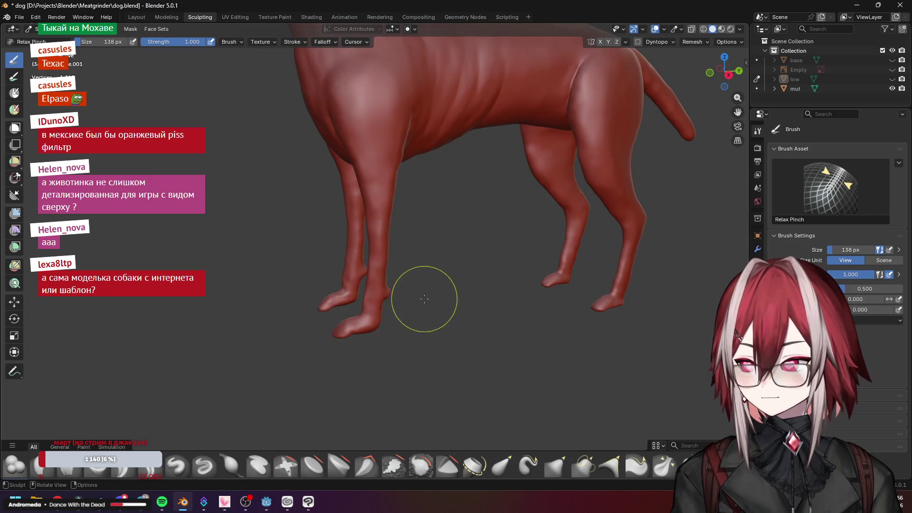
scroll(420, 303, up, 2)
scroll(421, 302, up, 2)
scroll(421, 302, up, 2)
drag(420, 303, 394, 298)
scroll(394, 298, down, 3)
scroll(420, 356, down, 2)
drag(427, 371, 470, 199)
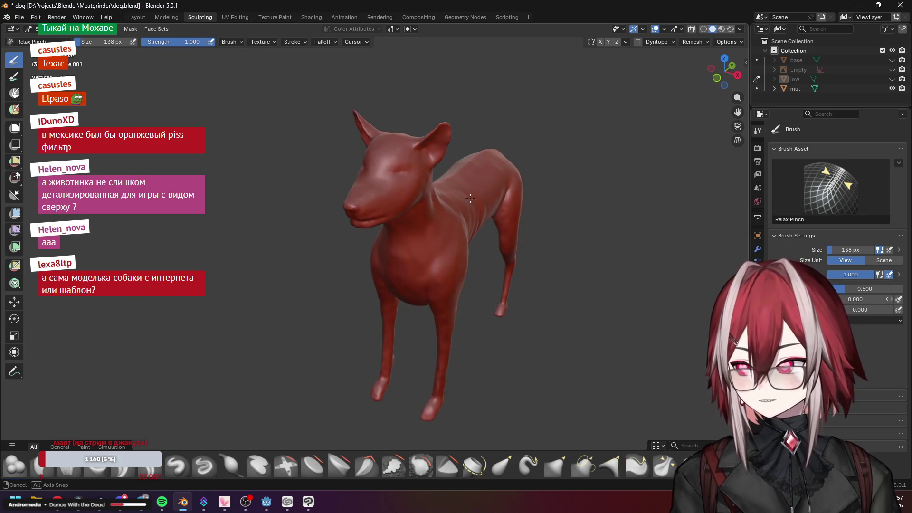
click(893, 78)
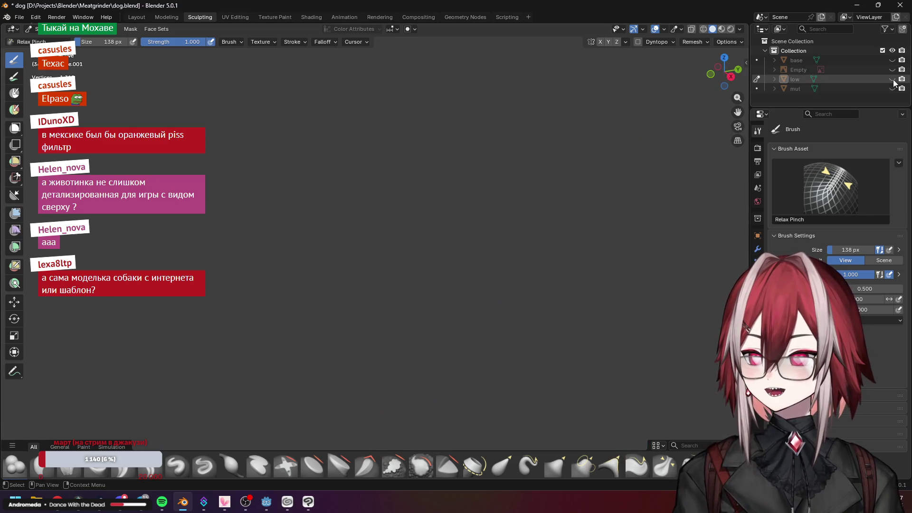
scroll(378, 150, up, 3)
scroll(378, 150, down, 3)
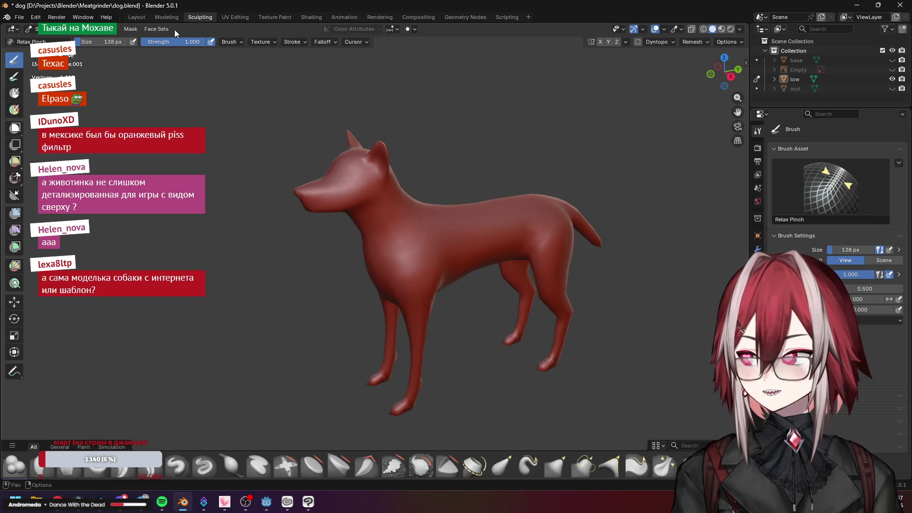
Bring up the low-poly dog with its seams in the Modeling workspace and orbit it
click(167, 16)
scroll(131, 54, up, 4)
drag(379, 235, 446, 262)
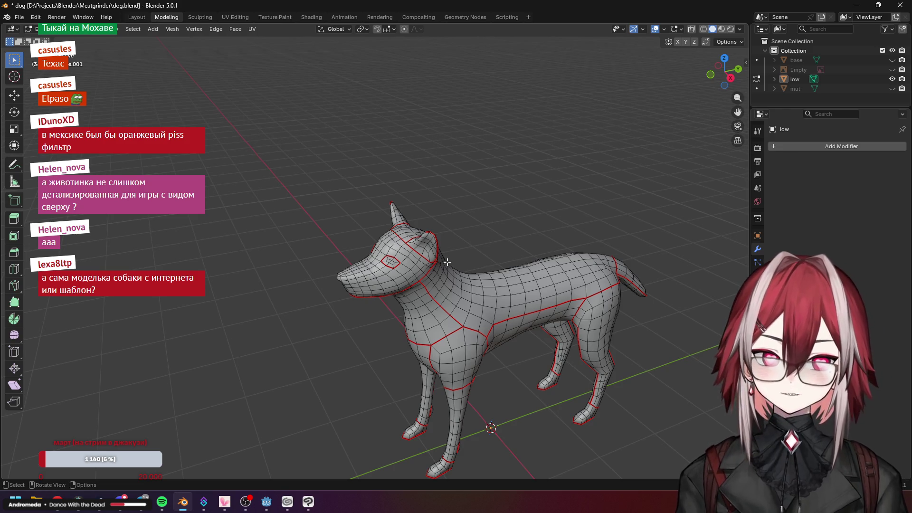
View the low-poly dog from the side, return to Texture Paint, then Alt-Tab to Clip Studio Paint
key(KP_3)
scroll(498, 250, up, 2)
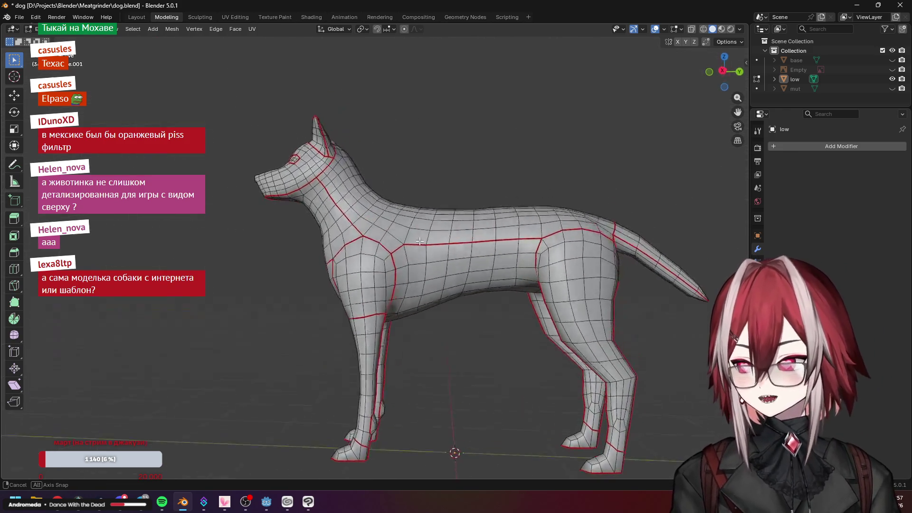
mouse_move(544, 264)
mouse_down()
mouse_move(506, 257)
mouse_move(477, 212)
mouse_up()
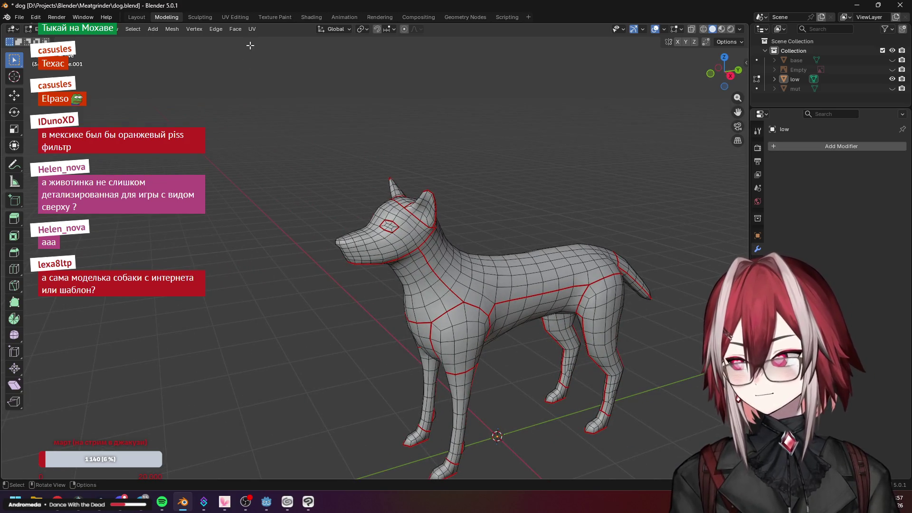
click(274, 17)
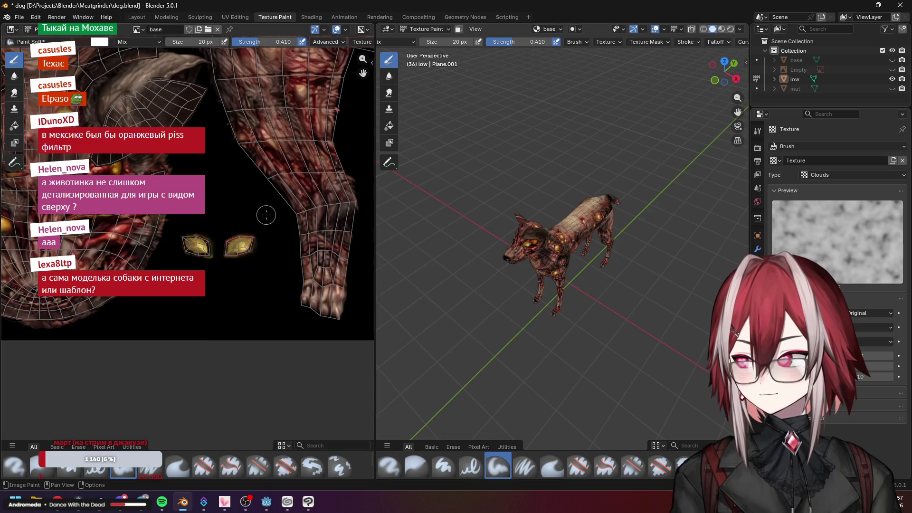
scroll(265, 214, down, 4)
scroll(231, 157, down, 1)
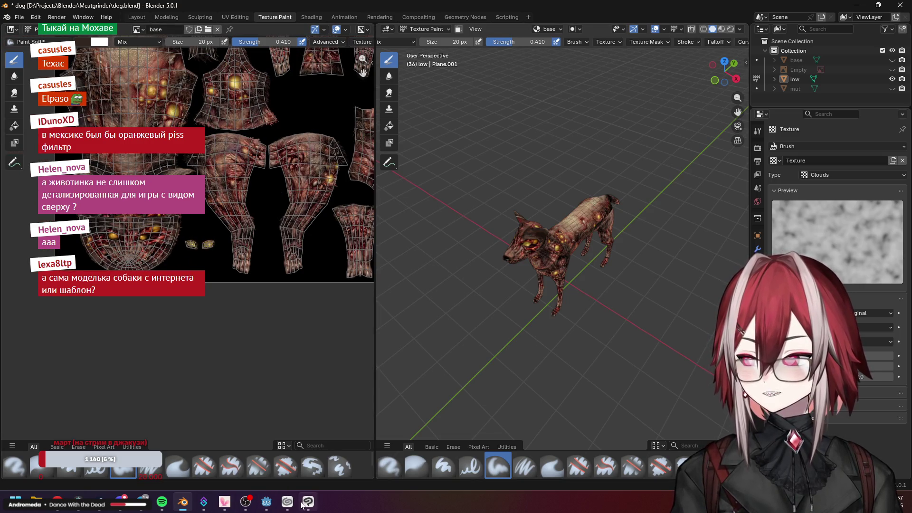
key(alt+Tab)
Blend a fur stroke near the dog's glowing eye and shift the face view down
drag(501, 216, 521, 277)
scroll(504, 227, down, 4)
scroll(558, 203, up, 5)
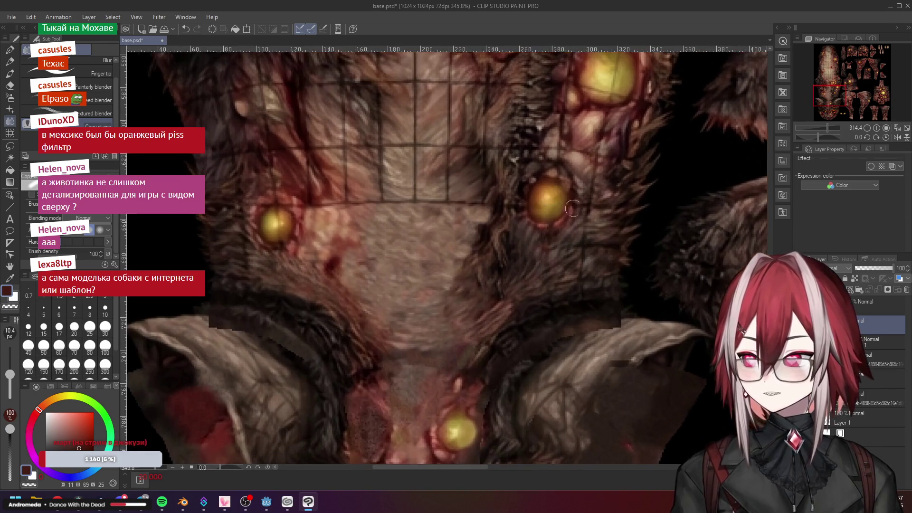
drag(552, 251, 551, 283)
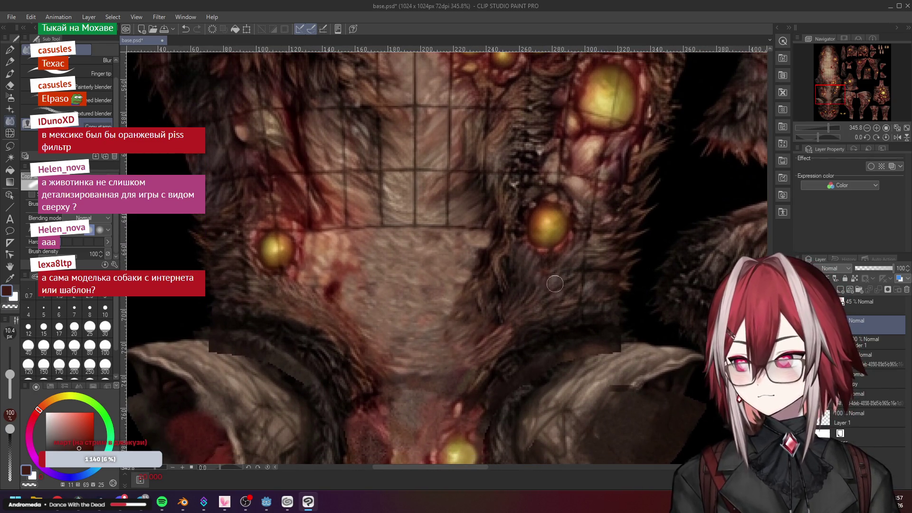
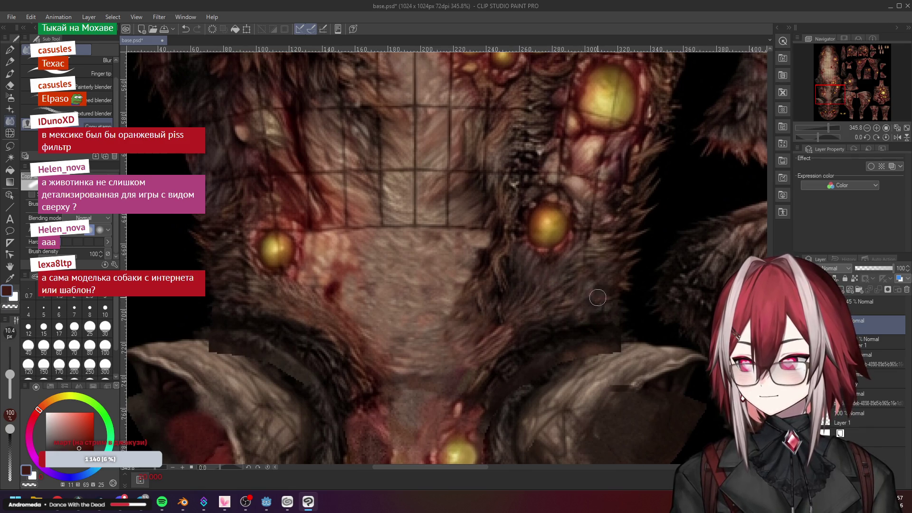
scroll(592, 242, down, 3)
scroll(585, 228, down, 3)
scroll(585, 228, down, 1)
scroll(582, 213, up, 4)
scroll(582, 214, up, 1)
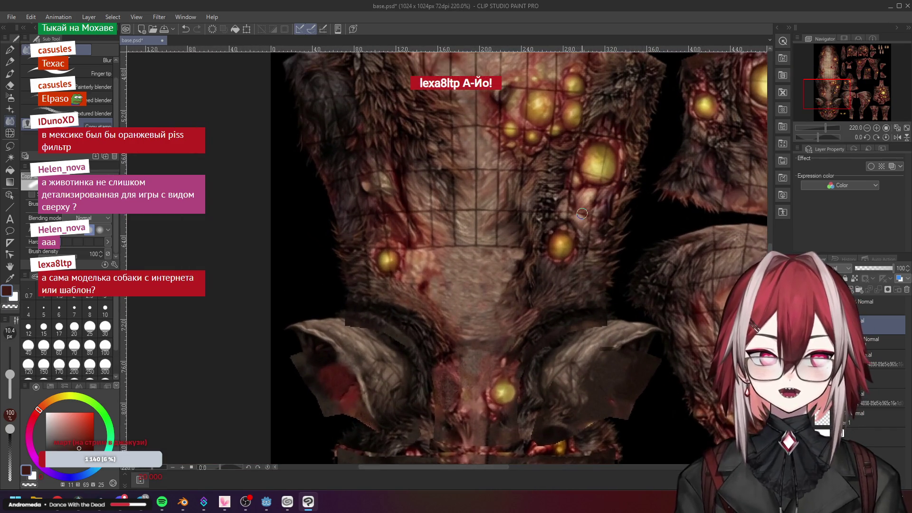
scroll(582, 214, up, 2)
scroll(582, 215, up, 1)
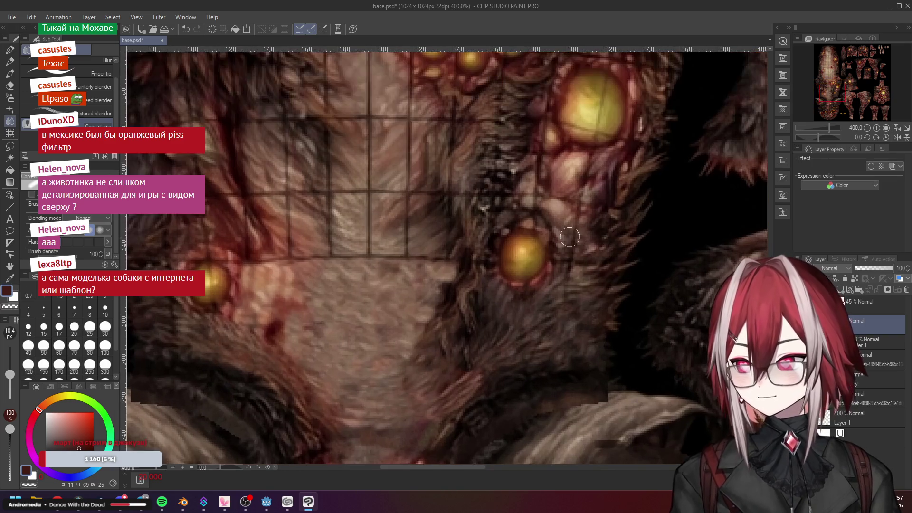
scroll(563, 210, up, 1)
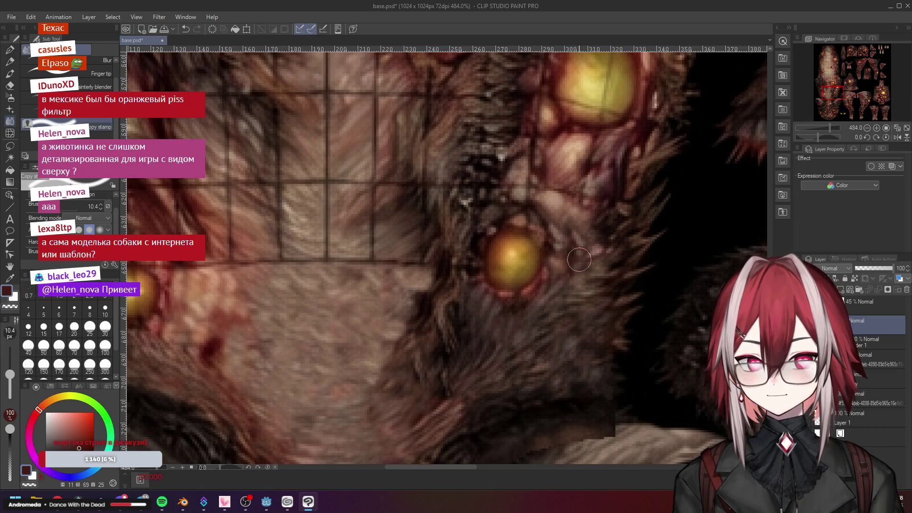
scroll(578, 260, down, 2)
Bring the side pustule into view and eyedrop its orange-yellow, then a lighter yellow
drag(518, 229, 593, 264)
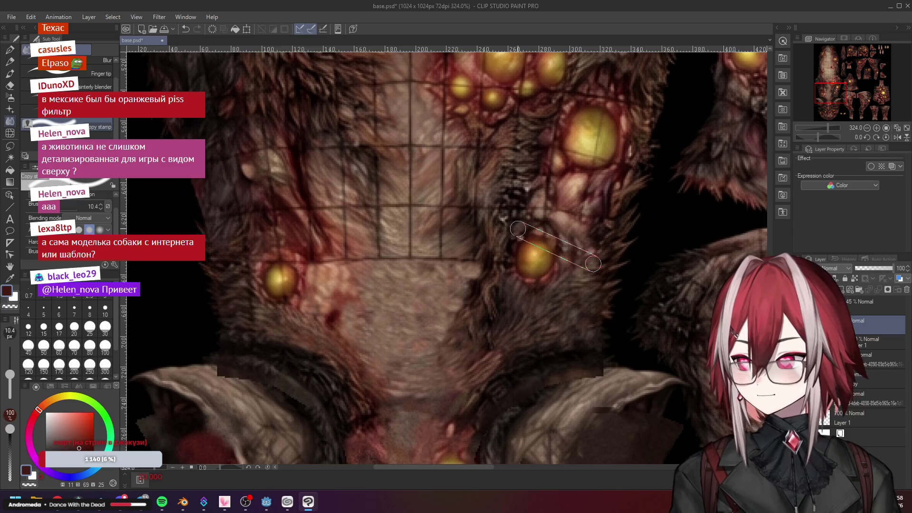
drag(442, 222, 456, 199)
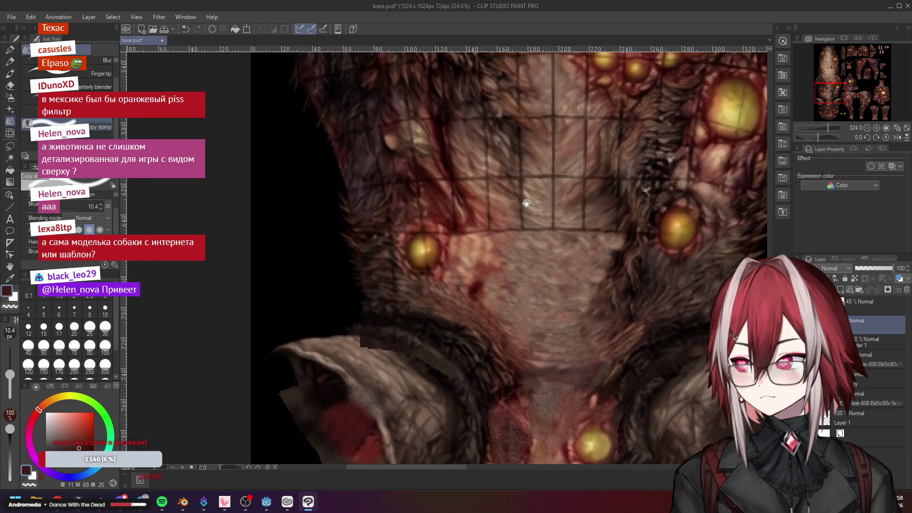
scroll(419, 243, up, 2)
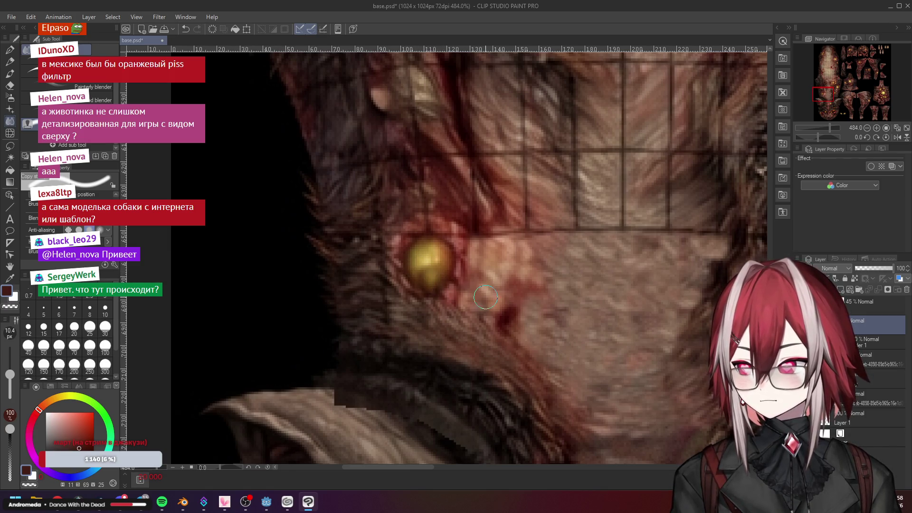
scroll(479, 279, down, 1)
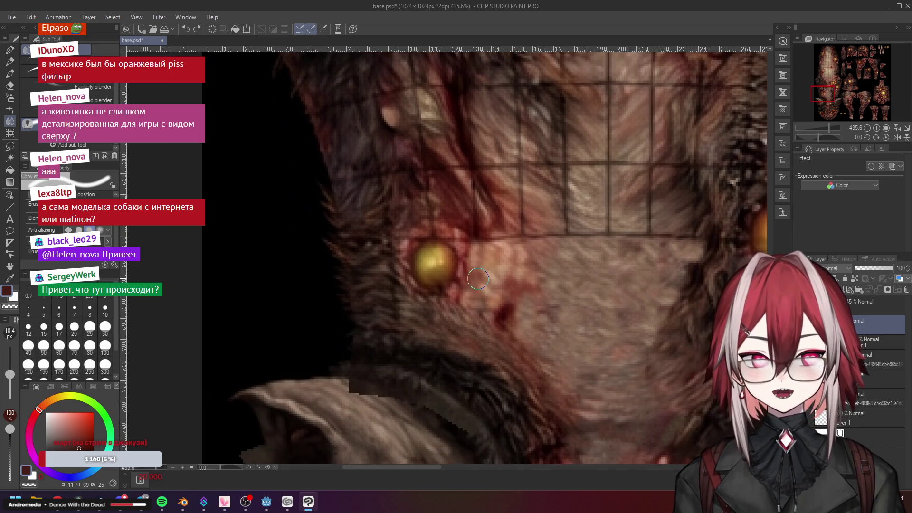
scroll(479, 279, down, 1)
scroll(479, 279, down, 5)
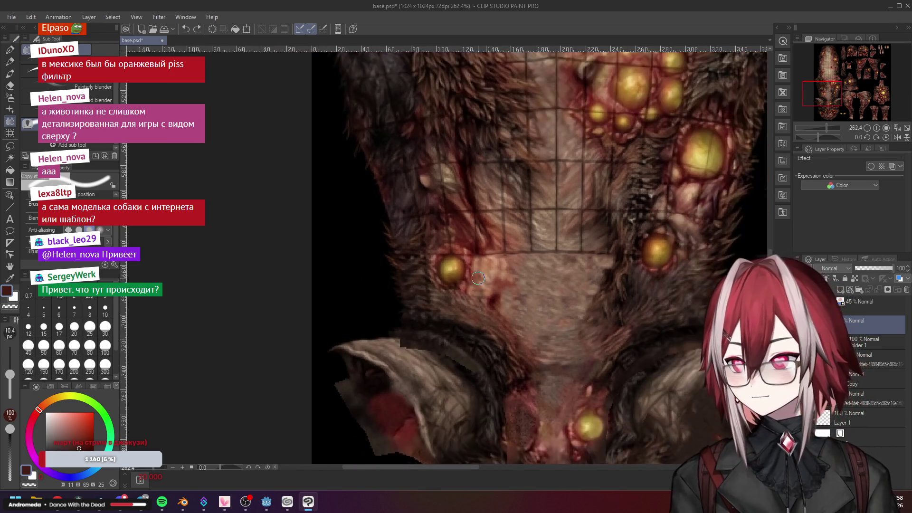
scroll(479, 279, up, 5)
scroll(479, 280, down, 3)
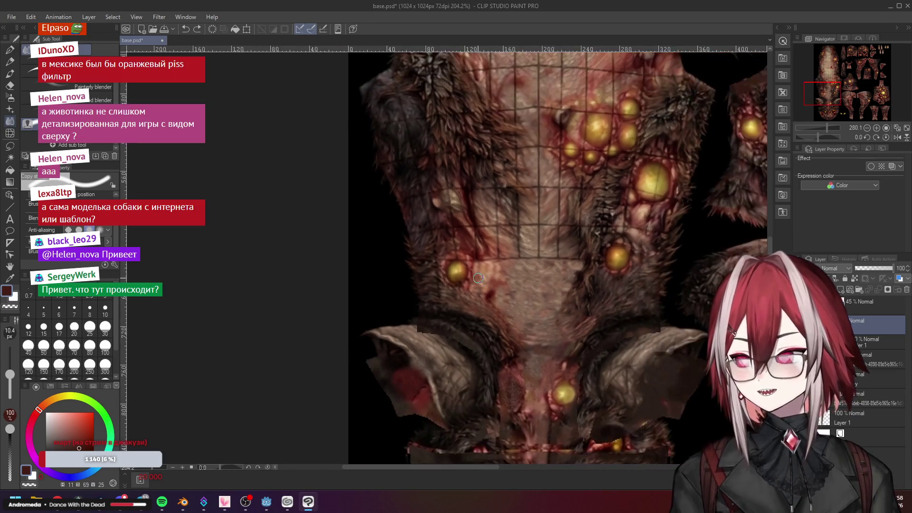
scroll(479, 280, down, 3)
scroll(480, 279, down, 2)
scroll(479, 279, up, 1)
scroll(478, 279, up, 2)
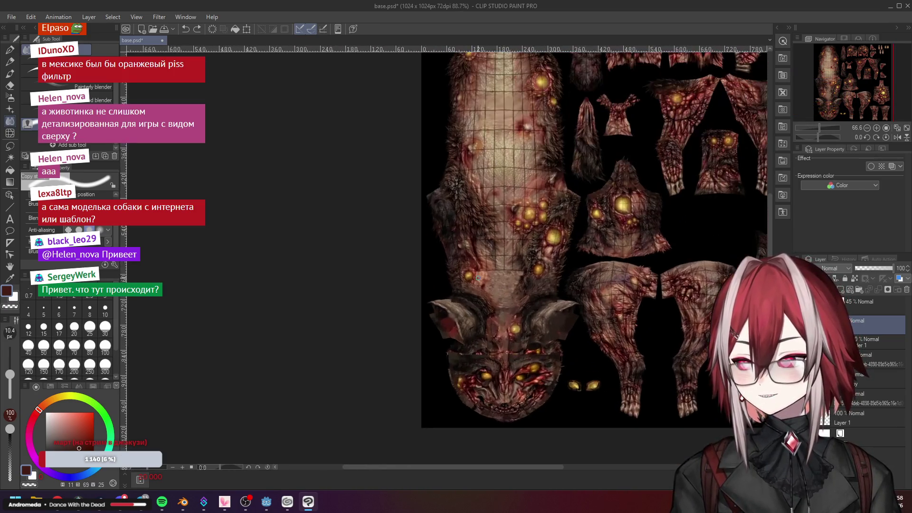
scroll(479, 279, up, 3)
scroll(479, 279, up, 2)
scroll(461, 271, up, 3)
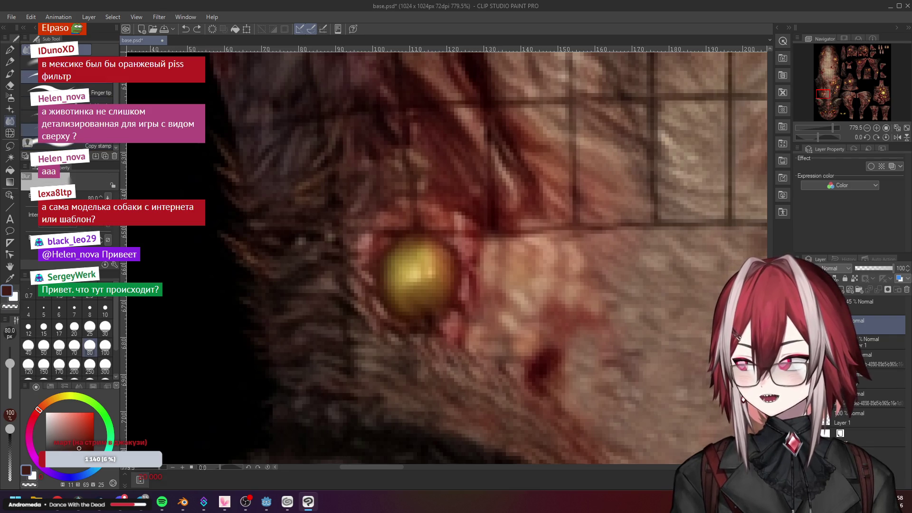
click(10, 72)
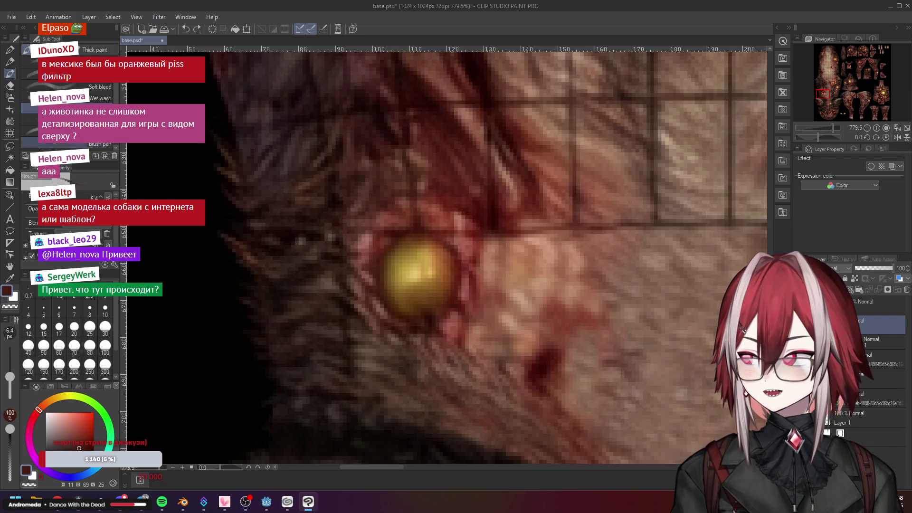
scroll(371, 294, up, 1)
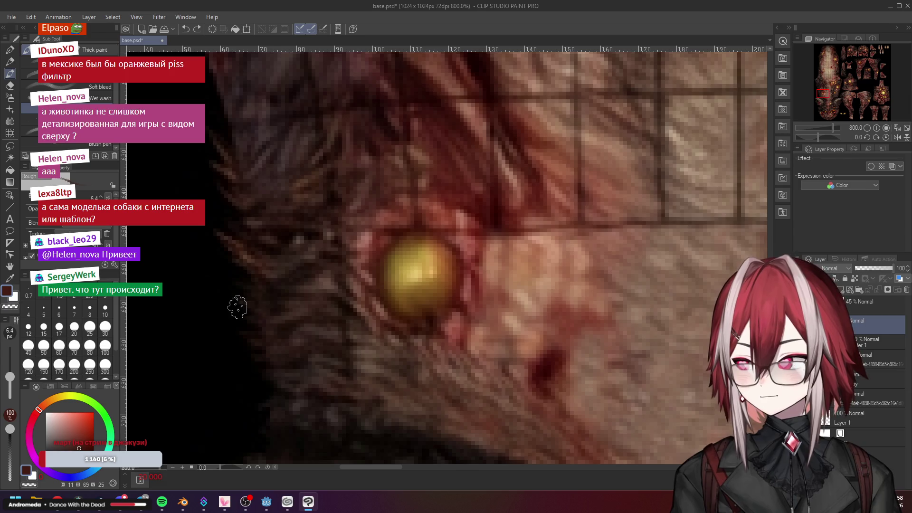
alt+click(408, 301)
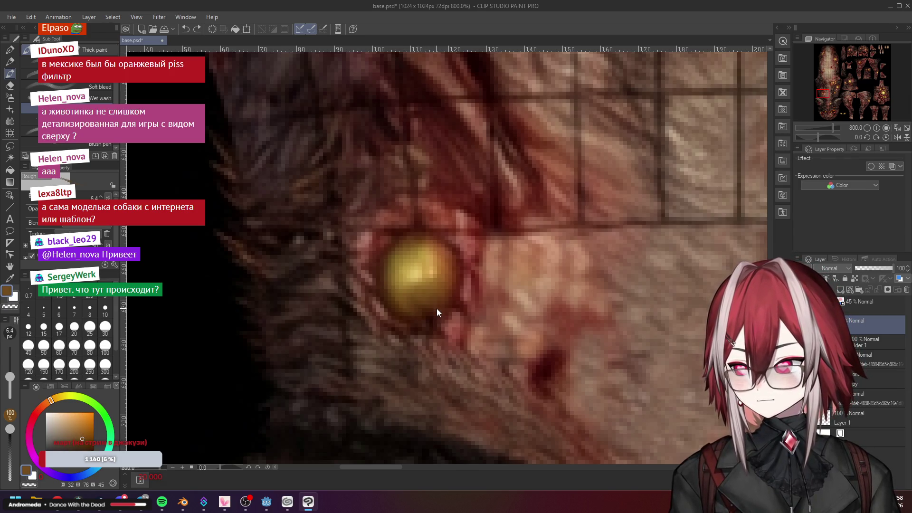
alt+click(412, 273)
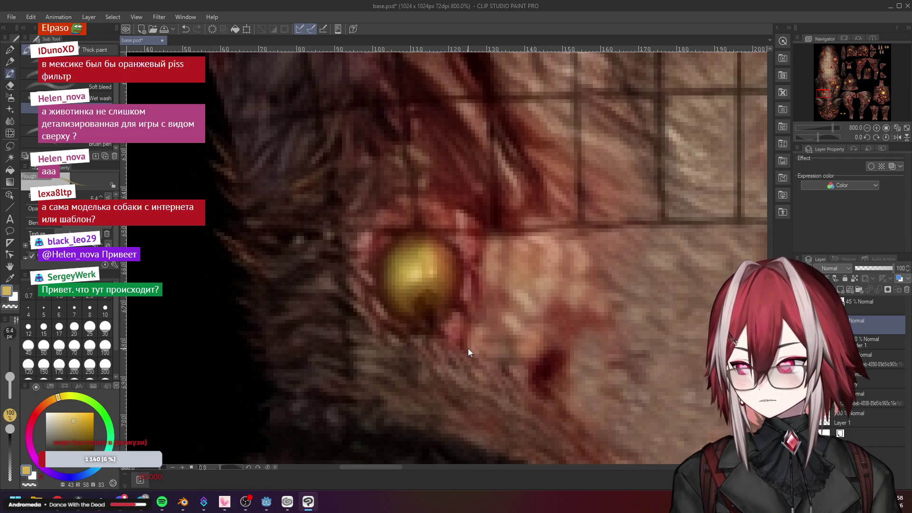
Try a dark centre on the pustule with a fine Soft bleed brush, then undo it
click(101, 87)
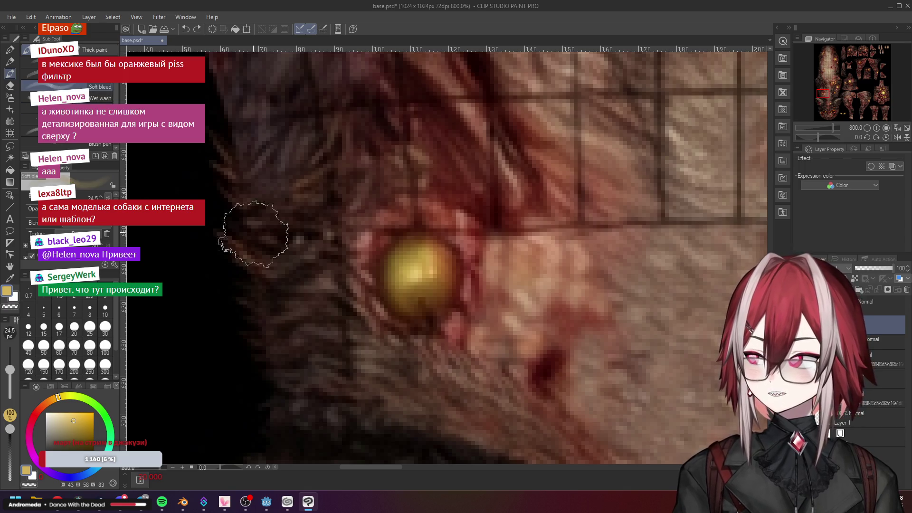
key(bracketleft)
key(bracketleft)
key(bracketleft)
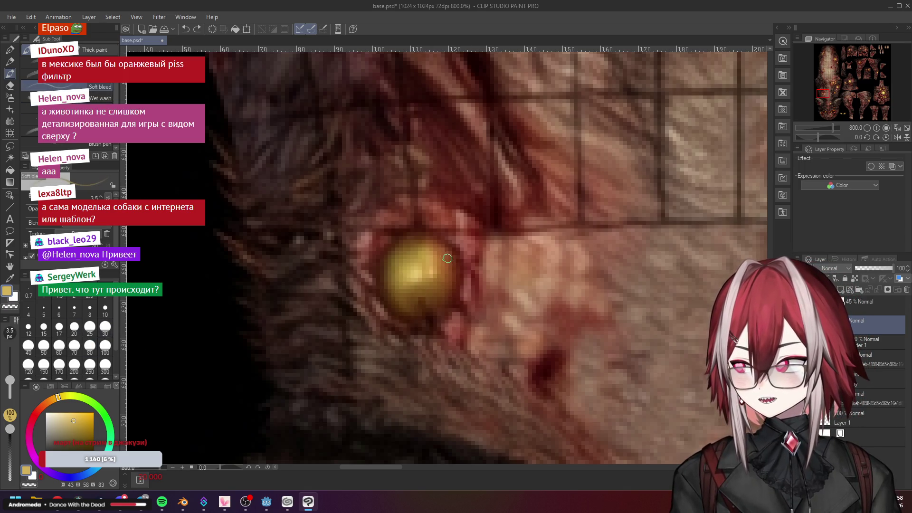
click(74, 428)
mouse_move(419, 306)
mouse_down()
mouse_move(415, 264)
mouse_move(399, 285)
mouse_move(421, 293)
mouse_up()
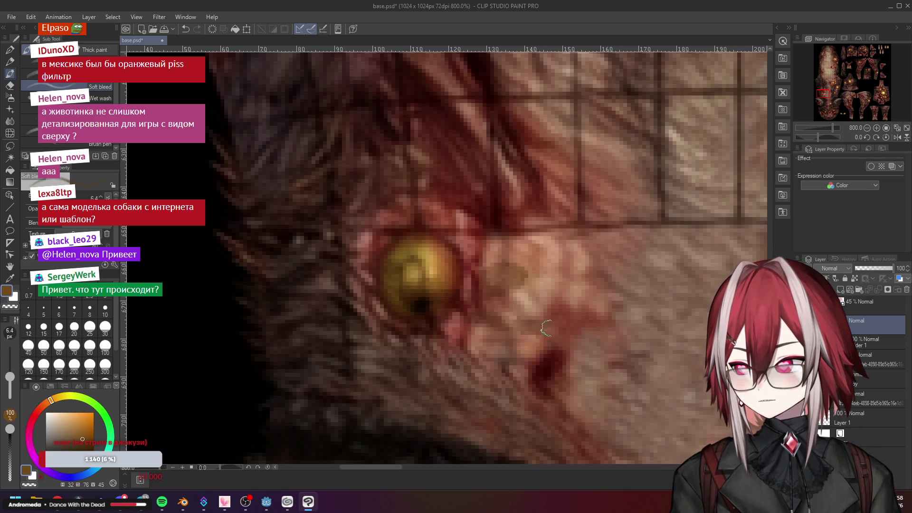
key(ctrl+z)
key(ctrl+z)
key(ctrl+z)
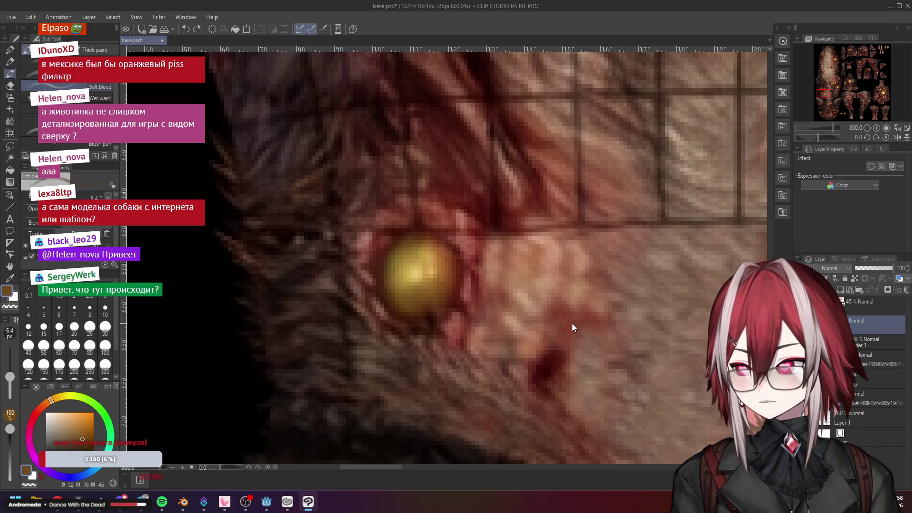
Switch to the Airbrush with the pustule's yellow, preview the dog in Blender and return
click(10, 50)
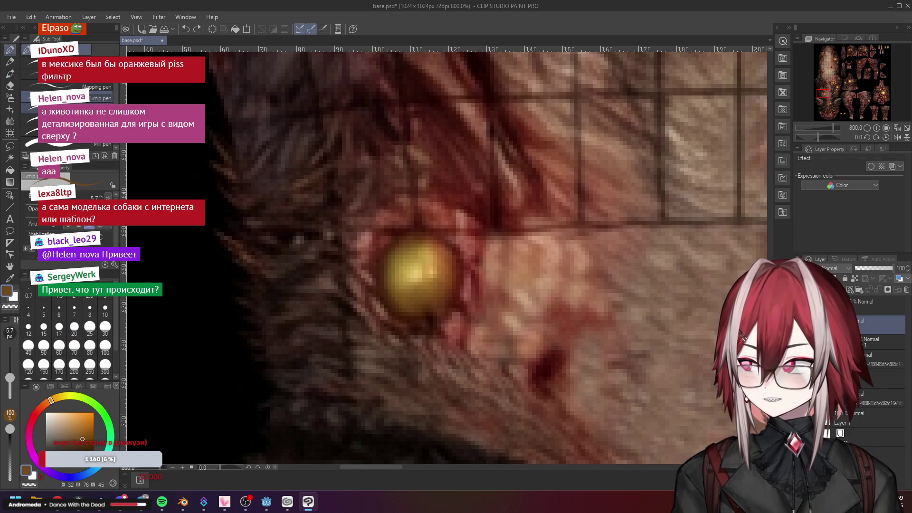
click(10, 86)
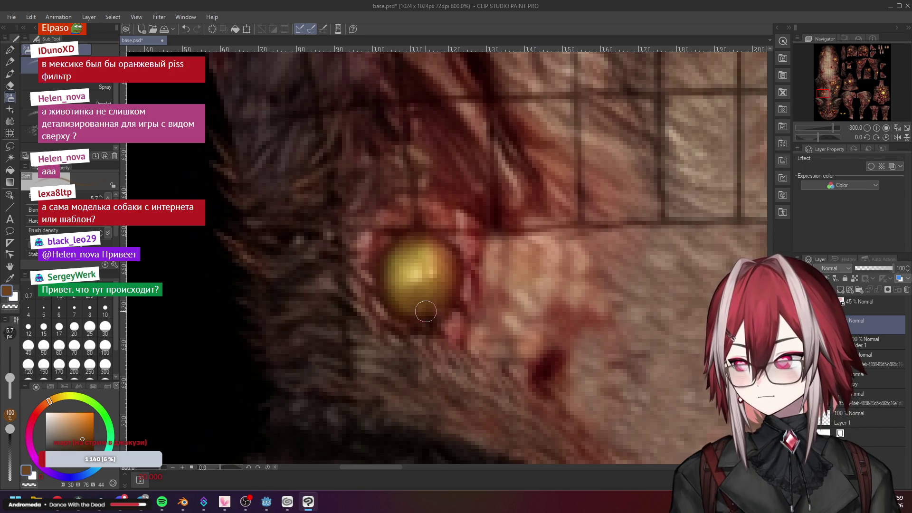
scroll(432, 309, down, 2)
scroll(420, 310, up, 3)
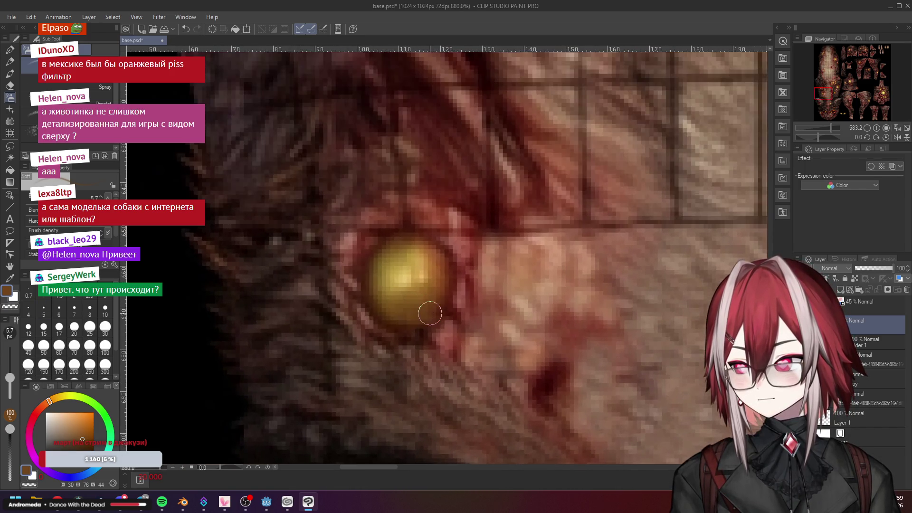
alt+click(413, 278)
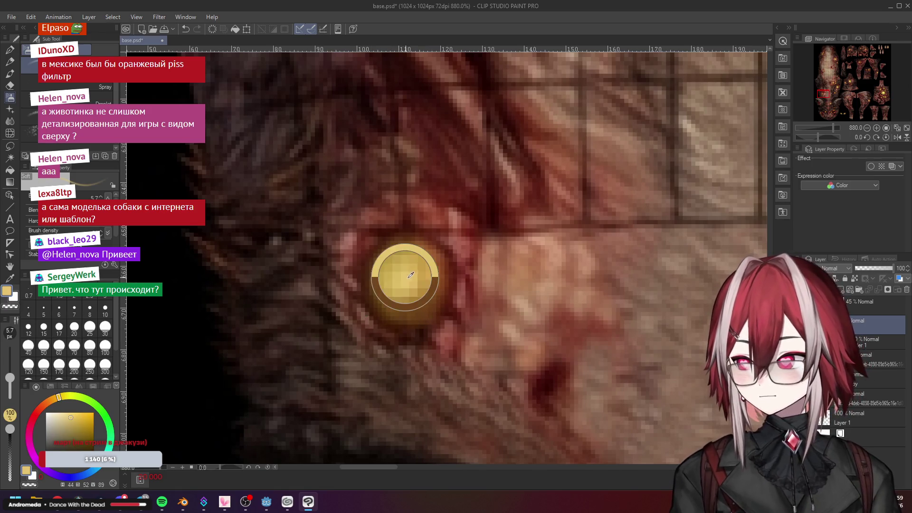
scroll(470, 282, down, 3)
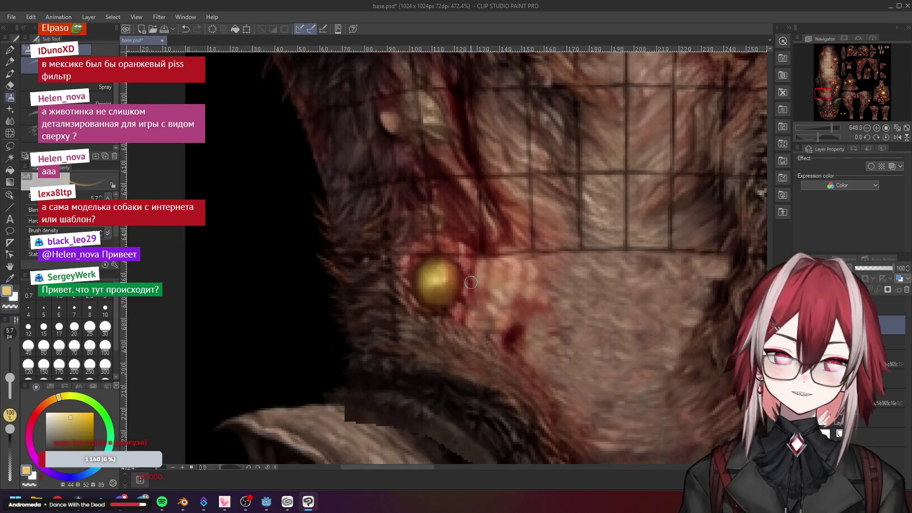
scroll(471, 283, down, 3)
scroll(470, 282, down, 2)
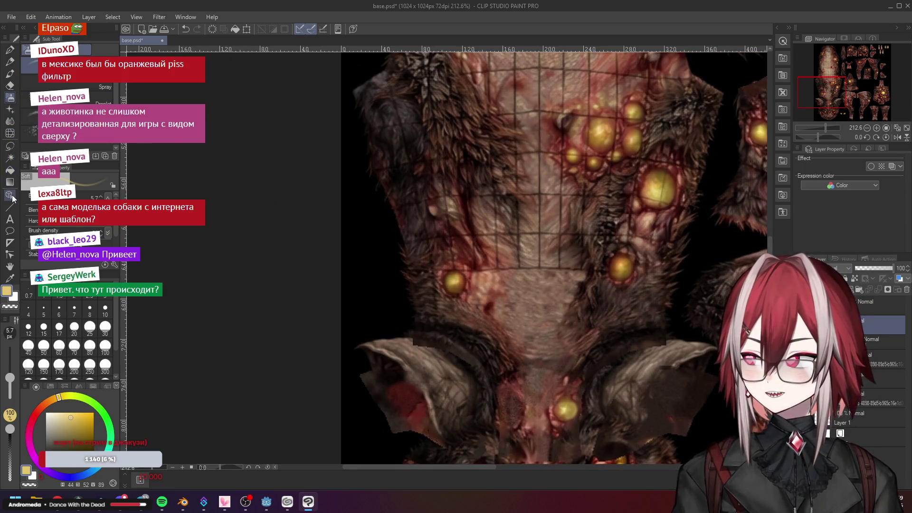
click(182, 502)
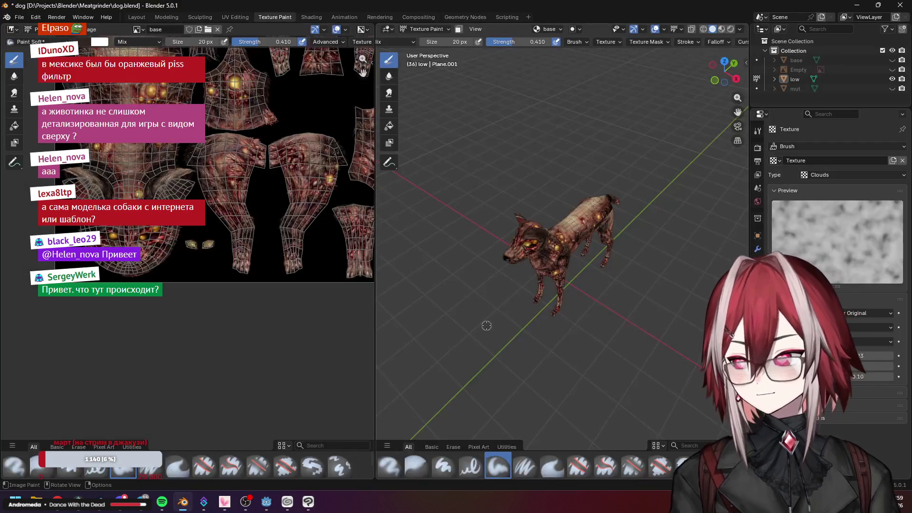
scroll(489, 175, up, 4)
scroll(624, 112, up, 3)
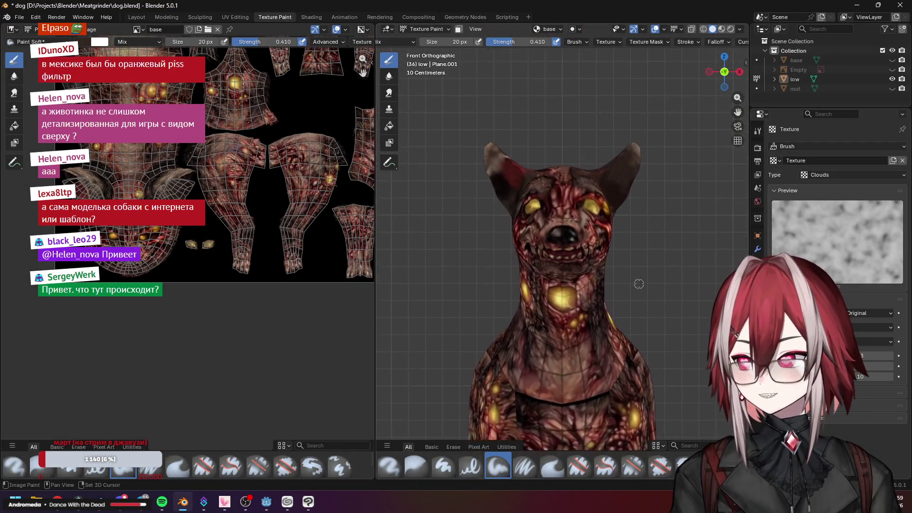
scroll(637, 263, up, 2)
scroll(638, 262, up, 1)
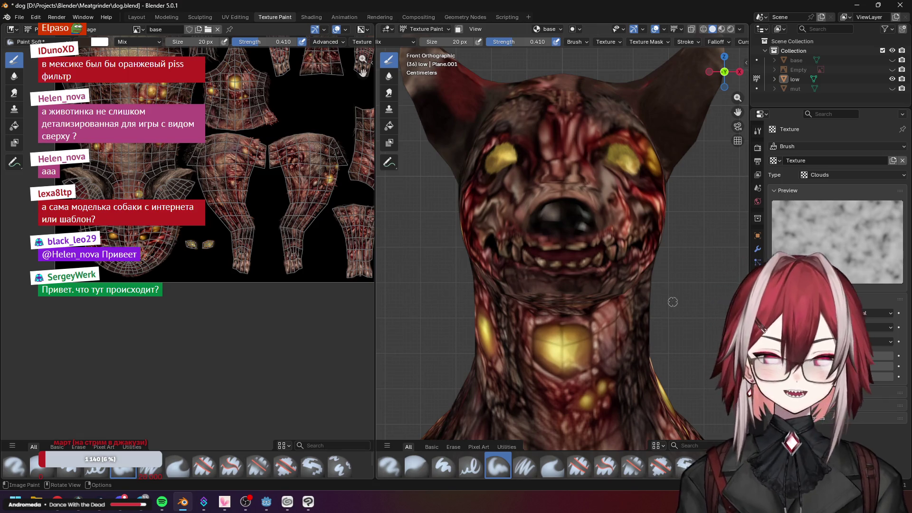
key(alt+Tab)
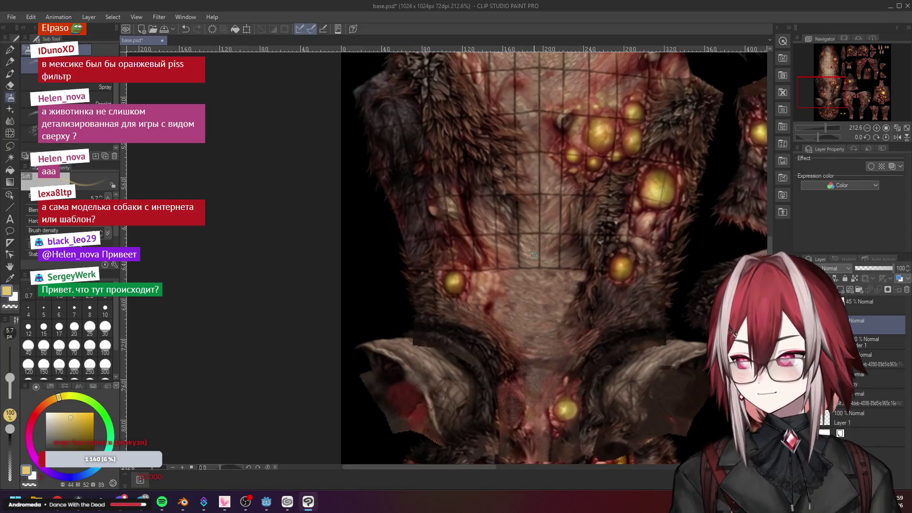
scroll(400, 358, up, 2)
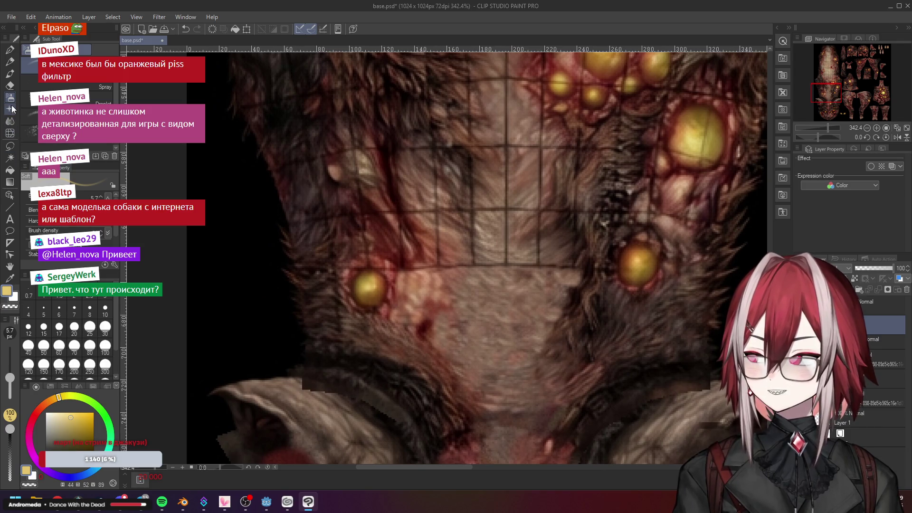
Pick a blender sub tool and bring the neck fur beside the left pustule into view
click(11, 123)
scroll(468, 234, down, 1)
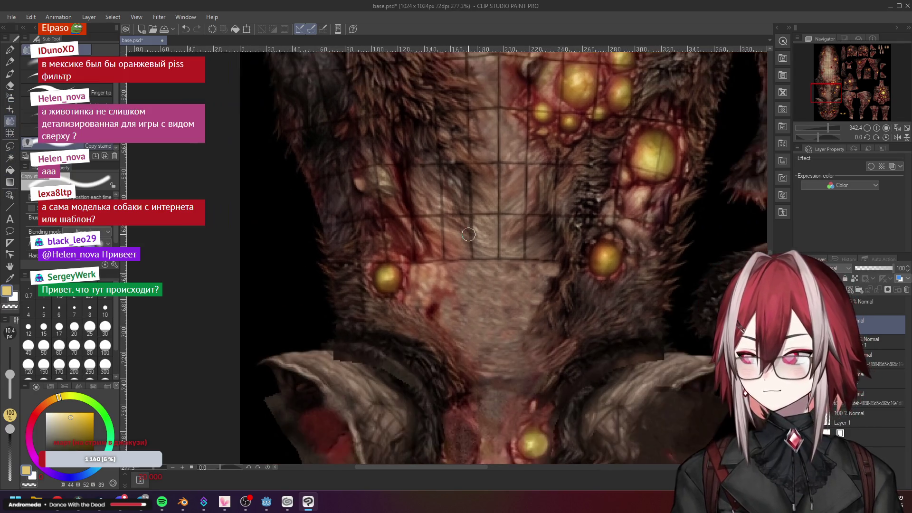
scroll(468, 234, up, 2)
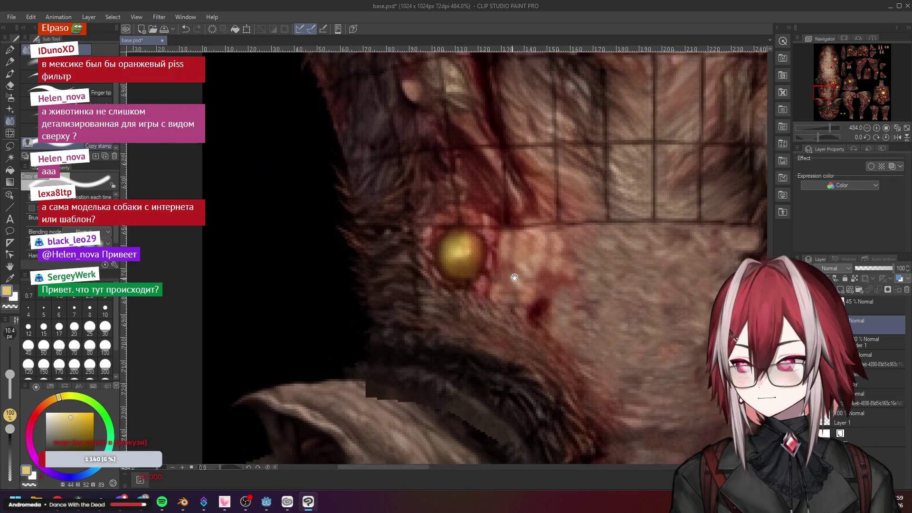
drag(447, 313, 409, 234)
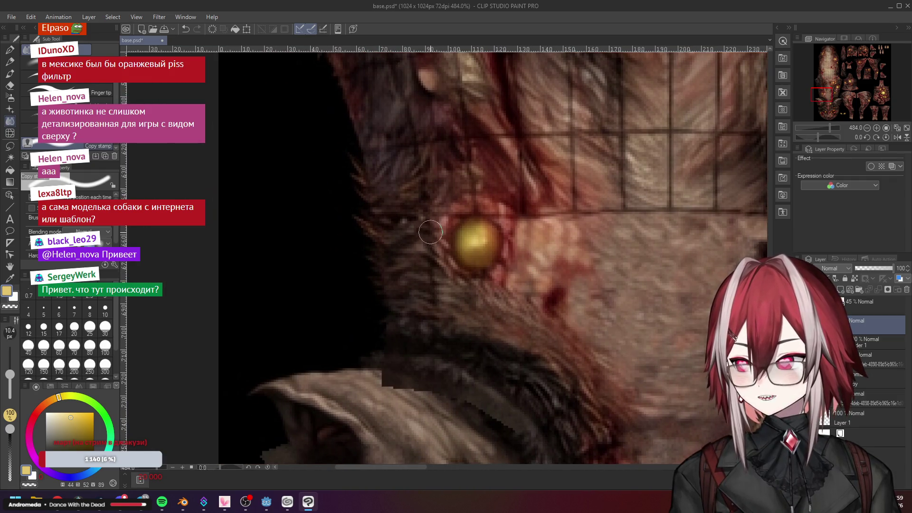
scroll(431, 232, down, 2)
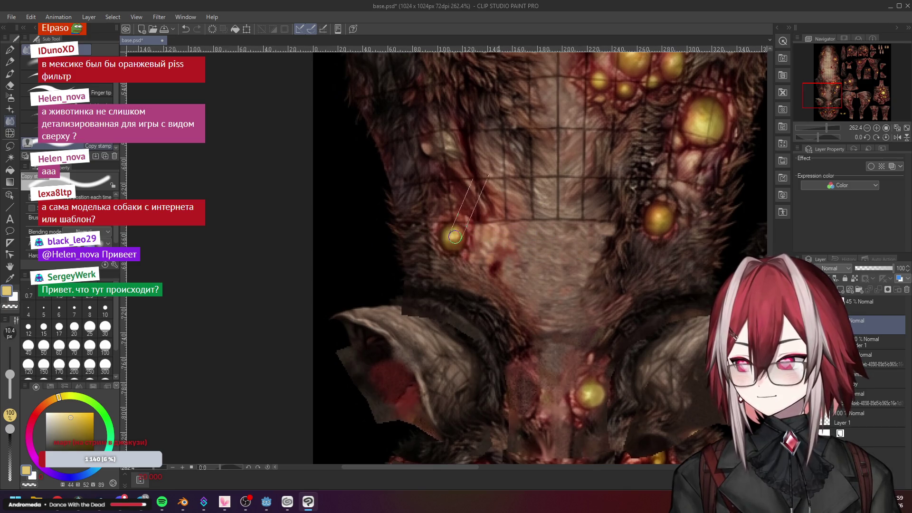
scroll(471, 221, up, 2)
scroll(471, 235, up, 1)
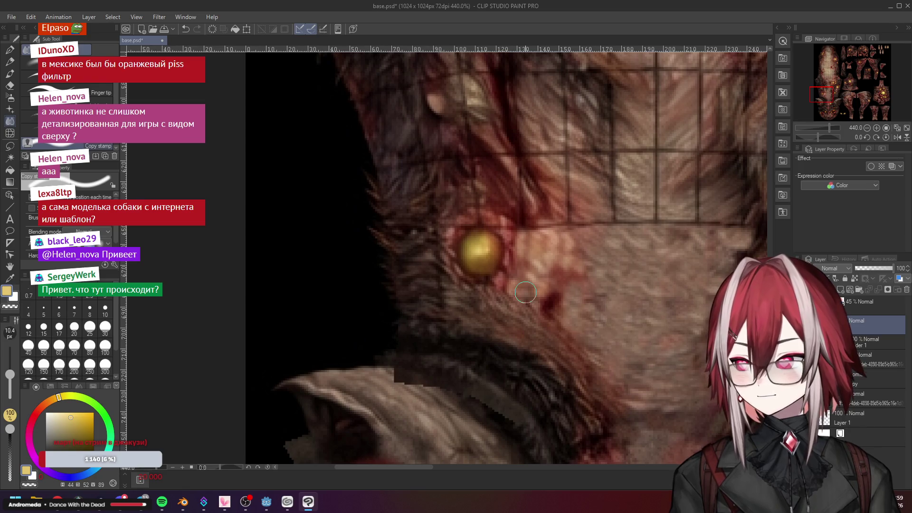
drag(529, 287, 495, 268)
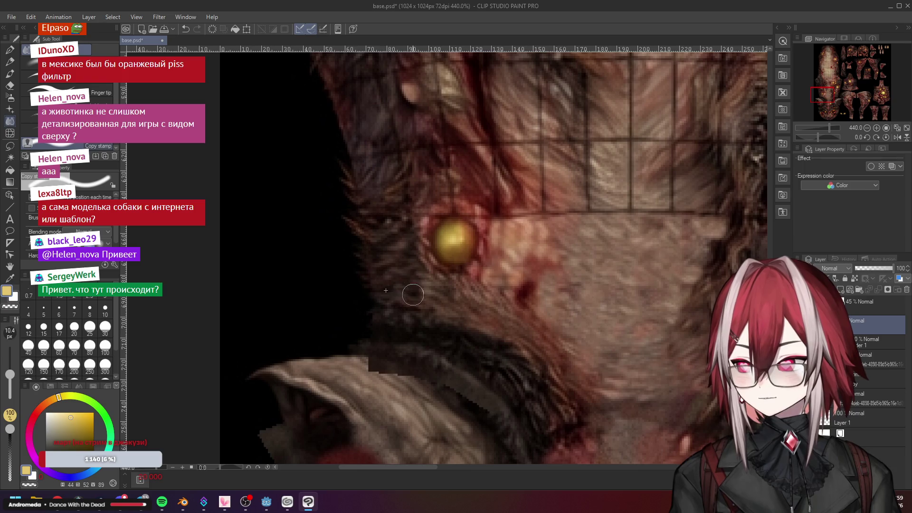
scroll(405, 308, down, 3)
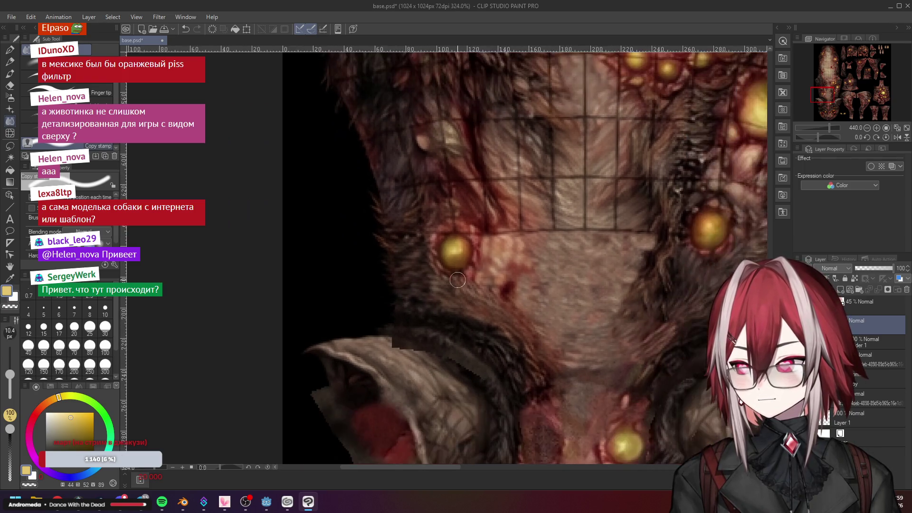
scroll(485, 214, up, 2)
scroll(490, 175, up, 1)
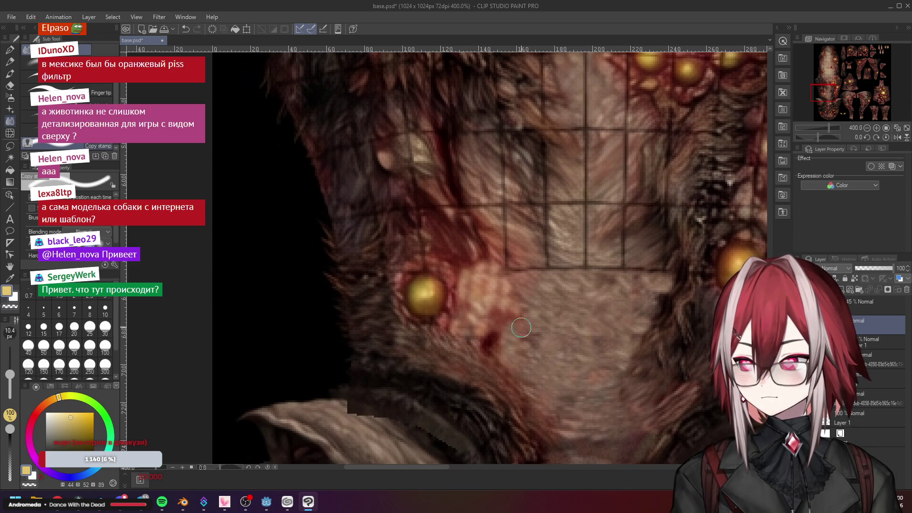
scroll(374, 256, up, 2)
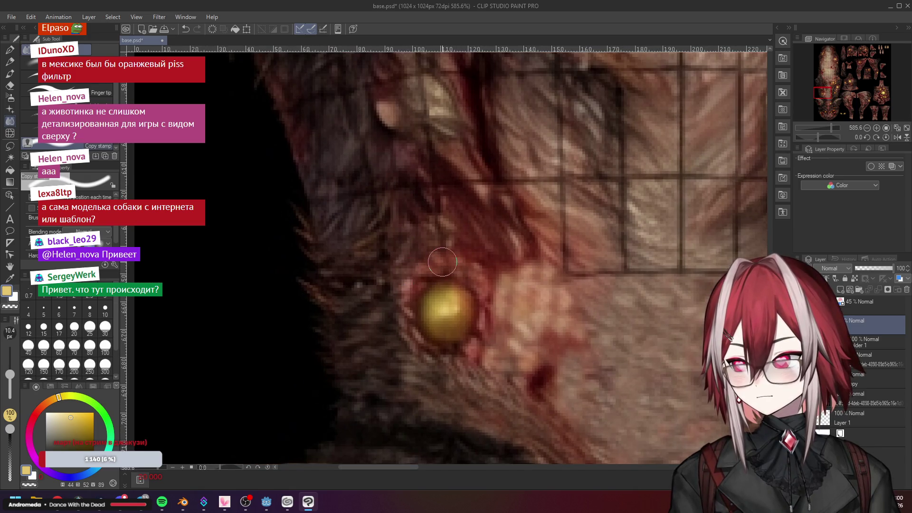
scroll(492, 275, up, 1)
scroll(492, 275, down, 3)
scroll(492, 275, up, 2)
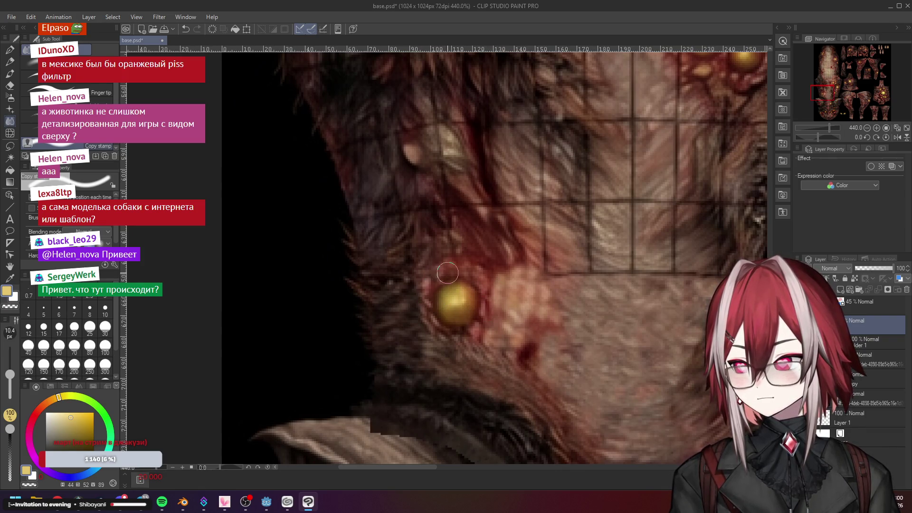
scroll(448, 272, down, 3)
scroll(497, 261, up, 1)
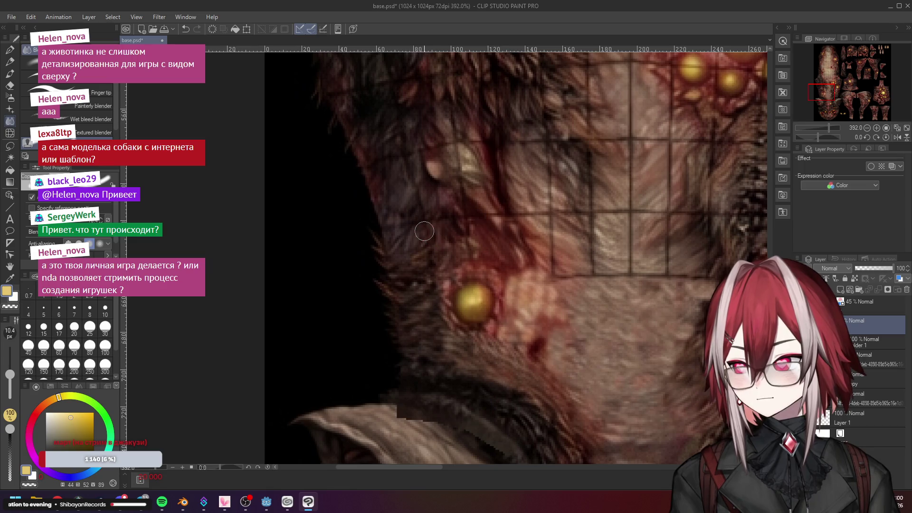
scroll(429, 267, down, 3)
scroll(435, 256, up, 4)
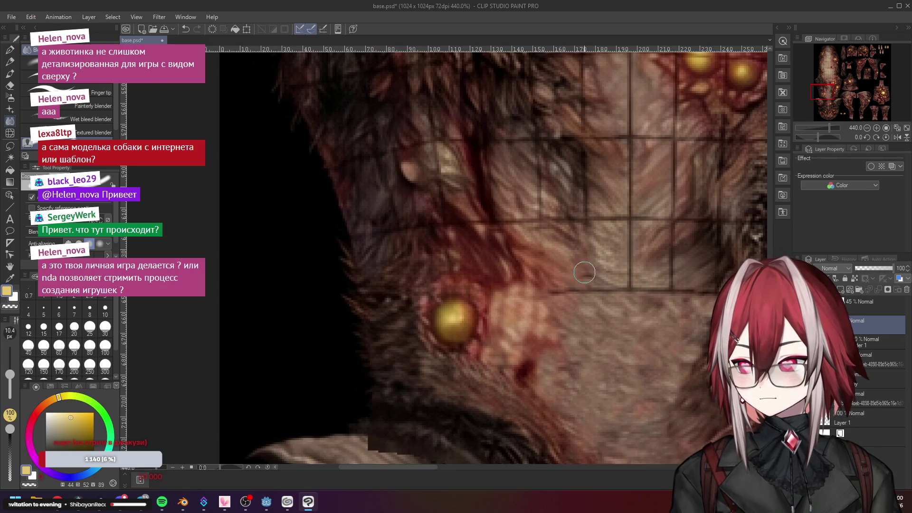
scroll(625, 299, down, 1)
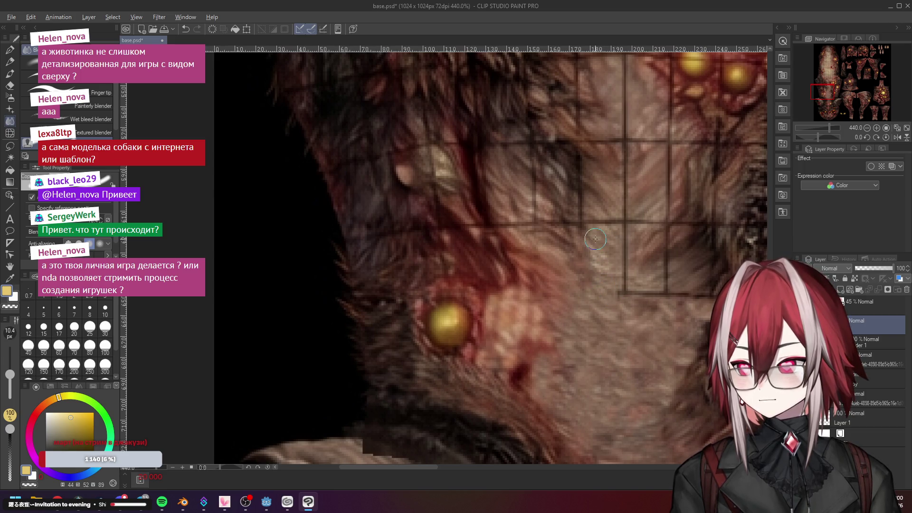
scroll(618, 296, down, 5)
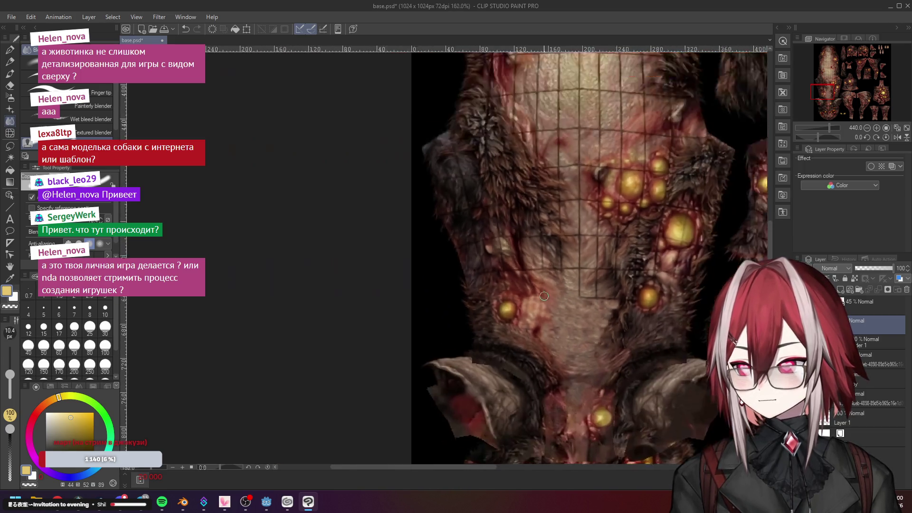
scroll(579, 244, down, 3)
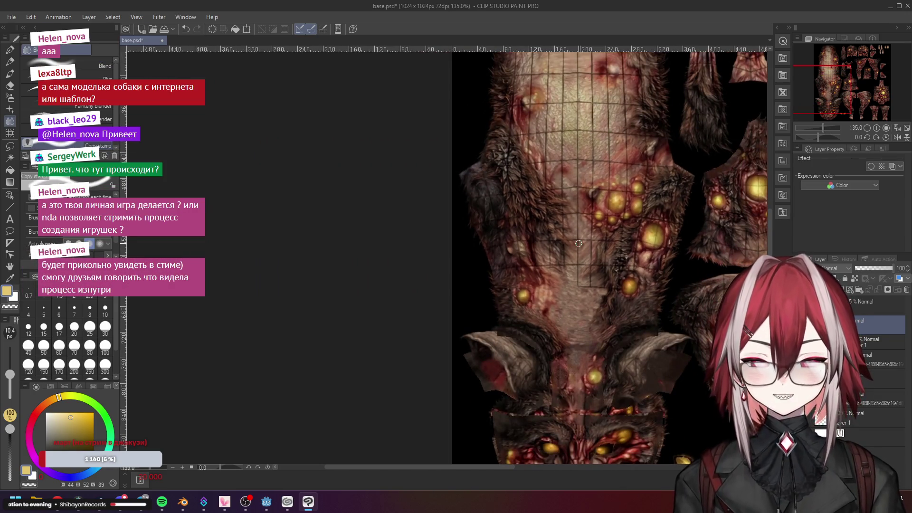
scroll(594, 278, up, 1)
scroll(594, 279, up, 2)
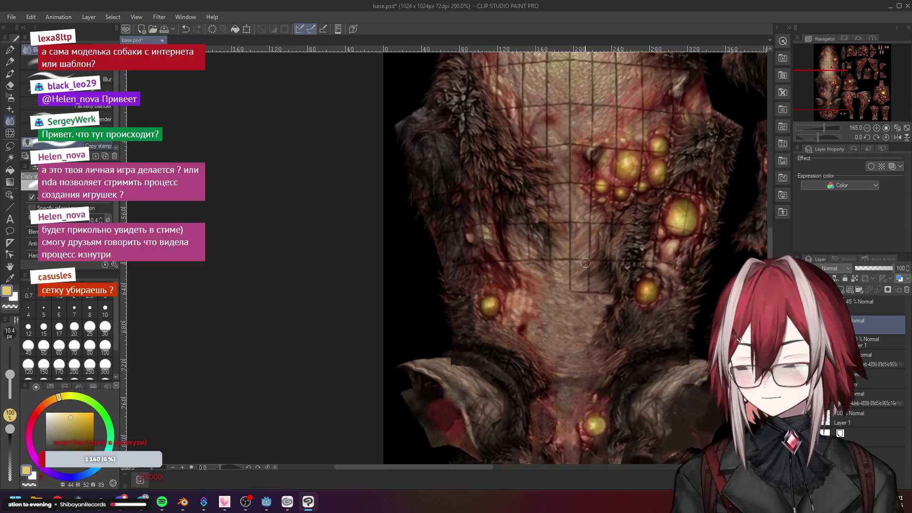
scroll(594, 257, down, 4)
scroll(593, 237, up, 3)
scroll(593, 242, down, 3)
scroll(608, 253, up, 3)
scroll(608, 253, up, 3)
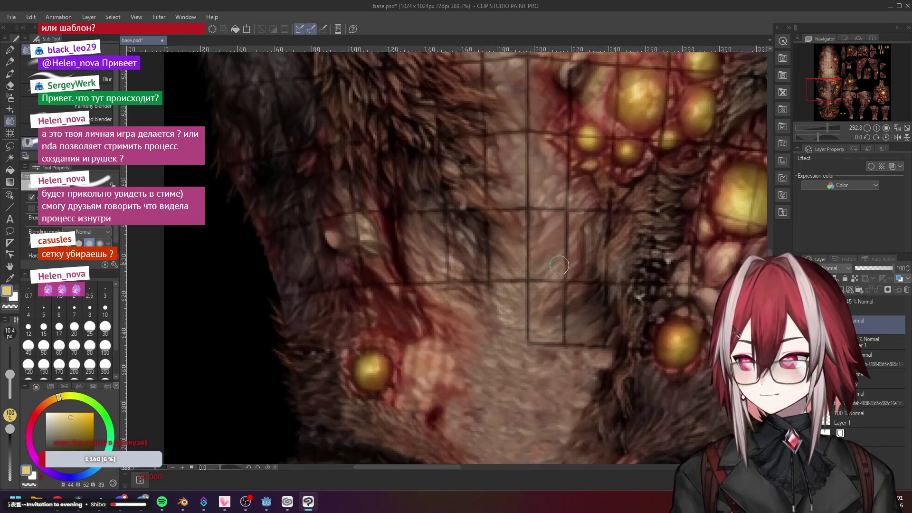
scroll(545, 264, up, 3)
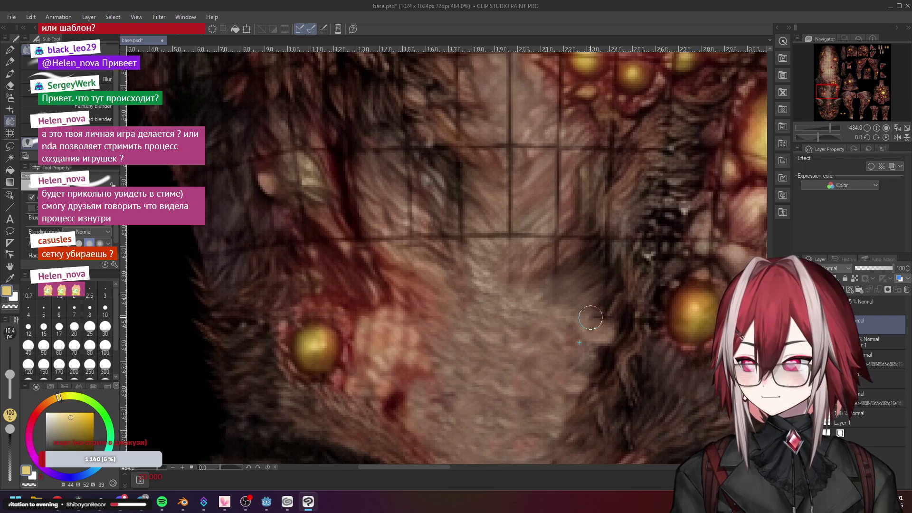
scroll(542, 314, down, 4)
scroll(531, 301, up, 2)
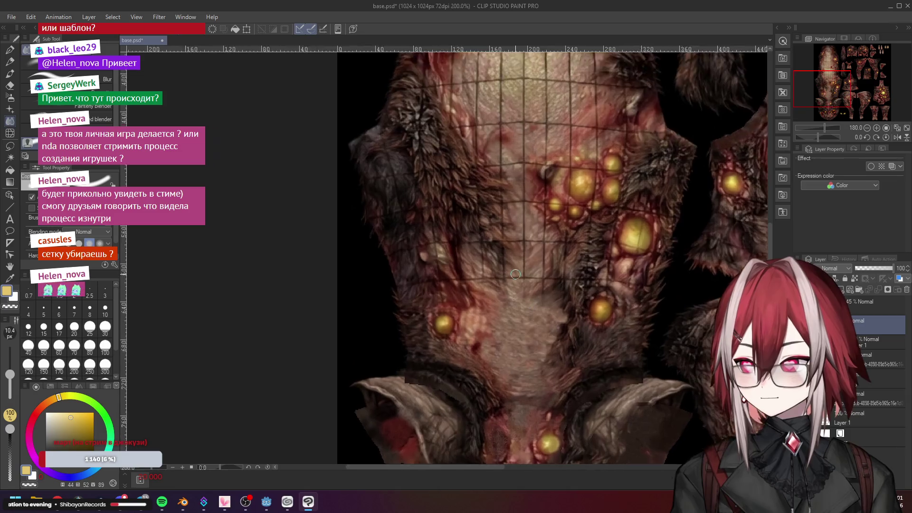
scroll(556, 292, up, 2)
scroll(578, 289, up, 1)
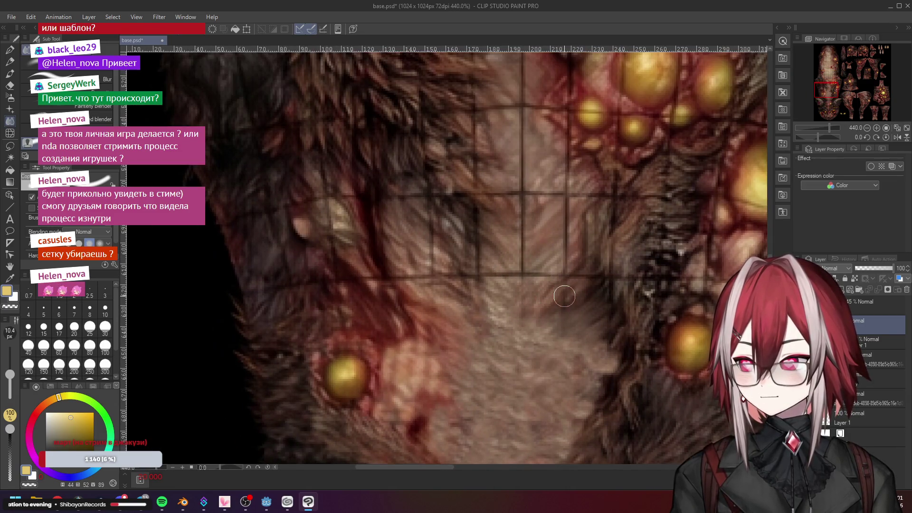
scroll(565, 323, down, 6)
scroll(535, 300, down, 3)
scroll(518, 283, up, 3)
scroll(518, 285, up, 1)
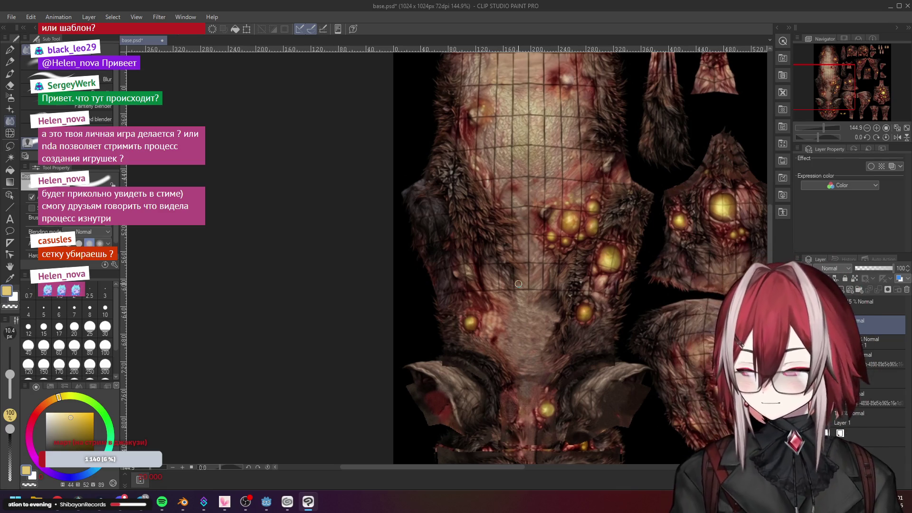
scroll(519, 284, up, 3)
scroll(542, 292, up, 3)
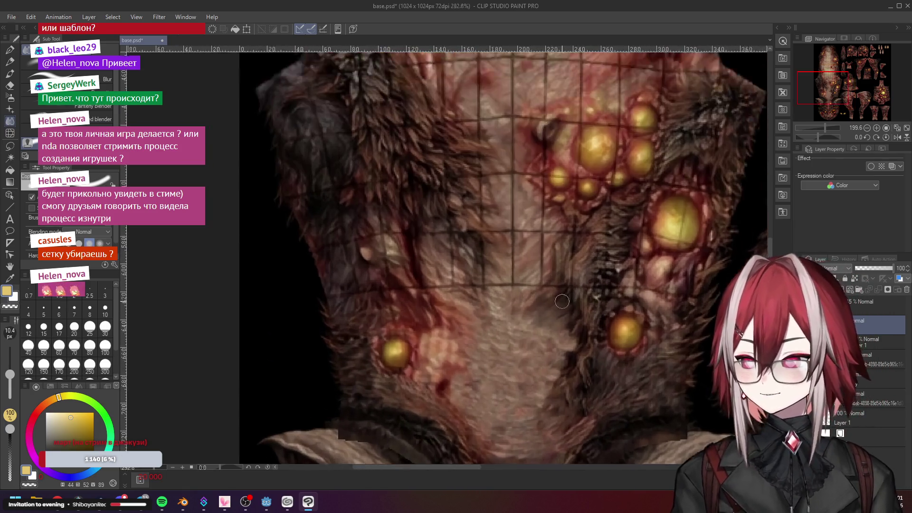
scroll(567, 298, up, 2)
scroll(611, 290, down, 4)
scroll(606, 277, up, 3)
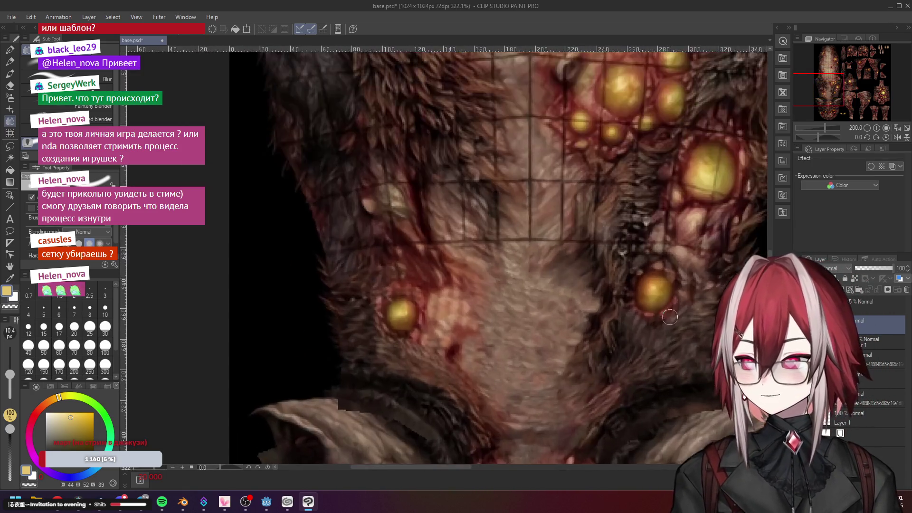
scroll(599, 255, up, 3)
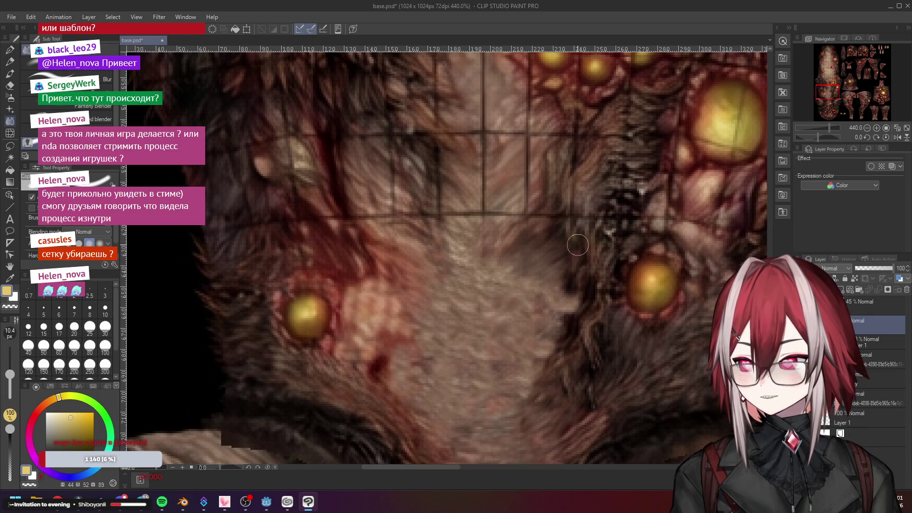
scroll(584, 267, down, 1)
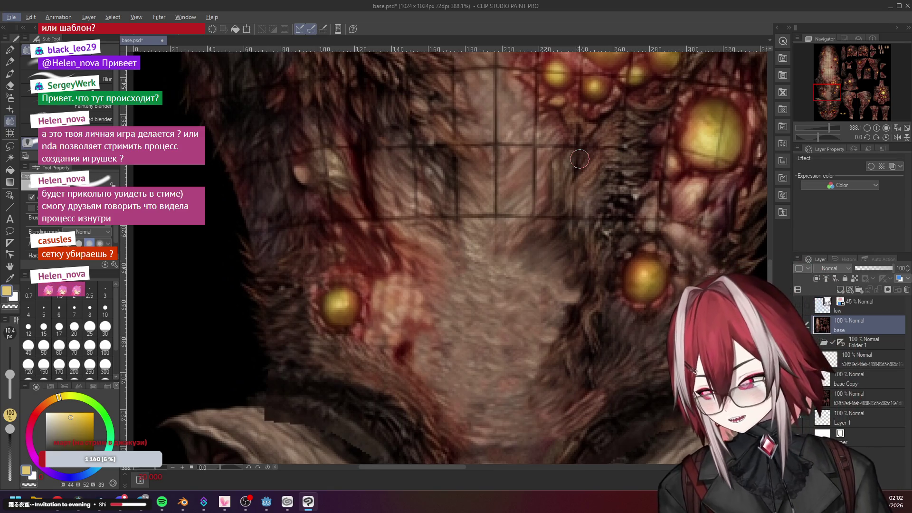
scroll(579, 159, down, 5)
scroll(584, 214, up, 7)
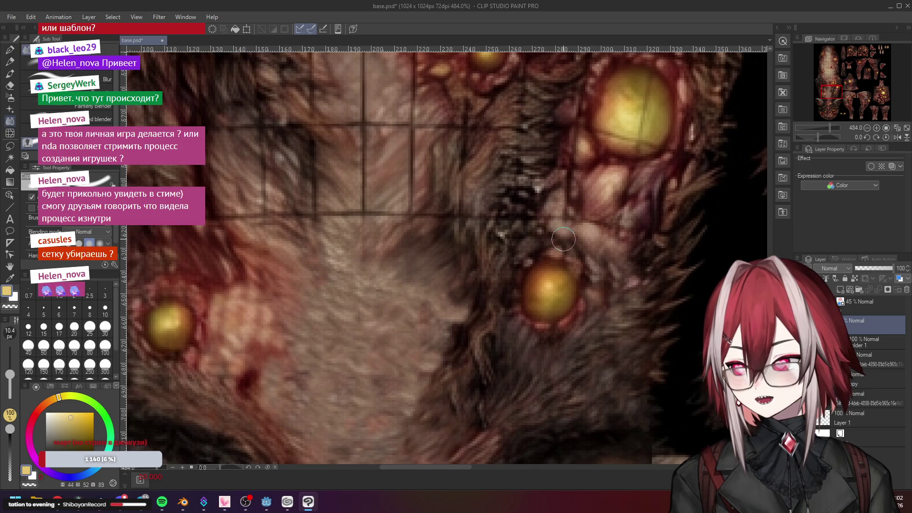
scroll(620, 265, down, 1)
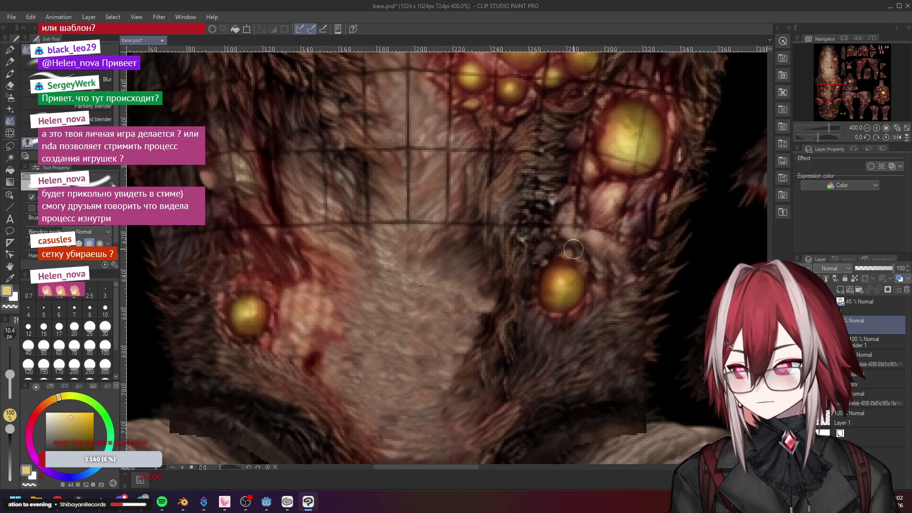
scroll(574, 251, up, 1)
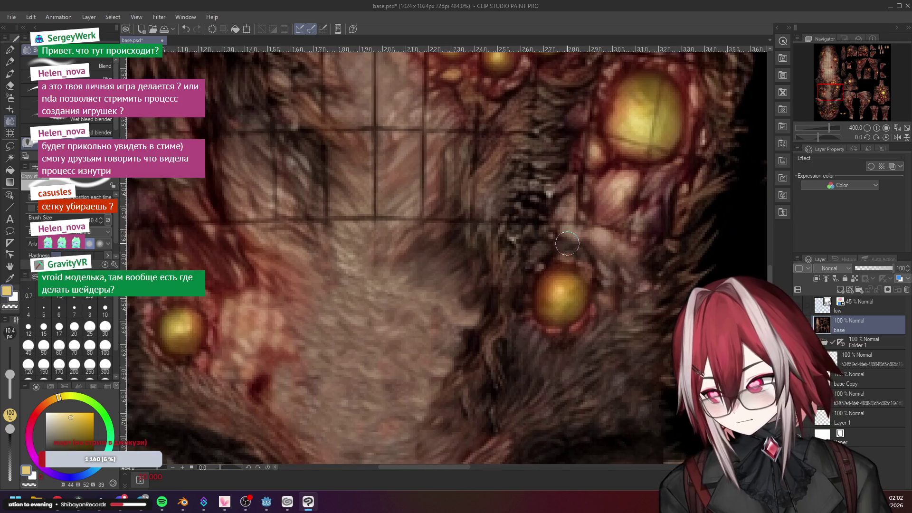
scroll(606, 264, down, 2)
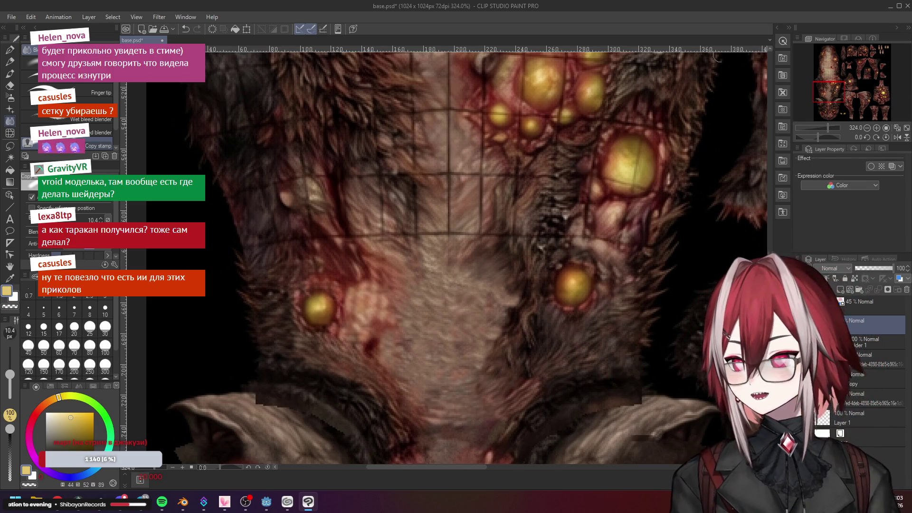
Bring up a file window and navigate to D: > Projects
click(895, 7)
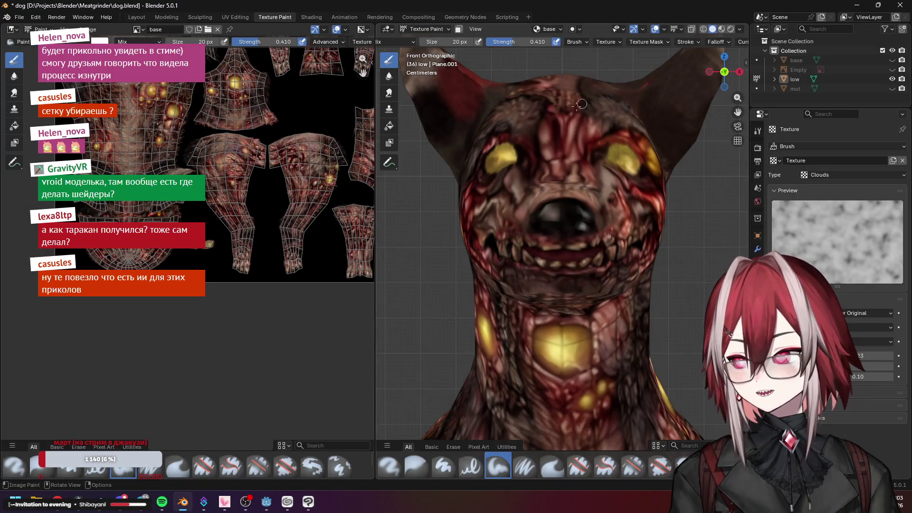
click(183, 502)
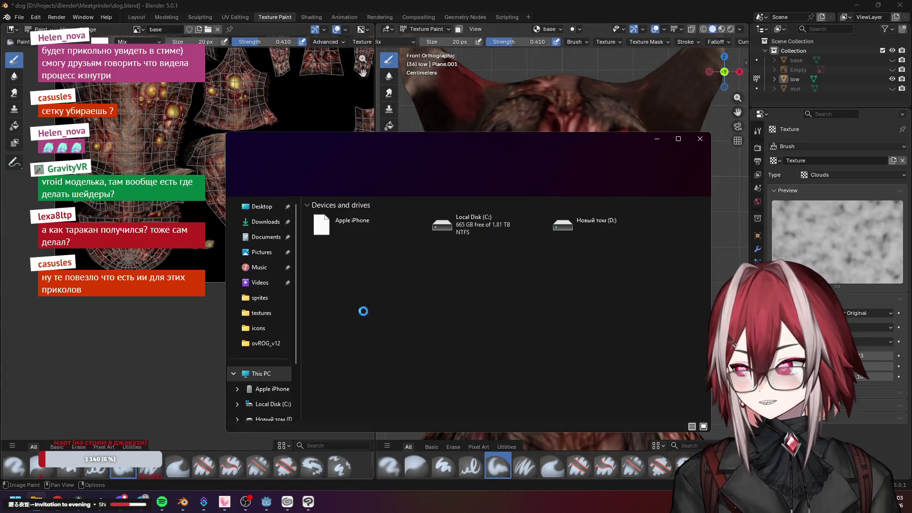
click(271, 356)
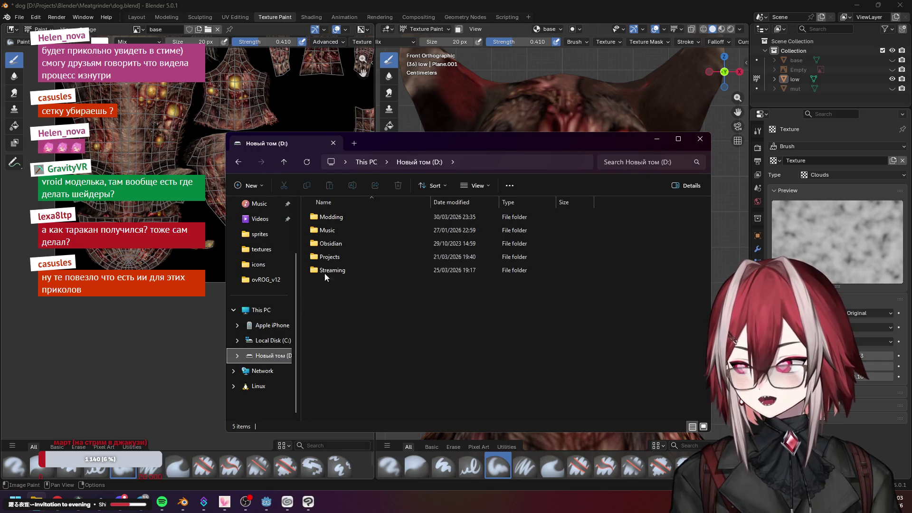
double_click(343, 258)
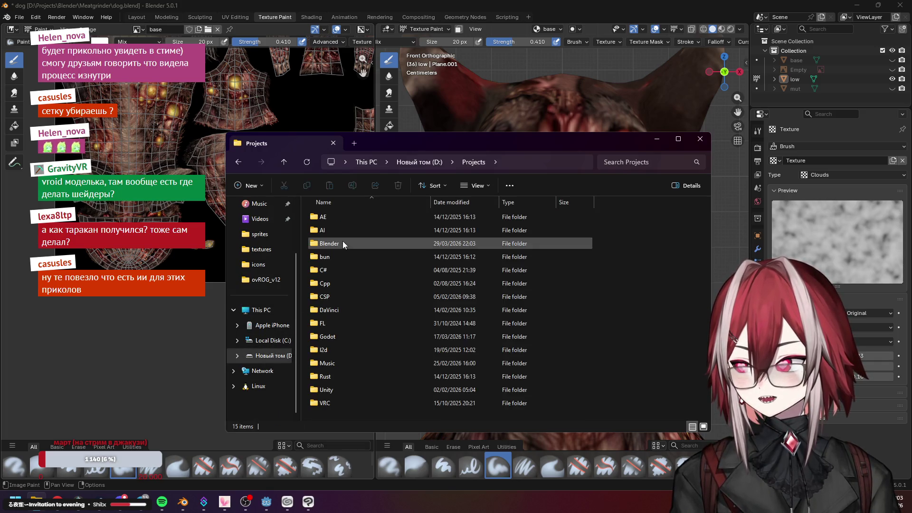
Go into Blender > Meatgrinder and open bug.blend
double_click(343, 244)
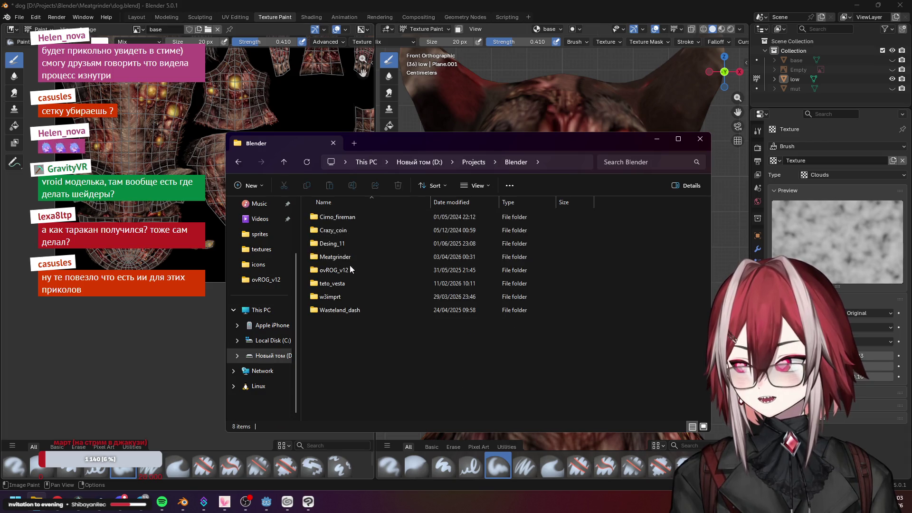
double_click(353, 257)
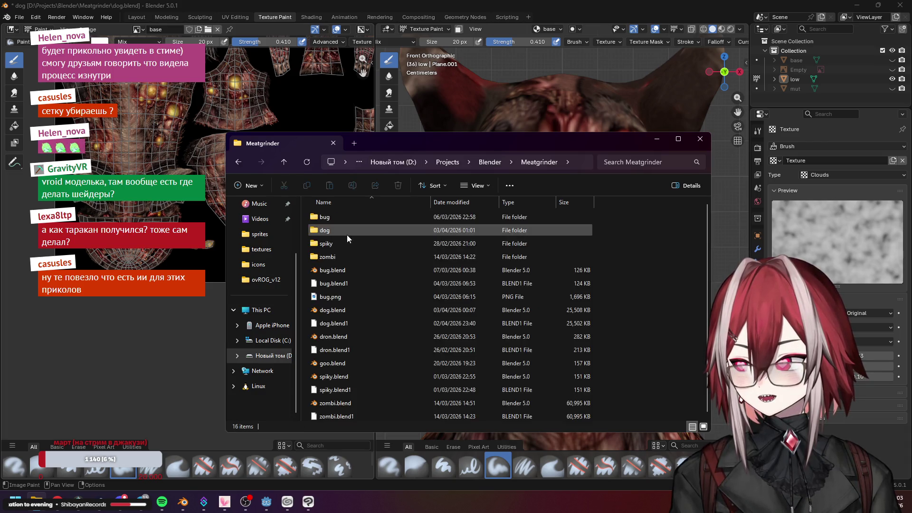
double_click(347, 274)
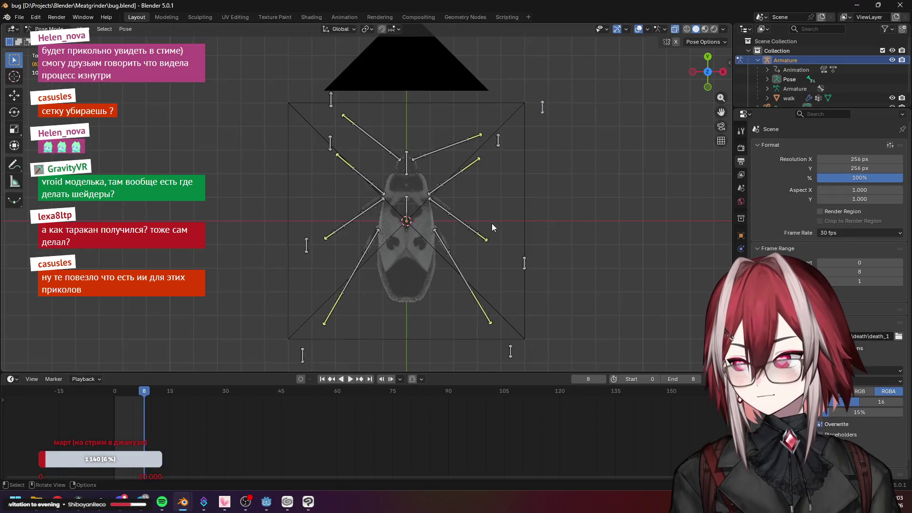
Orbit around the bug model with overlays hidden, scrubbing back to frame -2
mouse_move(492, 223)
mouse_down()
mouse_move(437, 178)
mouse_move(612, 50)
mouse_up()
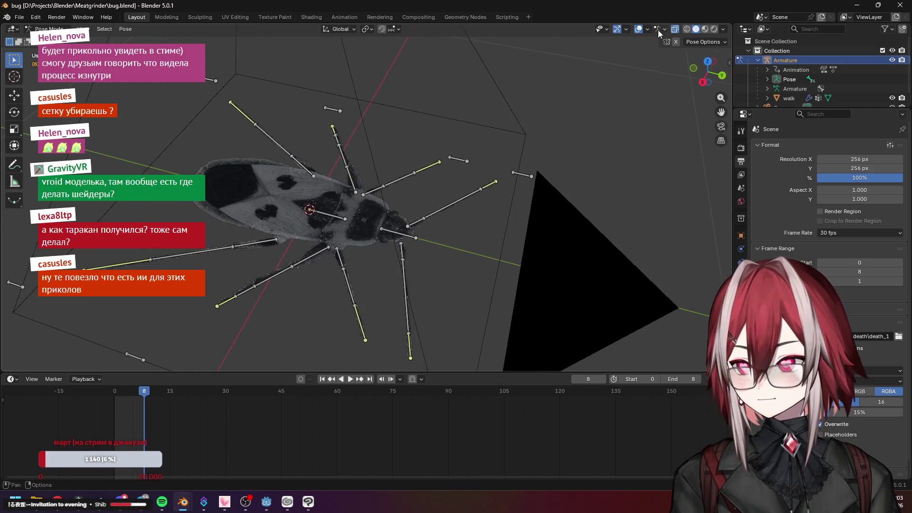
click(639, 29)
drag(145, 393, 107, 392)
mouse_move(320, 271)
mouse_down()
mouse_move(488, 279)
mouse_move(496, 195)
mouse_move(516, 134)
mouse_move(519, 180)
mouse_move(484, 271)
mouse_up()
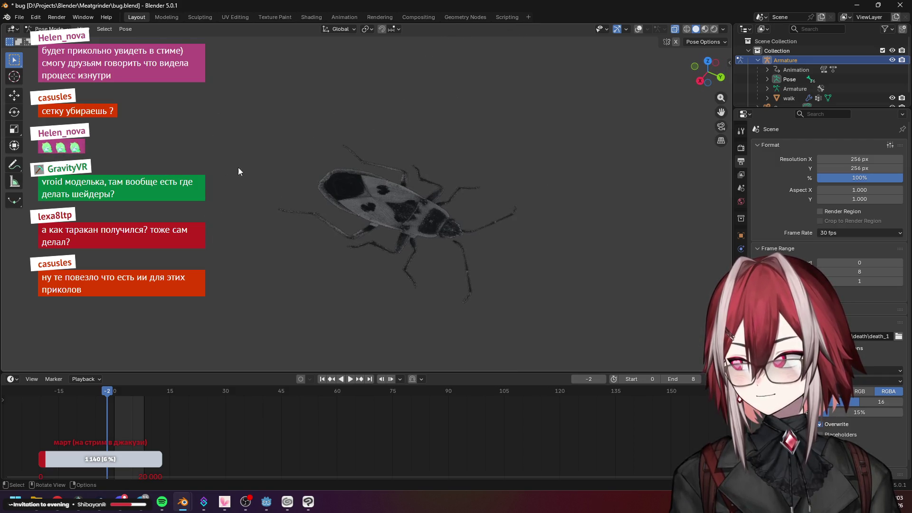
Leave Pose Mode, select the bug mesh, check it in Edit Mode from the top view, and return to Object Mode
key(ctrl+Tab)
click(386, 189)
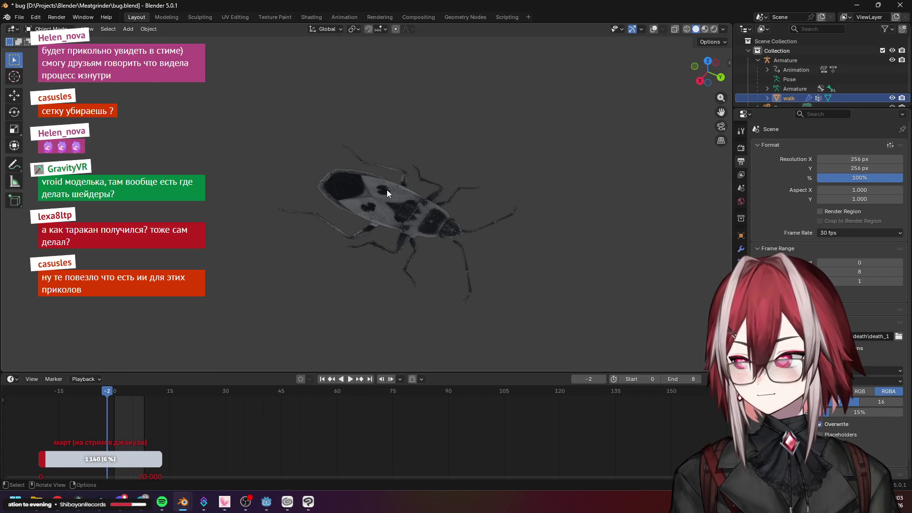
key(Tab)
scroll(376, 255, up, 4)
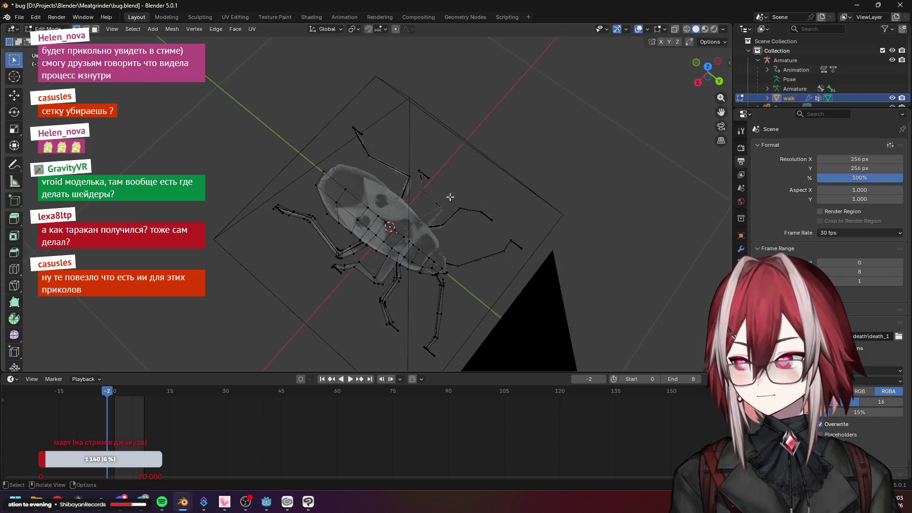
key(KP_7)
key(Tab)
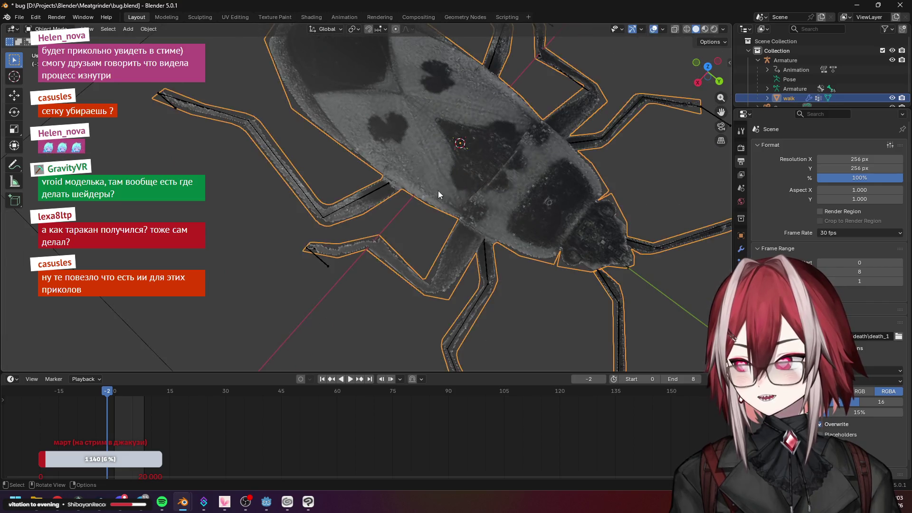
Orbit the bug once more and go to the Animation workspace
middle_click(439, 187)
drag(108, 392, 130, 393)
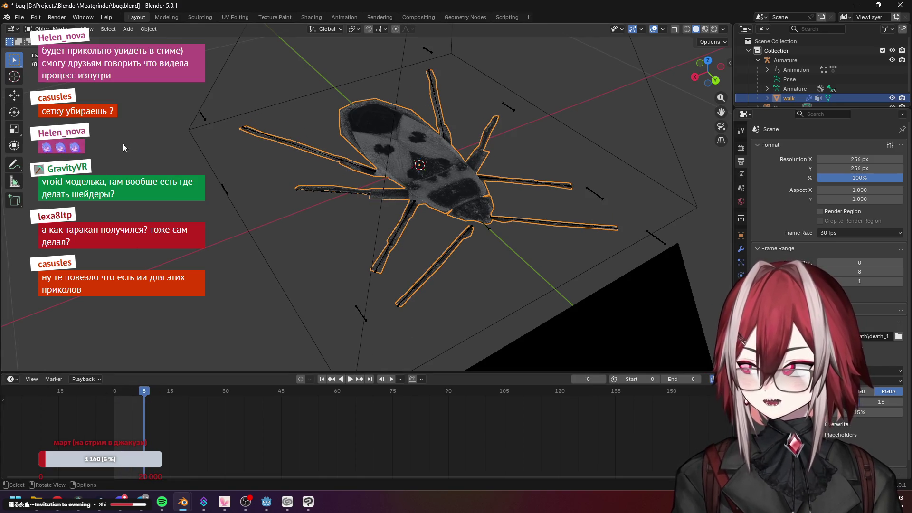
click(344, 17)
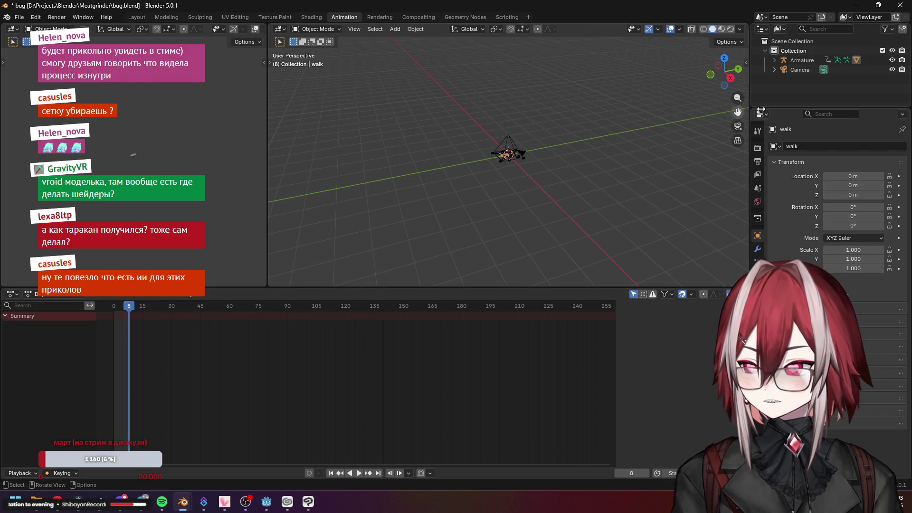
Select the Armature in the outliner and change the bottom editor to Nonlinear Animation
click(775, 60)
click(805, 97)
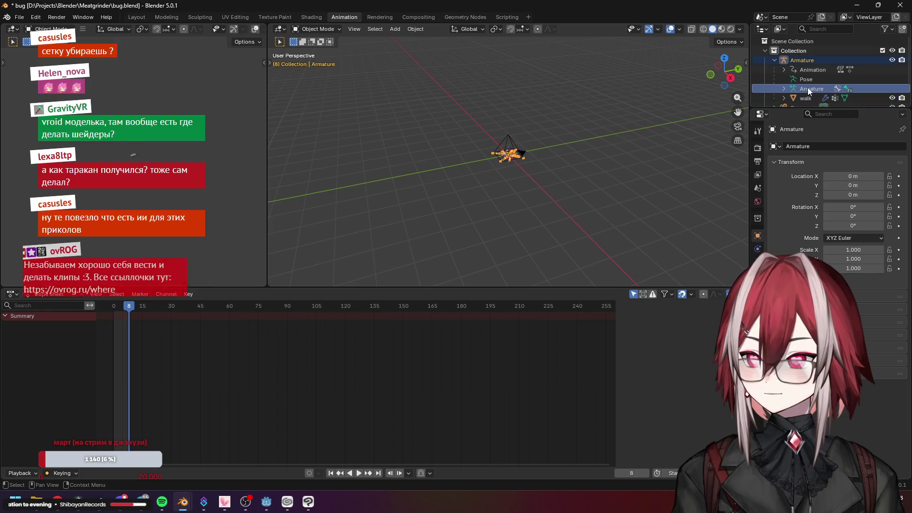
click(807, 80)
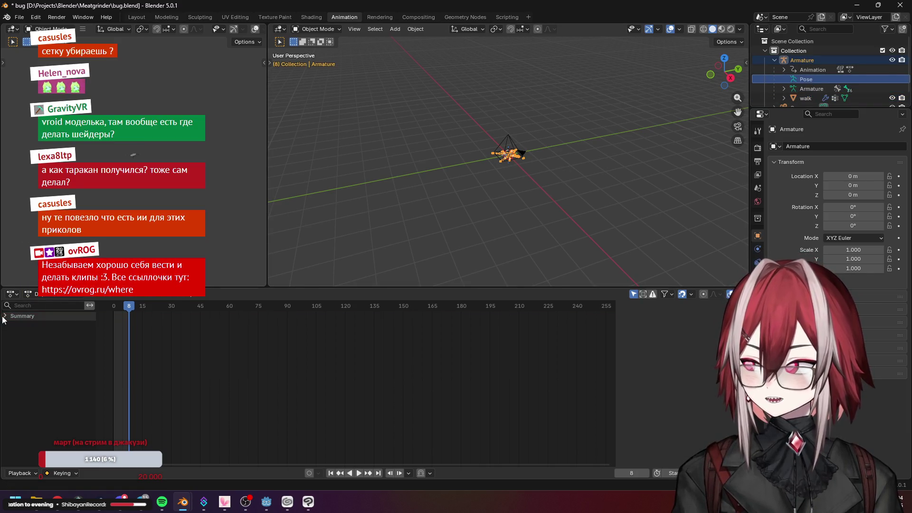
click(135, 17)
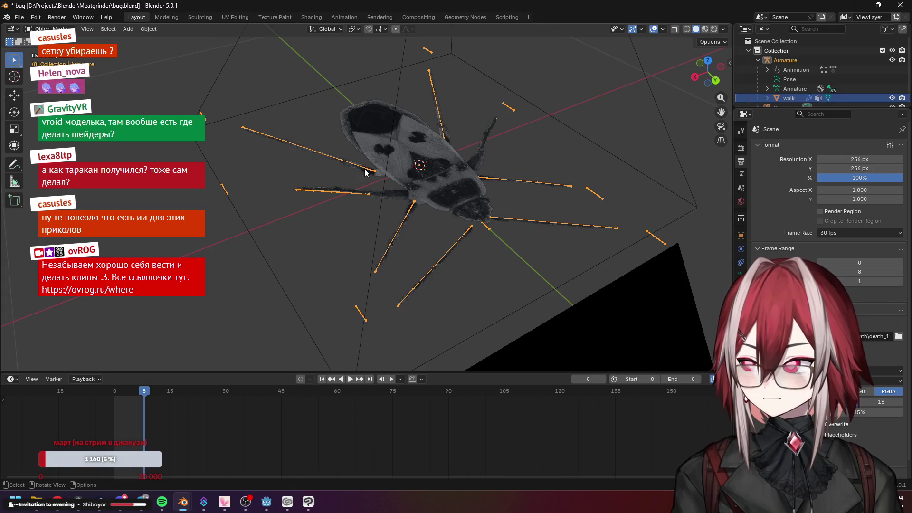
click(11, 380)
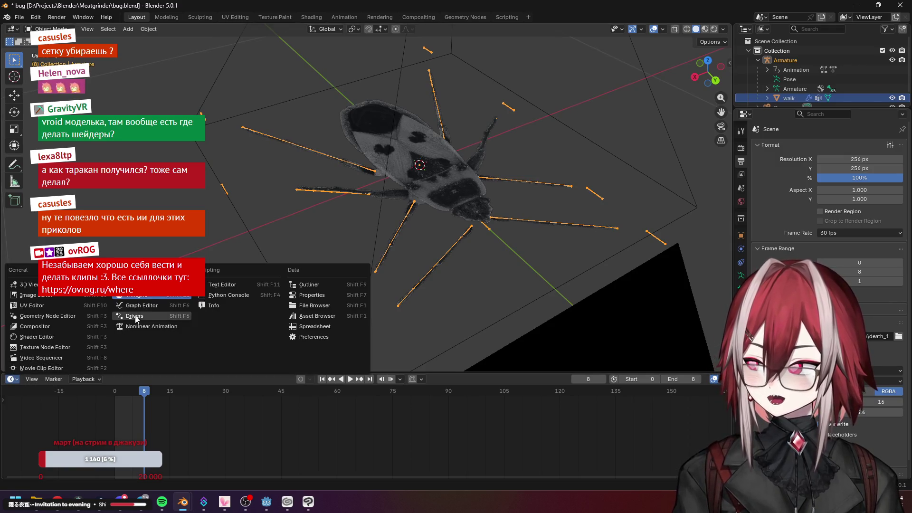
click(149, 327)
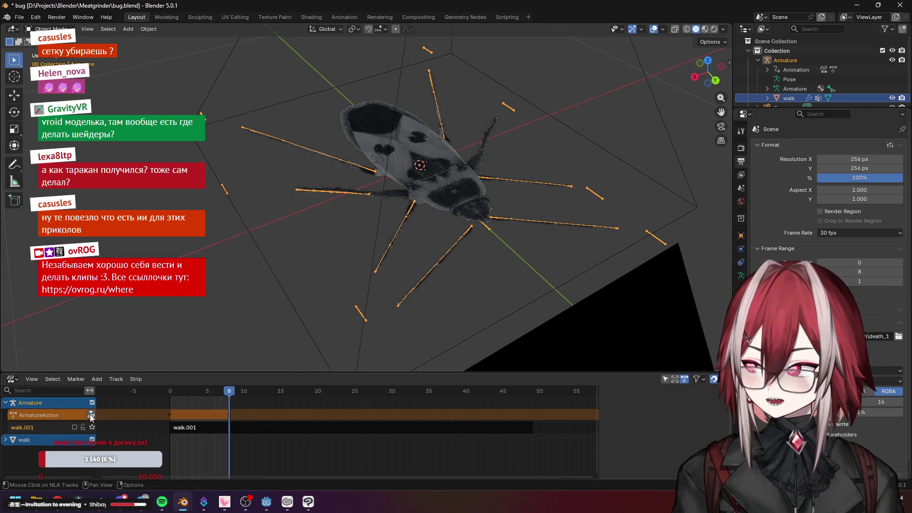
Enable the walk.001 track, play the walk, and push ArmatureAction down into an NLA strip
double_click(37, 426)
key(Return)
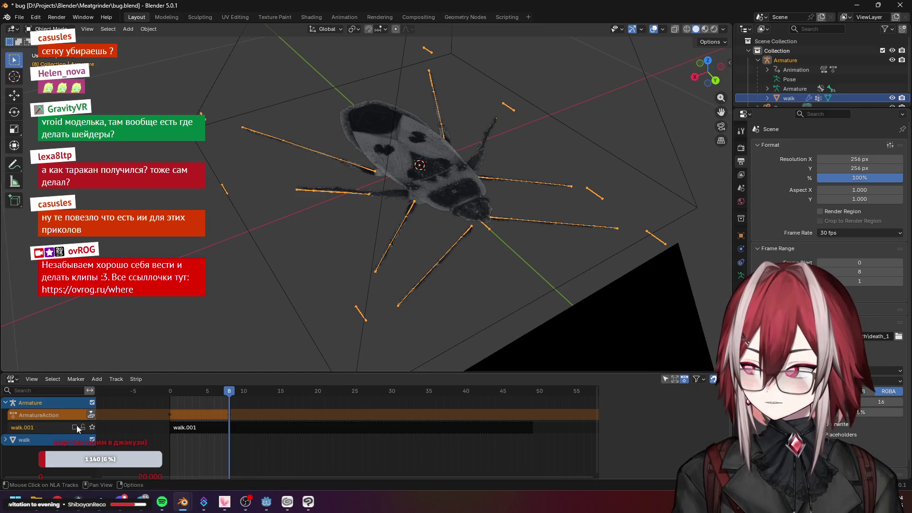
click(75, 427)
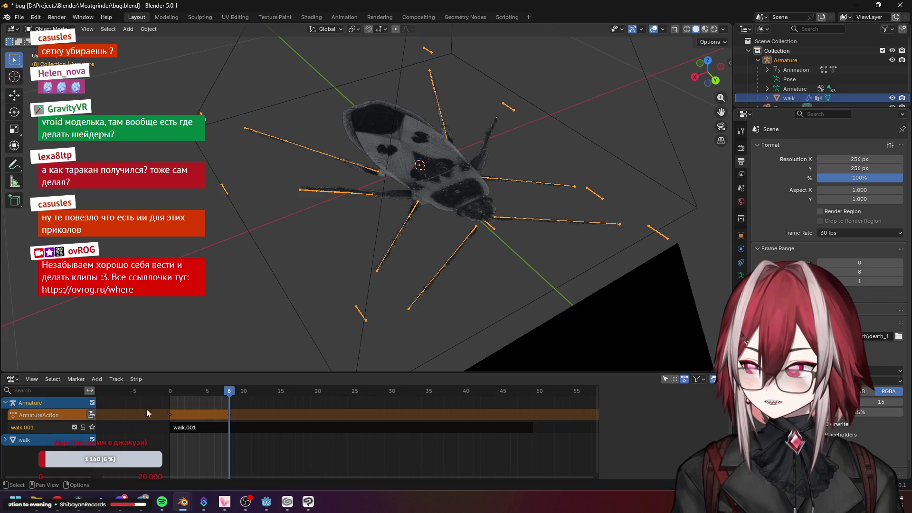
click(222, 405)
key(space)
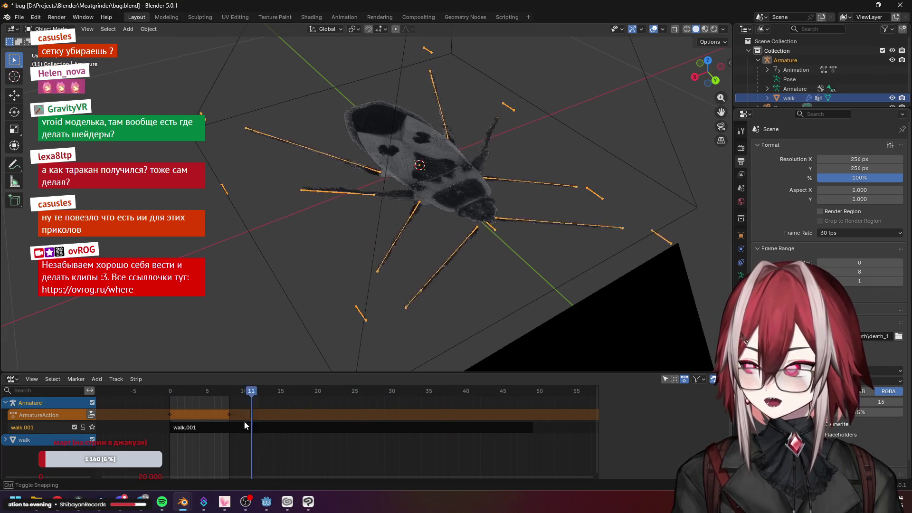
click(91, 416)
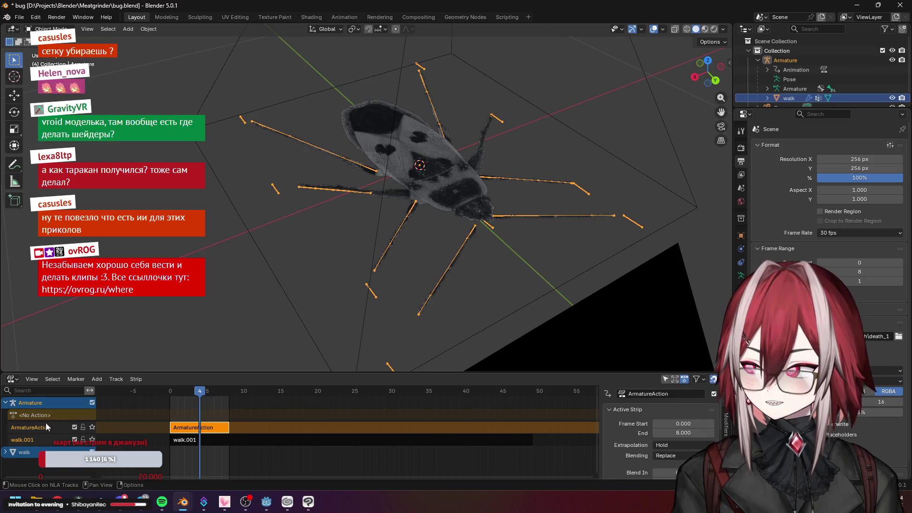
click(76, 428)
Scrub the bug's walk between frames 1 and 51 from the top view with overlays hidden
drag(196, 393, 546, 413)
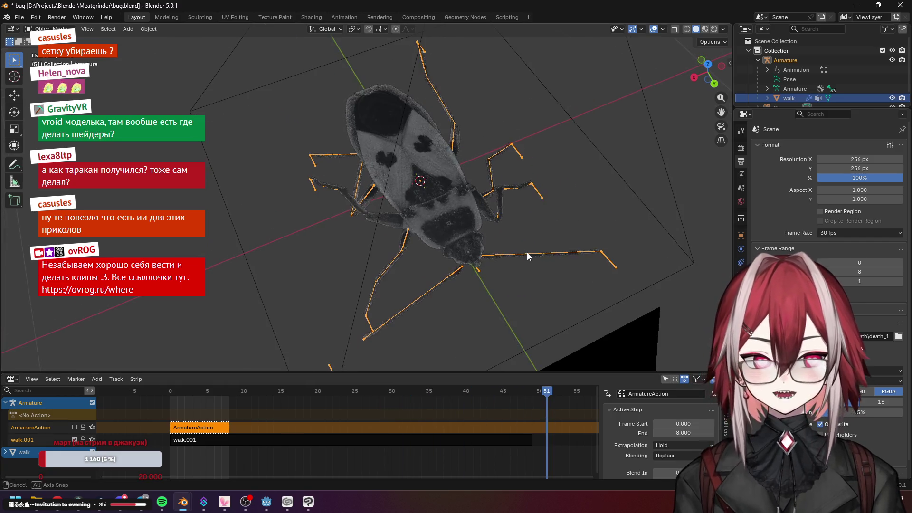
key(KP_7)
scroll(518, 262, down, 2)
scroll(483, 184, down, 2)
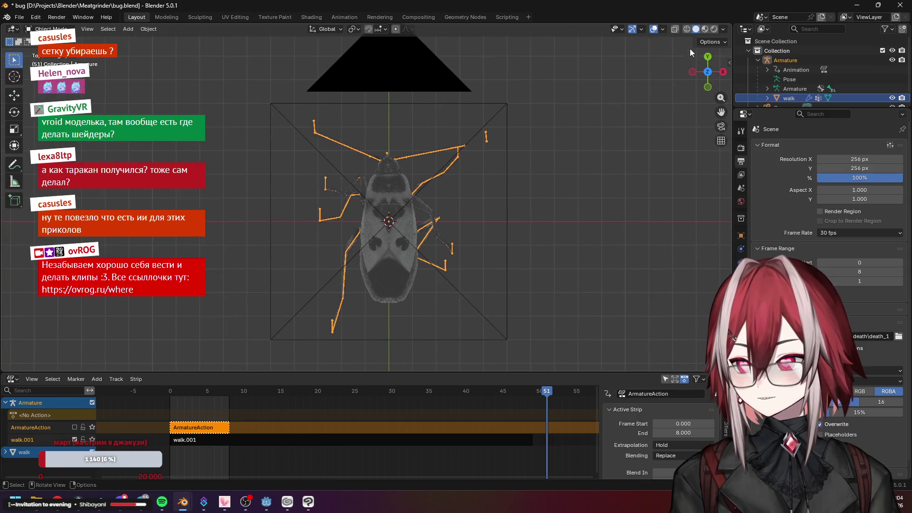
scroll(499, 176, up, 3)
click(654, 29)
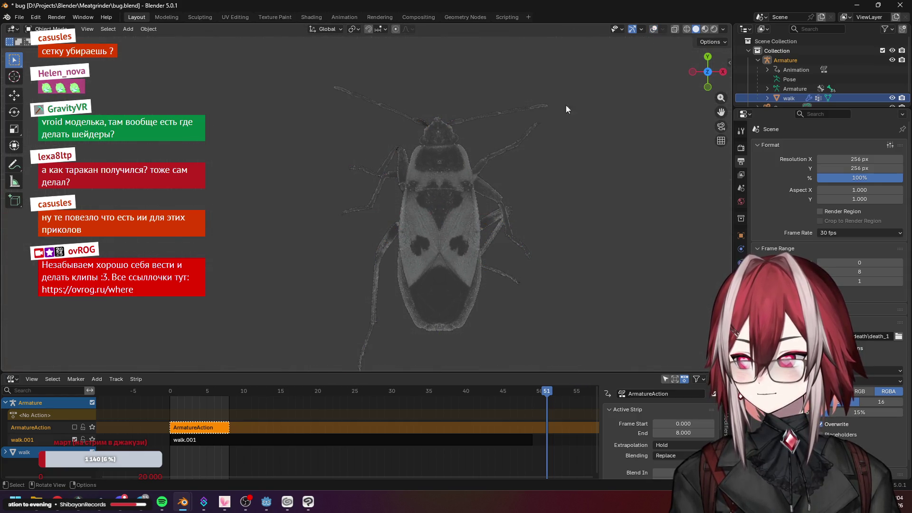
mouse_move(540, 396)
mouse_down()
mouse_move(178, 393)
mouse_move(522, 409)
mouse_move(222, 399)
mouse_up()
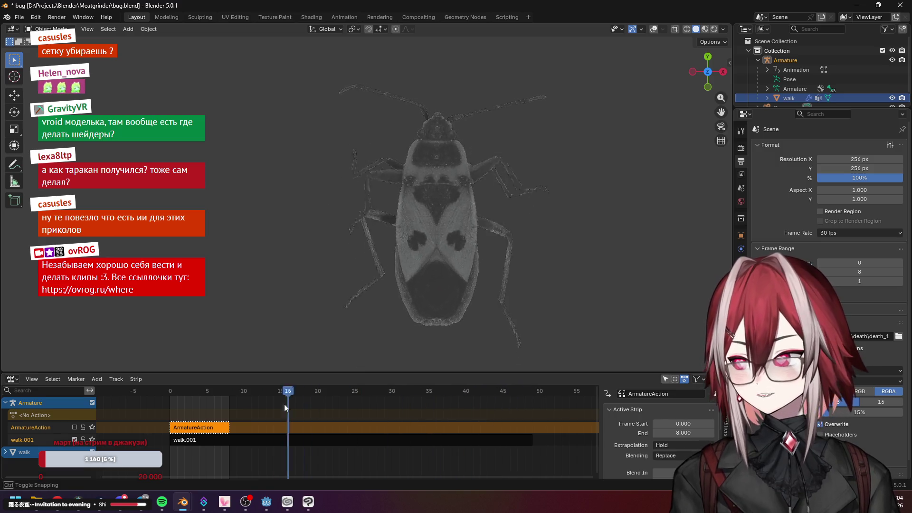
click(366, 399)
drag(454, 400, 391, 395)
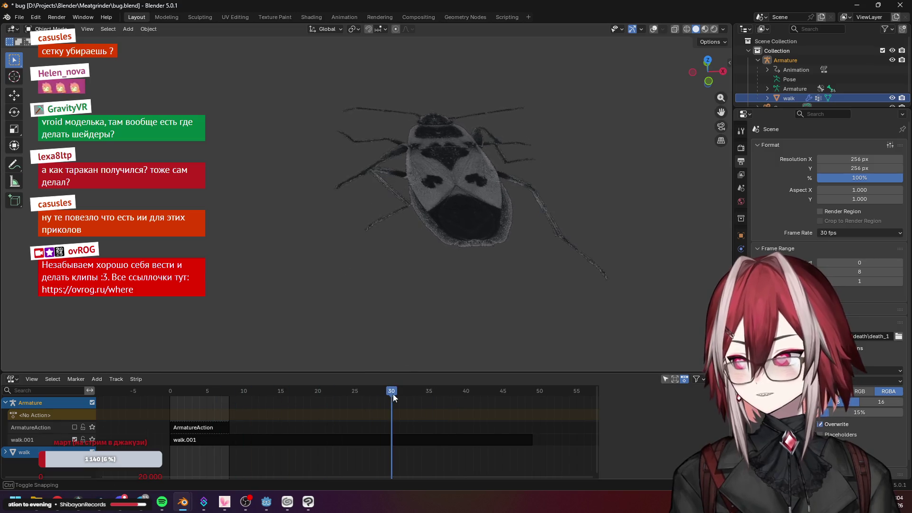
Close the bug scene without saving and return to the dog texture in Clip Studio Paint
click(903, 6)
click(468, 243)
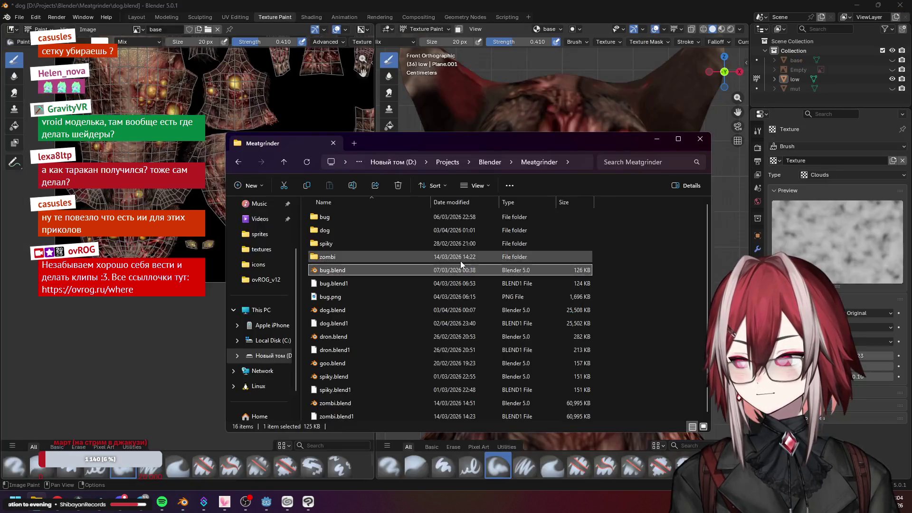
click(557, 4)
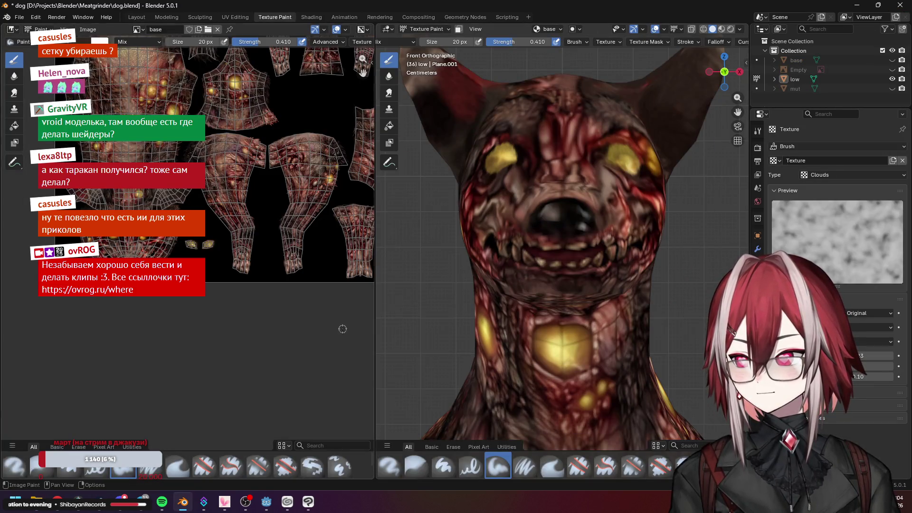
click(308, 501)
scroll(471, 201, down, 3)
scroll(471, 201, down, 1)
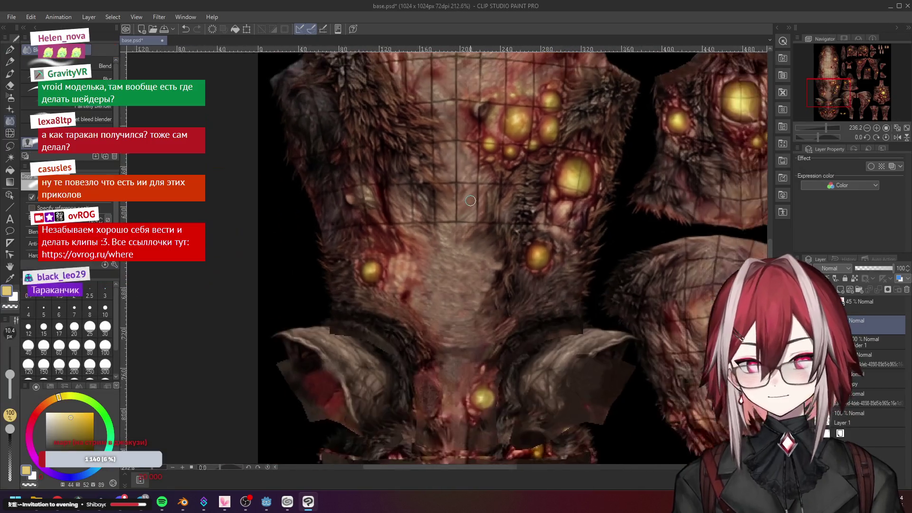
scroll(486, 221, up, 4)
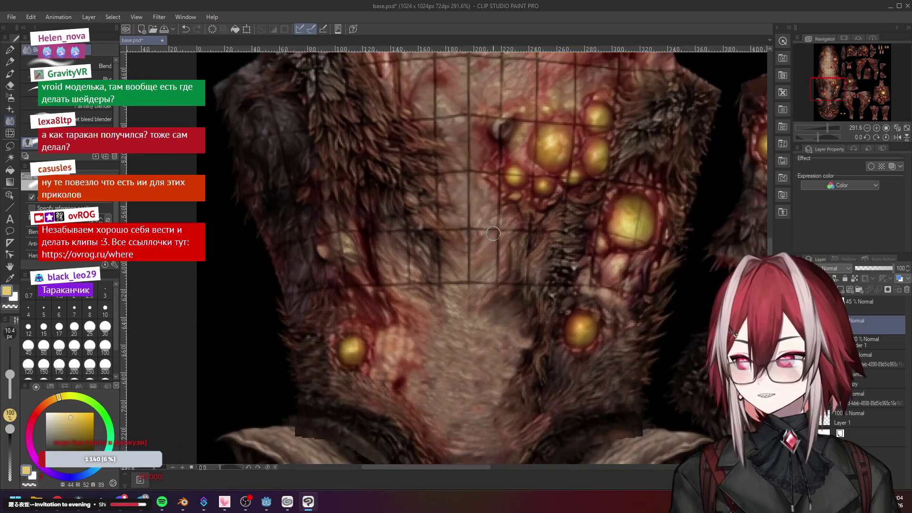
drag(588, 303, 586, 269)
scroll(590, 277, up, 2)
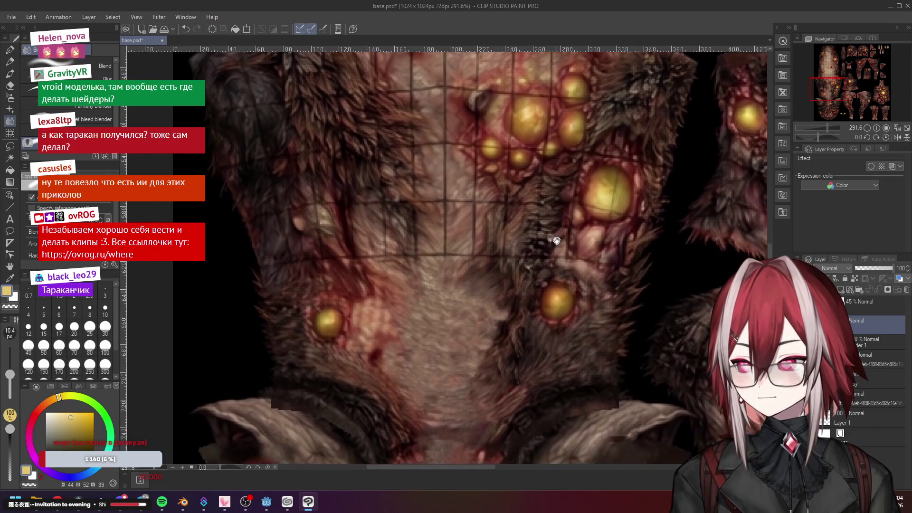
scroll(556, 235, up, 2)
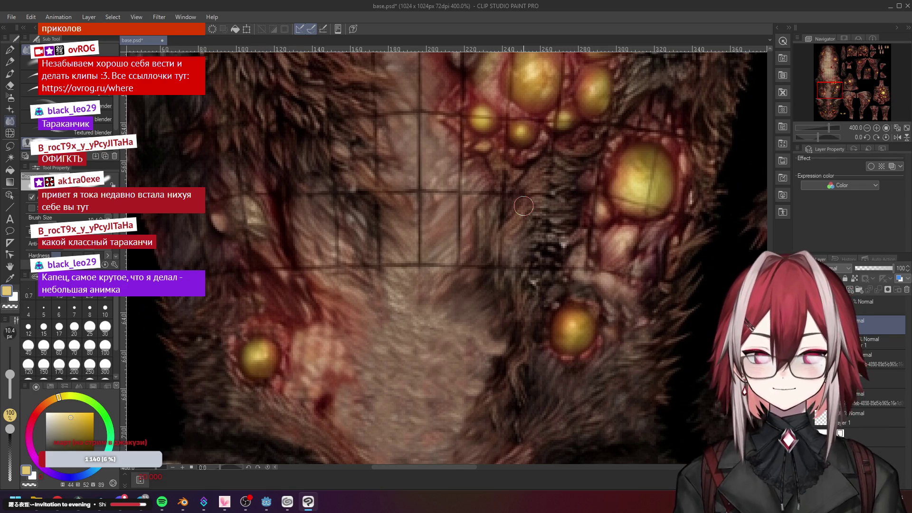
scroll(523, 207, down, 3)
scroll(523, 206, down, 3)
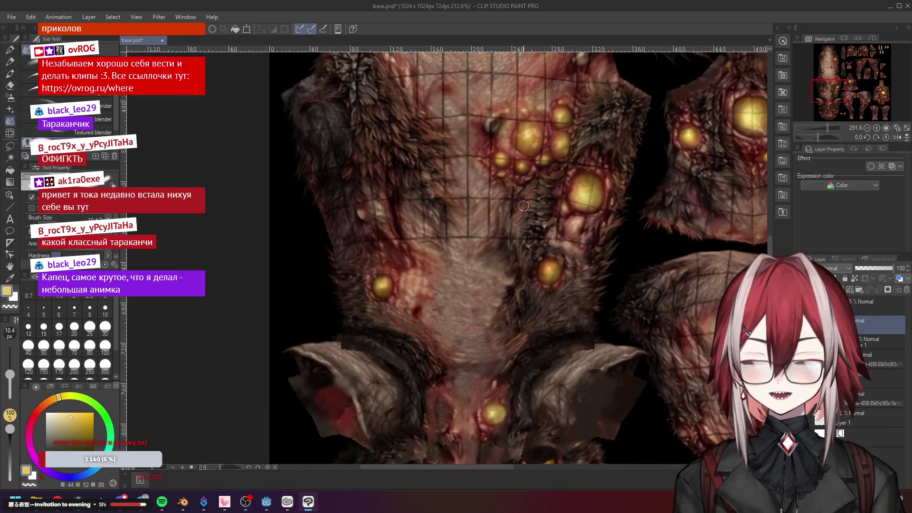
scroll(500, 210, up, 3)
scroll(476, 213, up, 2)
scroll(475, 212, up, 2)
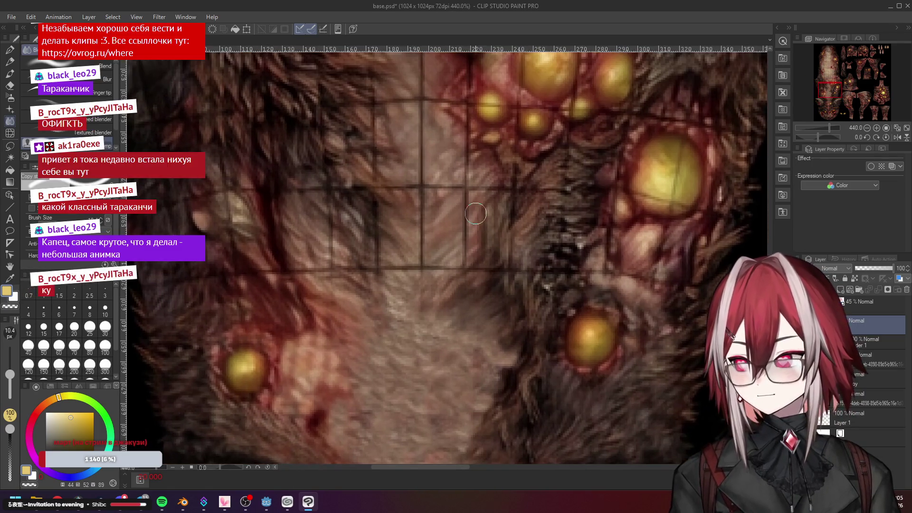
scroll(476, 213, down, 2)
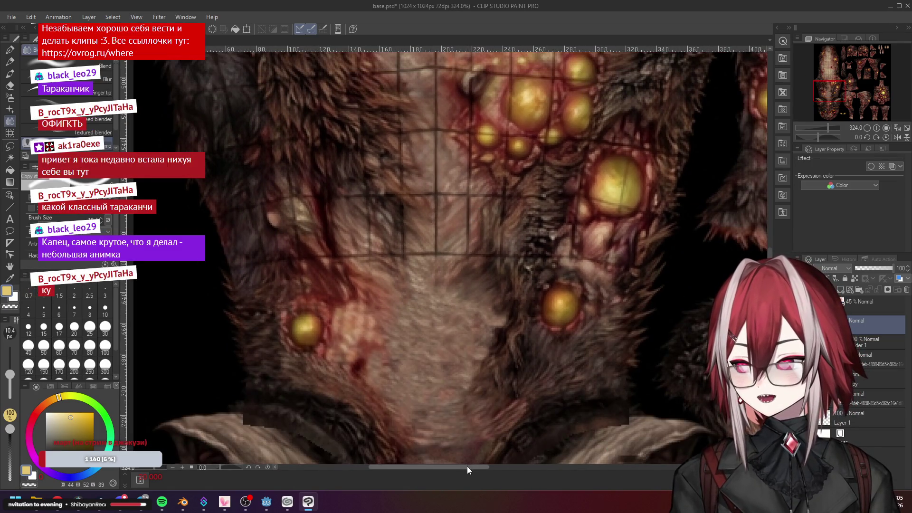
drag(467, 468, 442, 468)
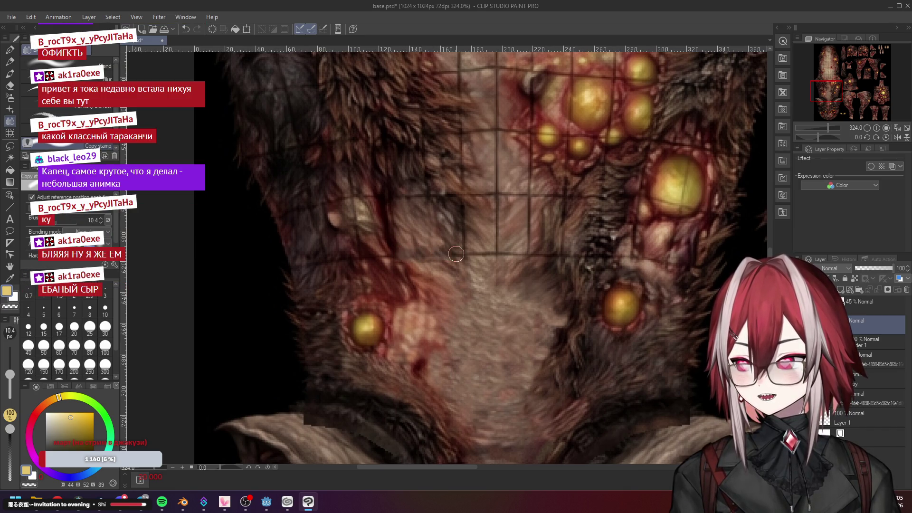
scroll(461, 255, up, 1)
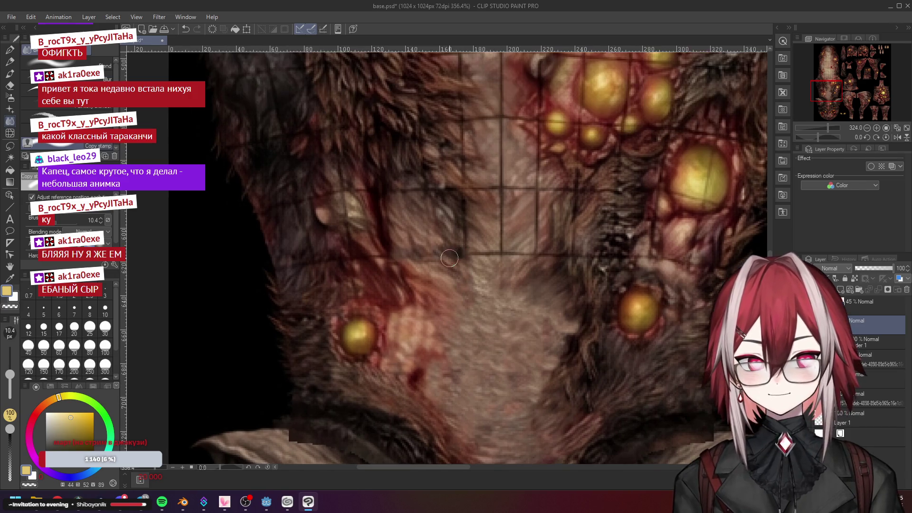
scroll(457, 257, up, 2)
scroll(449, 258, down, 1)
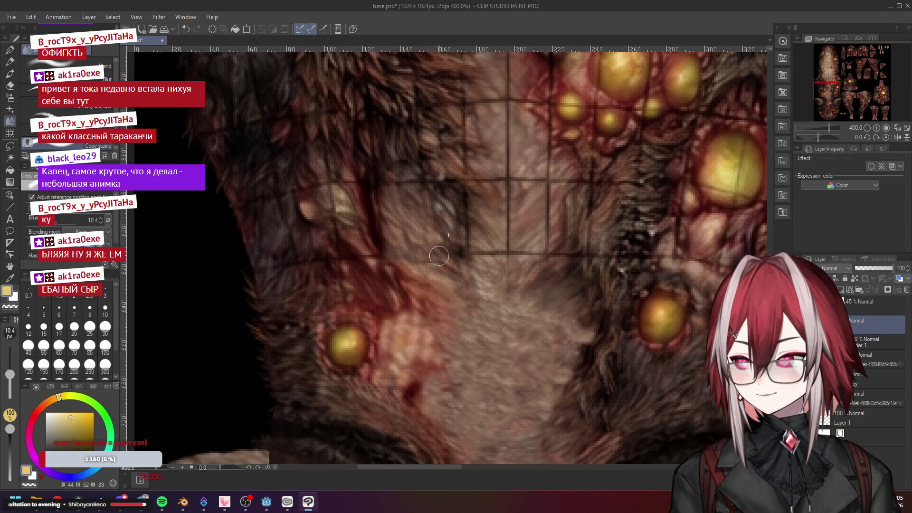
scroll(456, 252, down, 3)
scroll(456, 252, down, 3)
scroll(455, 252, down, 2)
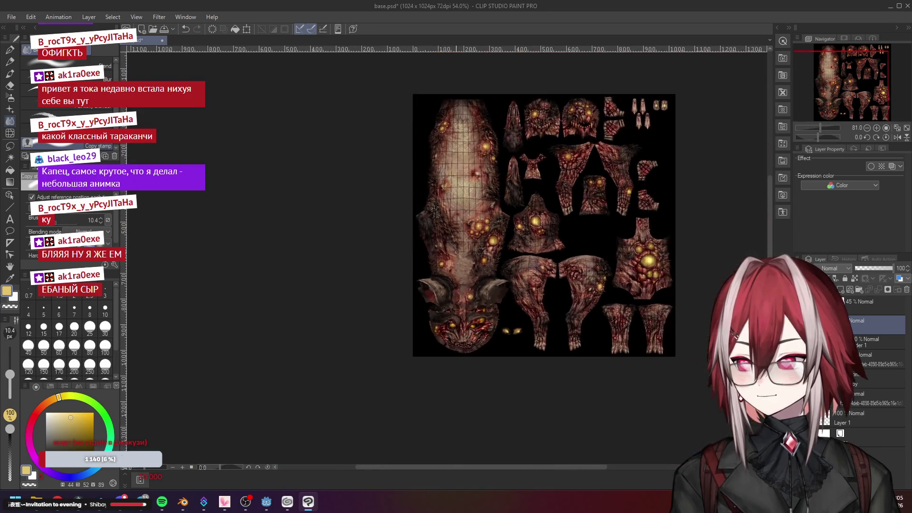
scroll(456, 251, up, 3)
scroll(456, 252, up, 3)
scroll(456, 251, up, 2)
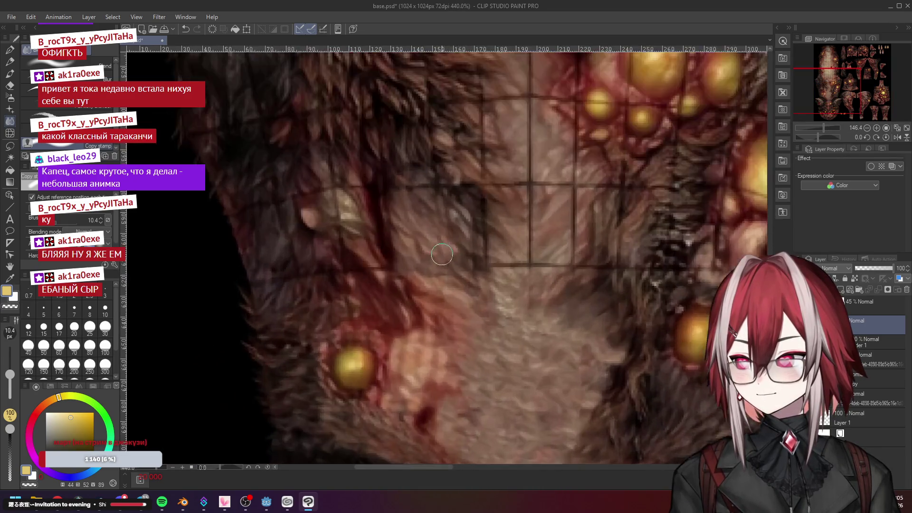
scroll(427, 257, up, 1)
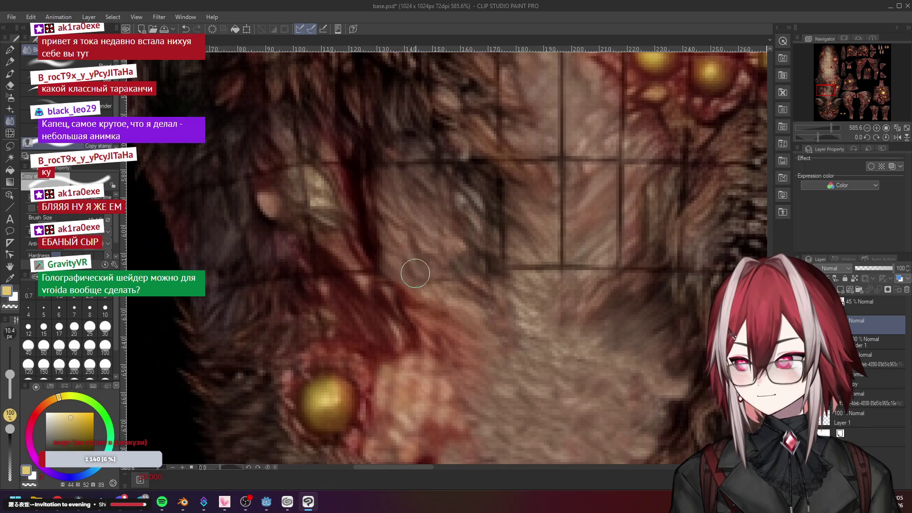
scroll(415, 275, down, 3)
scroll(448, 264, up, 3)
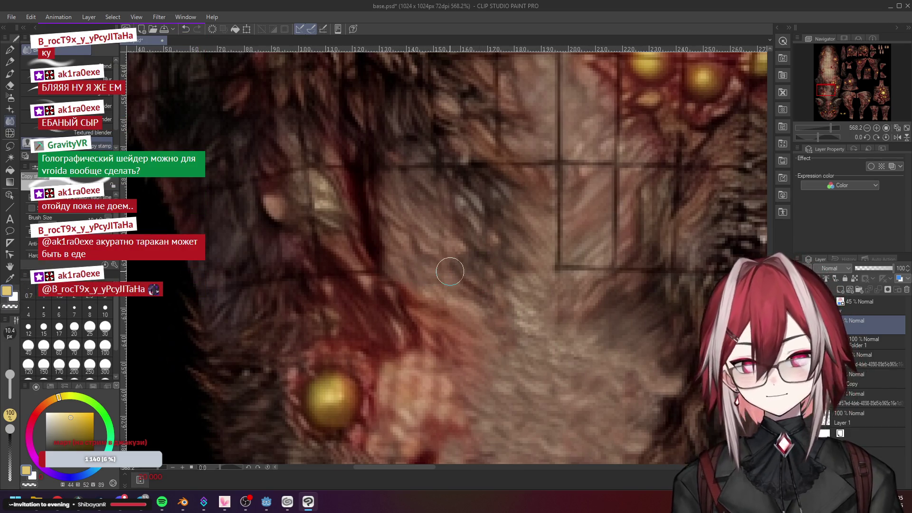
scroll(424, 274, down, 8)
scroll(497, 228, up, 8)
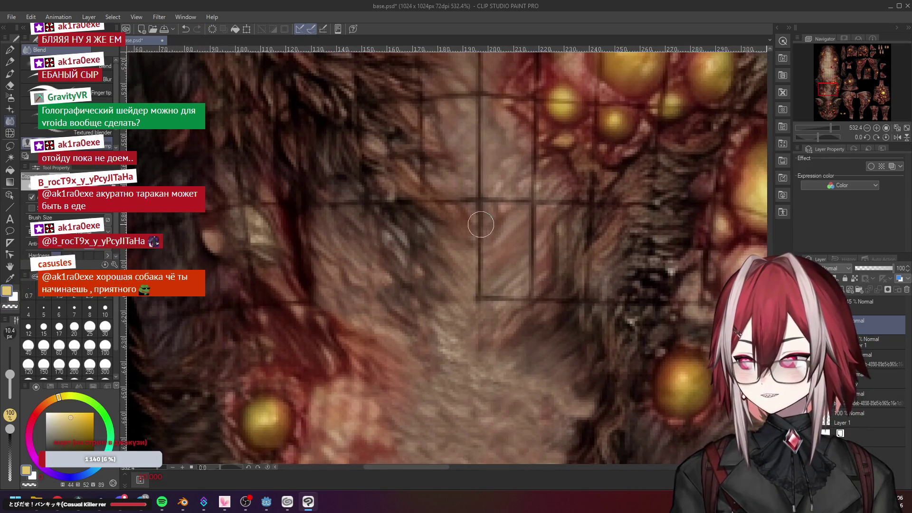
scroll(415, 356, down, 3)
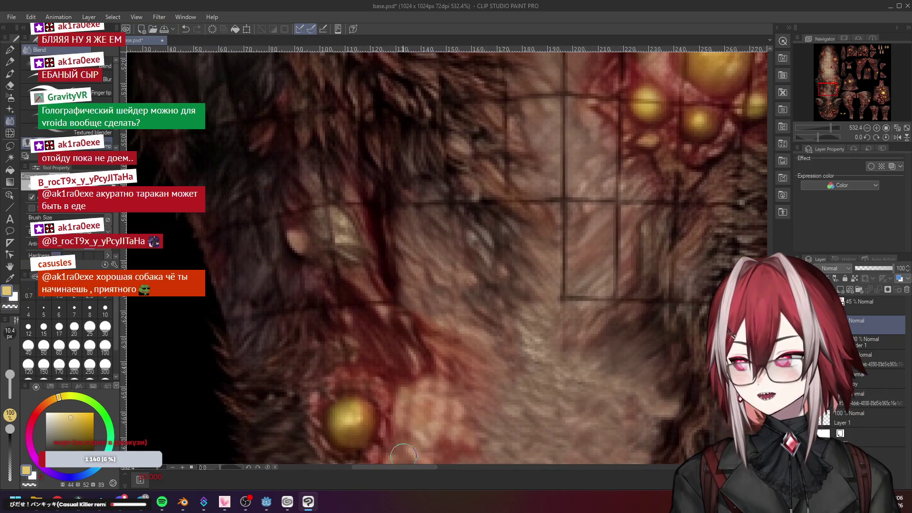
scroll(543, 288, down, 2)
scroll(543, 288, up, 3)
scroll(529, 198, up, 2)
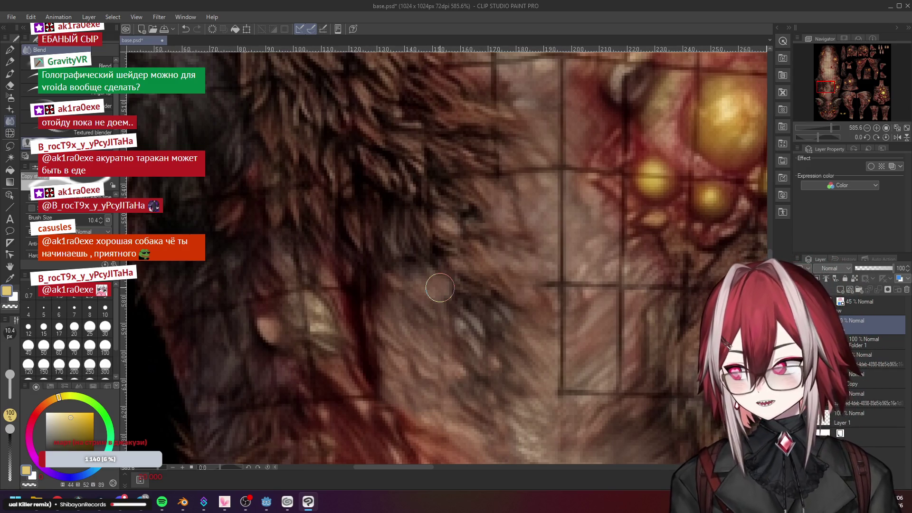
scroll(439, 288, down, 2)
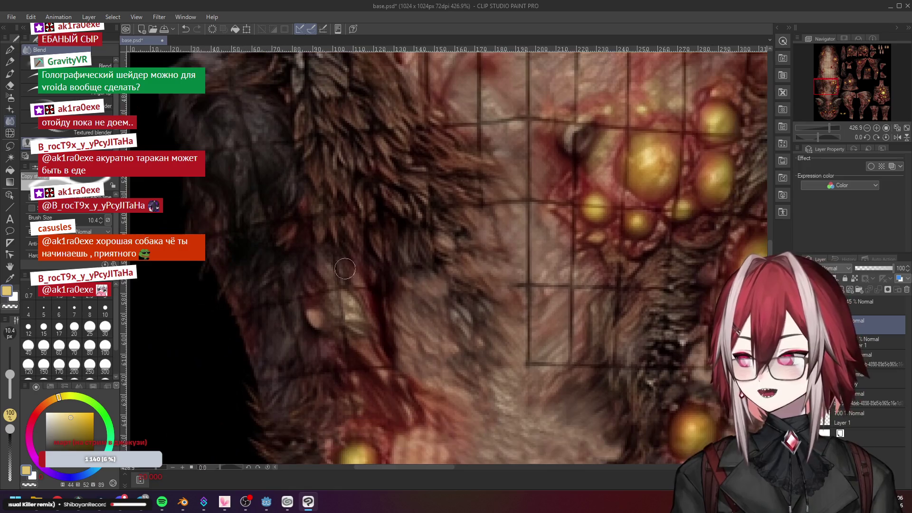
scroll(286, 267, down, 2)
scroll(286, 267, up, 2)
scroll(300, 264, up, 1)
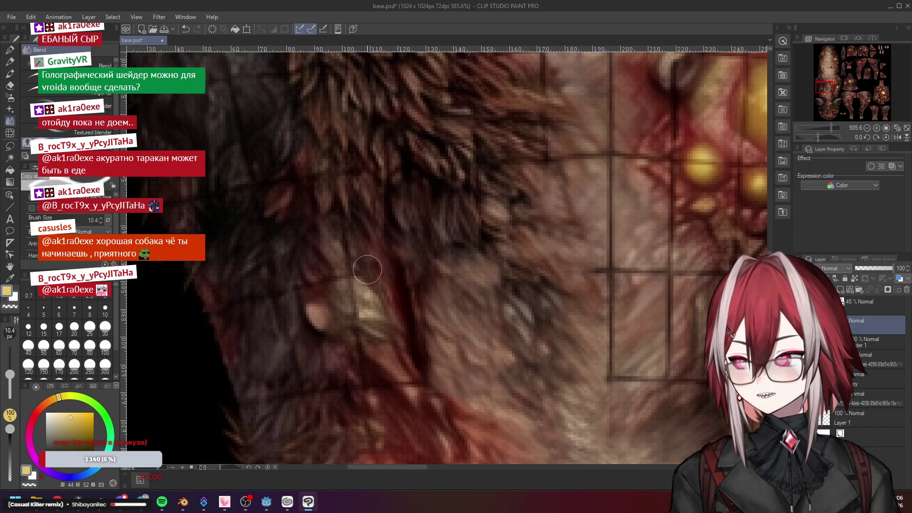
scroll(386, 274, down, 3)
scroll(397, 386, up, 3)
scroll(397, 387, up, 2)
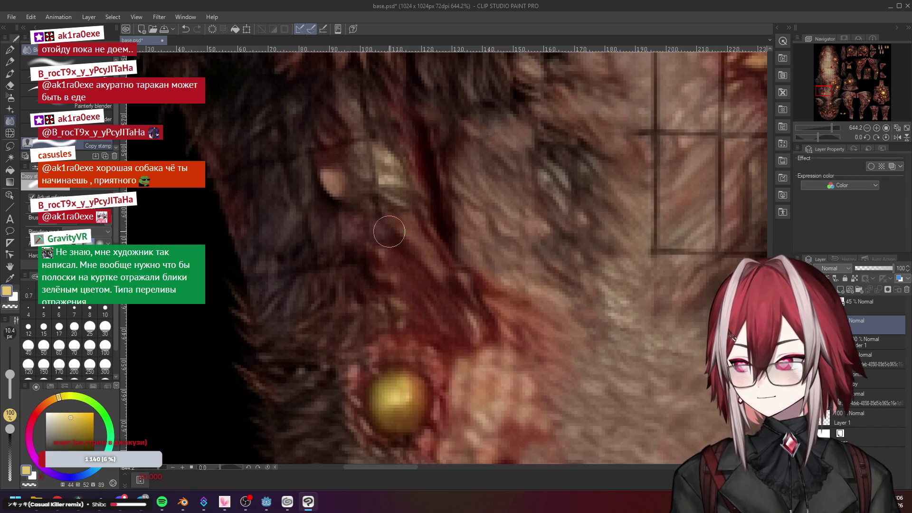
scroll(420, 235, down, 2)
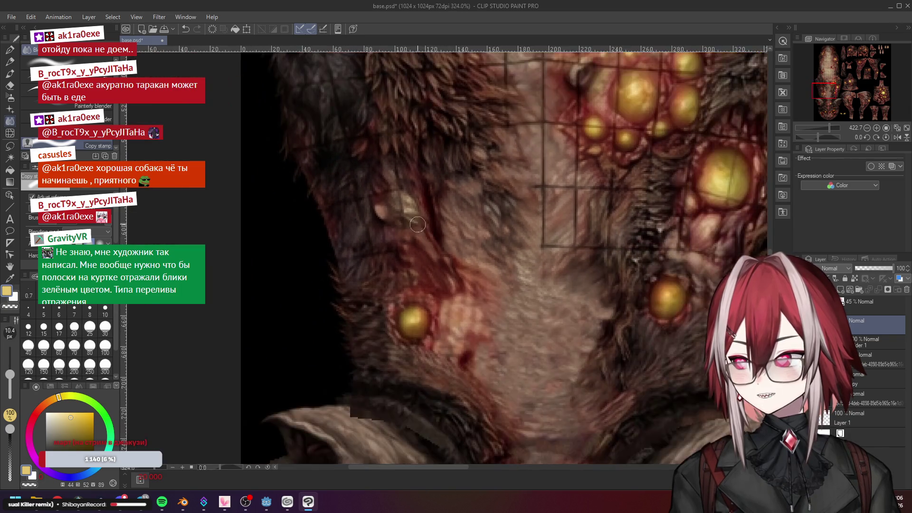
scroll(425, 233, up, 1)
scroll(426, 257, up, 2)
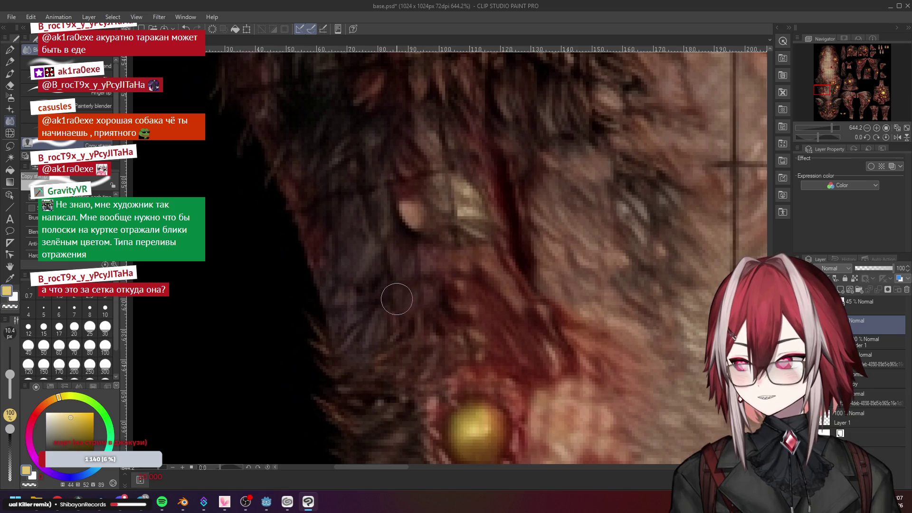
scroll(404, 298, down, 1)
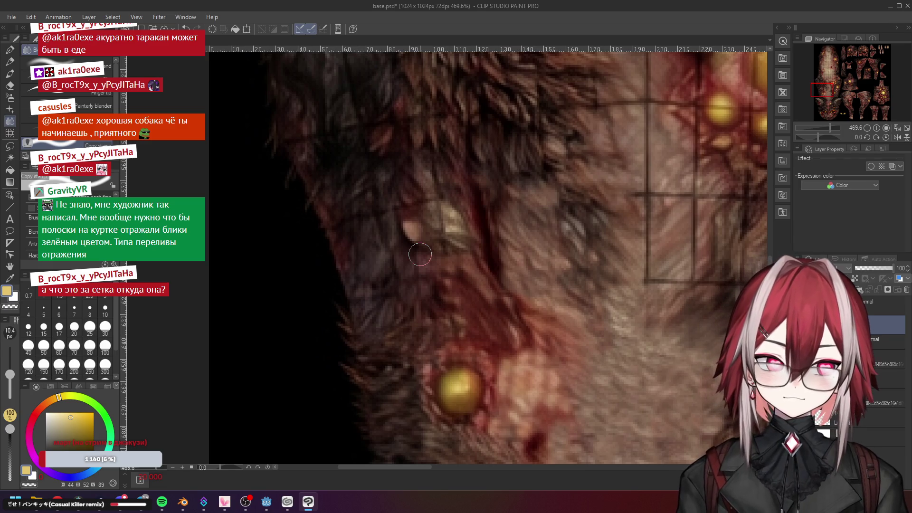
scroll(420, 255, down, 1)
scroll(420, 255, down, 4)
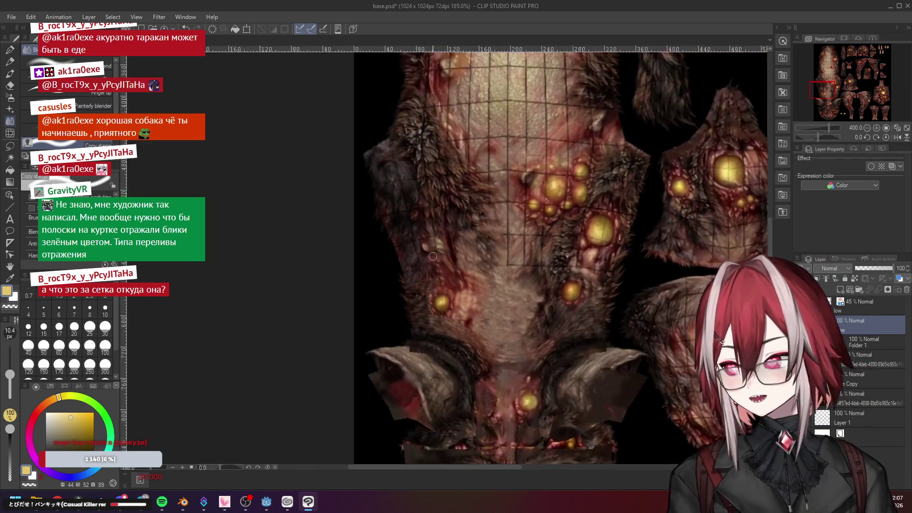
scroll(420, 255, down, 2)
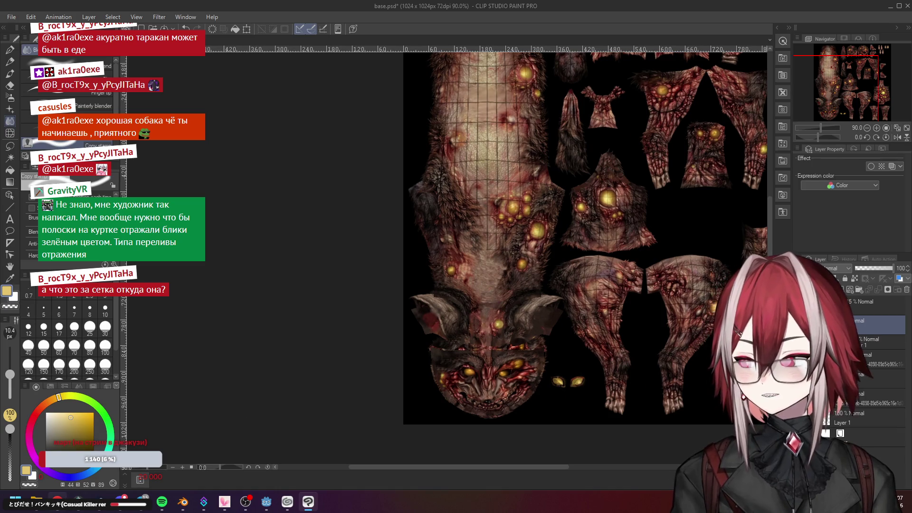
Switch to the ChatGPT conversation and enlarge the mutated dog's UV map image
key(alt+Tab)
scroll(500, 215, up, 2)
click(661, 120)
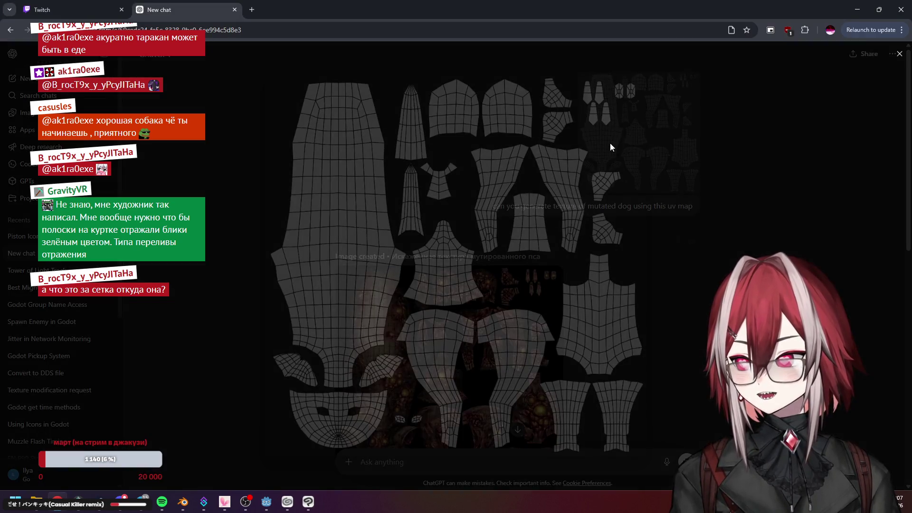
View ChatGPT's generated dog textures full size one by one, then minimize the browser
key(Escape)
scroll(596, 244, down, 2)
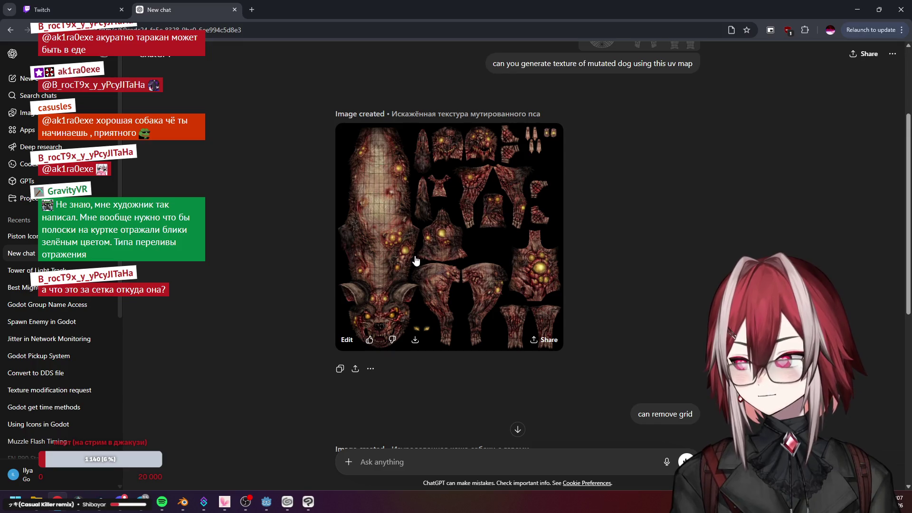
click(426, 251)
key(Escape)
scroll(565, 263, down, 3)
scroll(565, 262, down, 3)
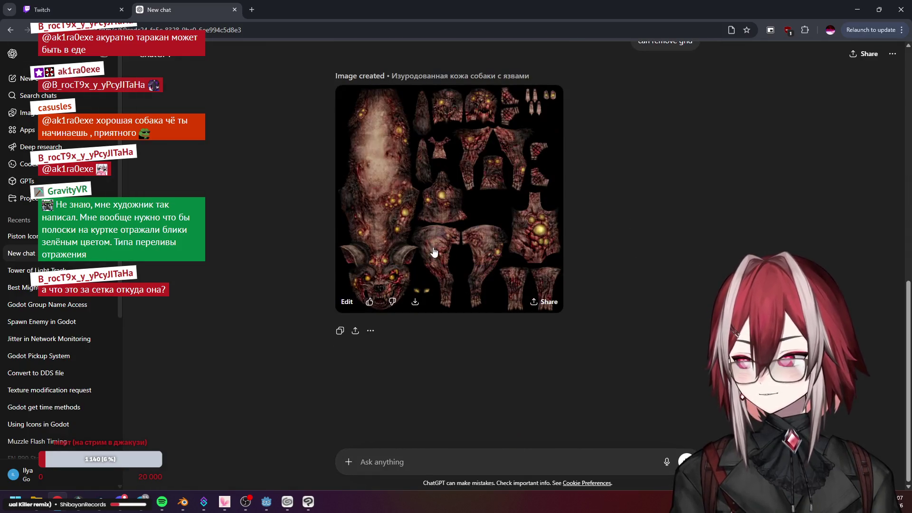
click(420, 249)
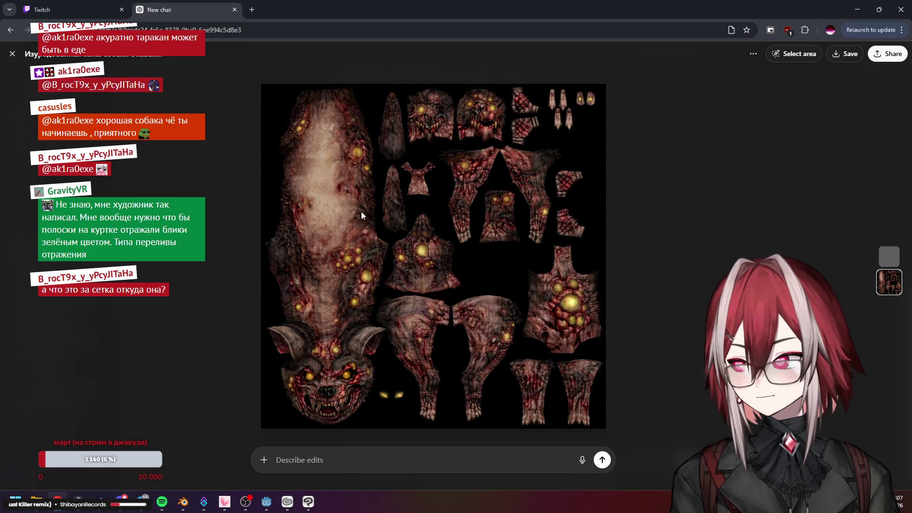
key(Escape)
click(857, 9)
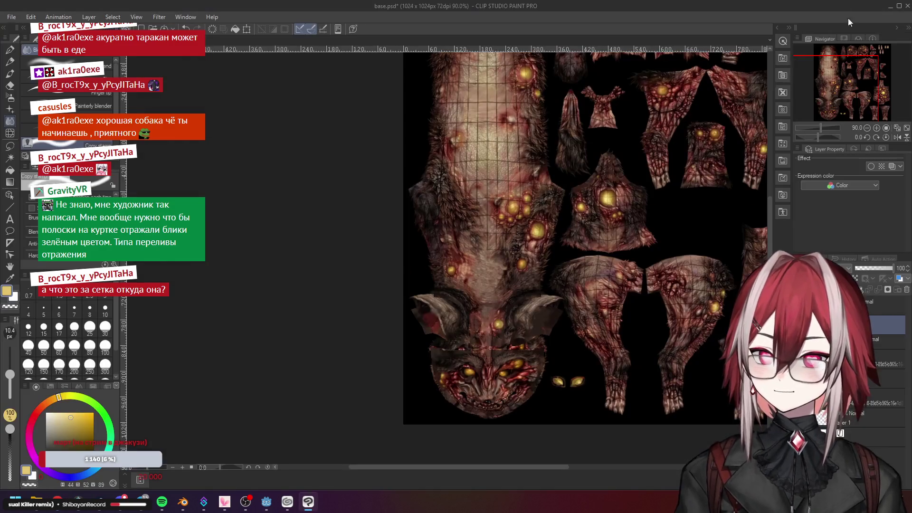
scroll(494, 253, up, 5)
scroll(494, 254, up, 5)
scroll(494, 254, up, 3)
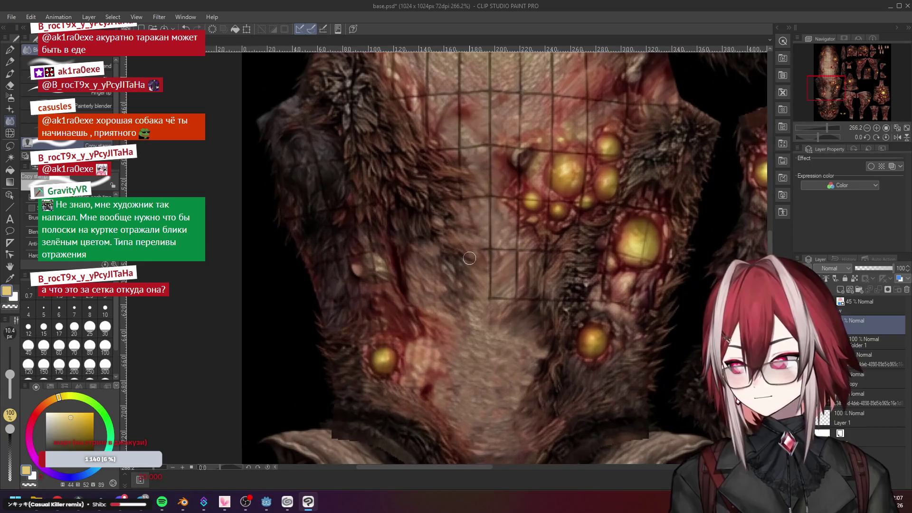
scroll(494, 254, up, 3)
scroll(428, 214, up, 2)
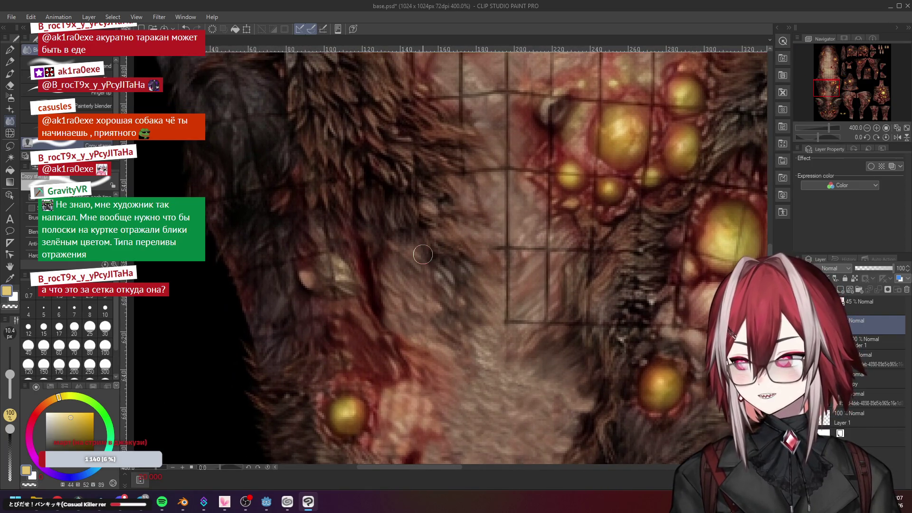
scroll(474, 279, down, 3)
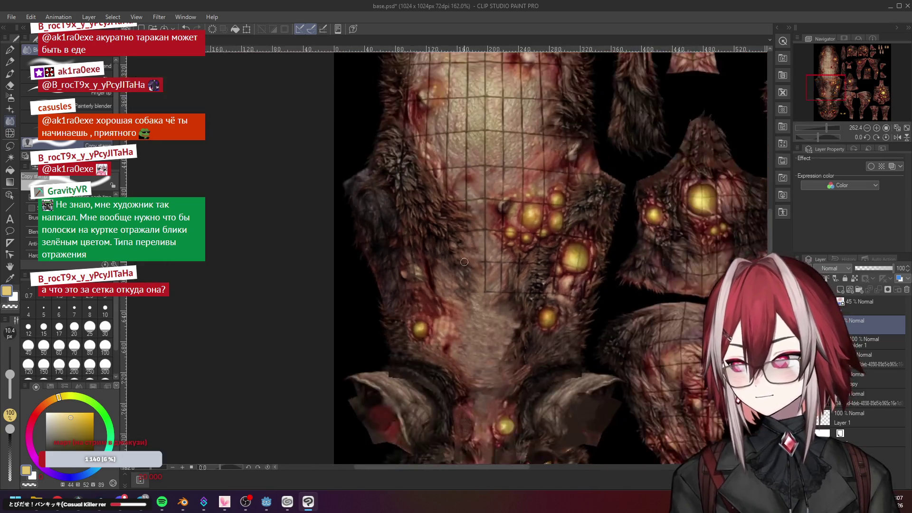
scroll(474, 278, down, 3)
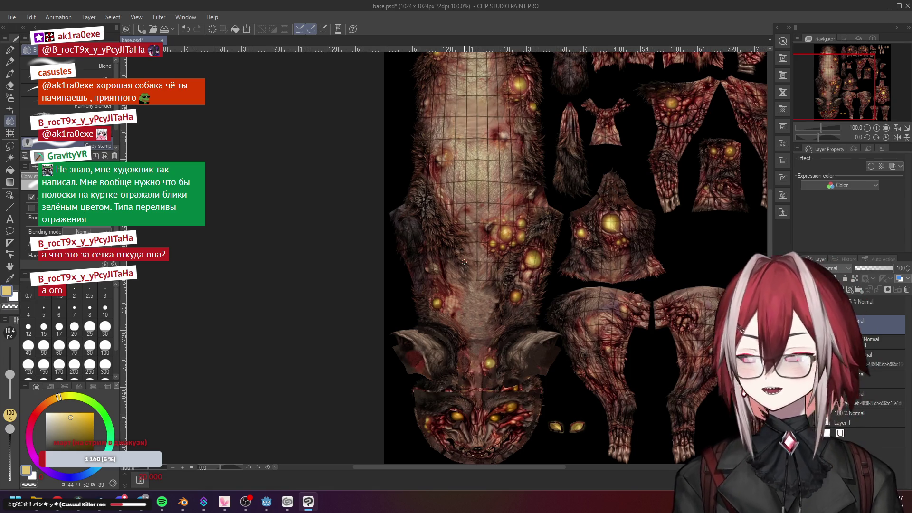
scroll(464, 263, up, 2)
scroll(442, 246, up, 1)
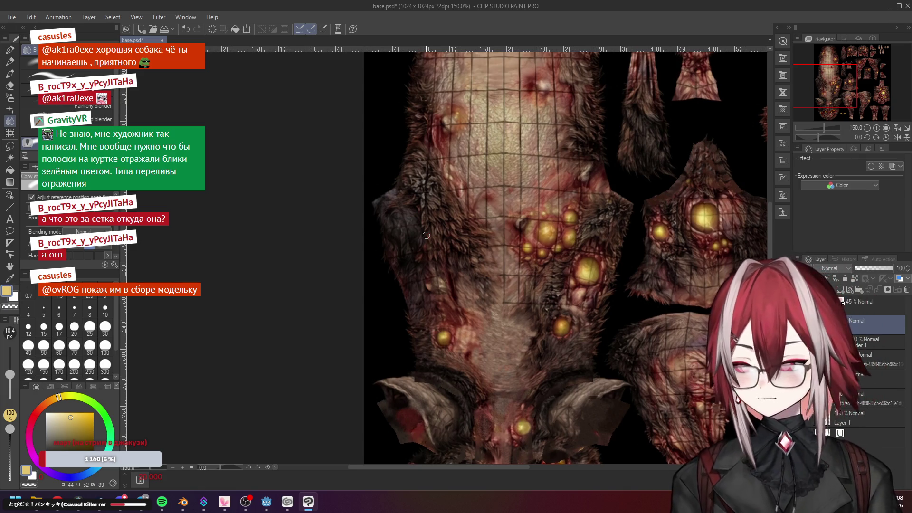
Bring up Blender's 3D preview of the textured dog
click(183, 502)
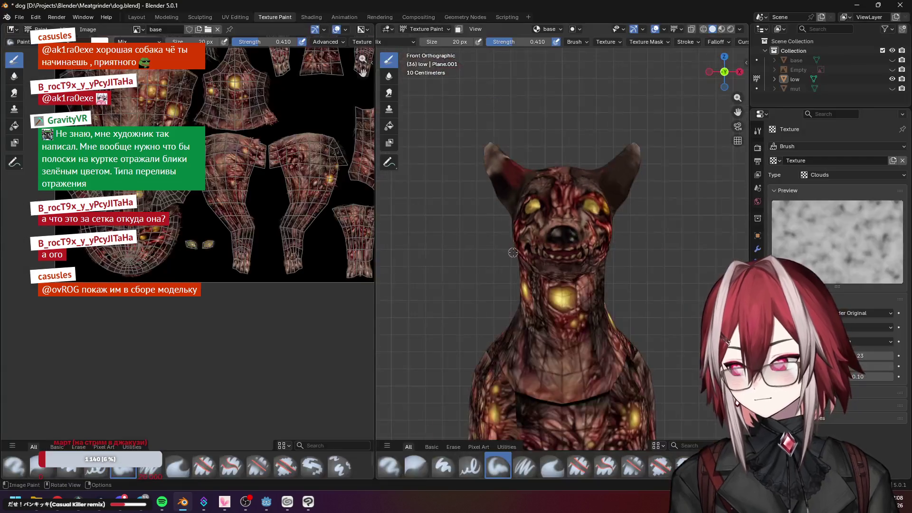
scroll(513, 252, down, 4)
Inspect the textured dog from perspective, side, top and front views, then go to the Layout workspace
mouse_move(513, 271)
mouse_down()
mouse_move(469, 202)
mouse_move(598, 232)
mouse_move(678, 234)
mouse_up()
scroll(597, 232, down, 3)
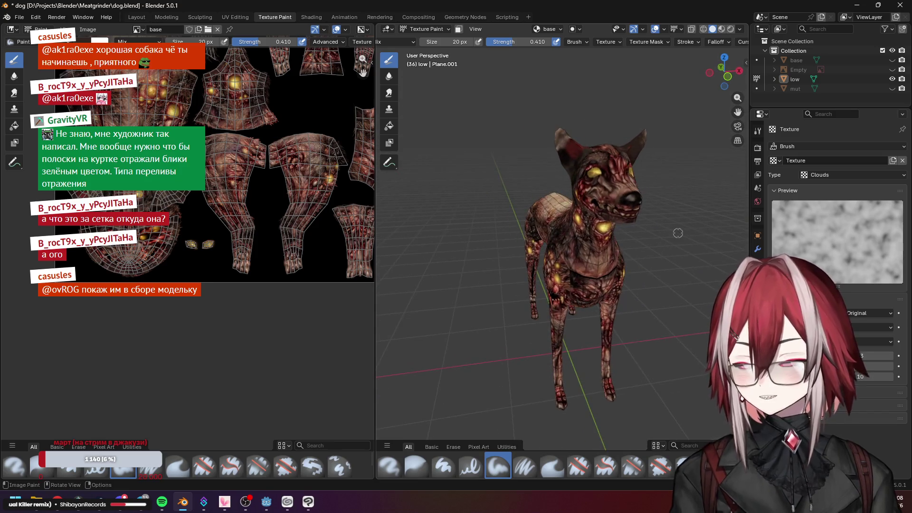
key(KP_3)
key(KP_7)
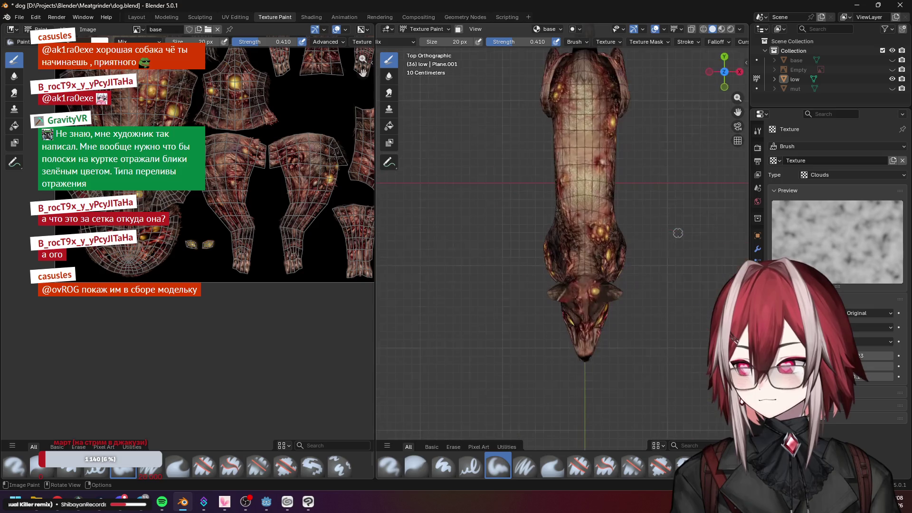
key(KP_1)
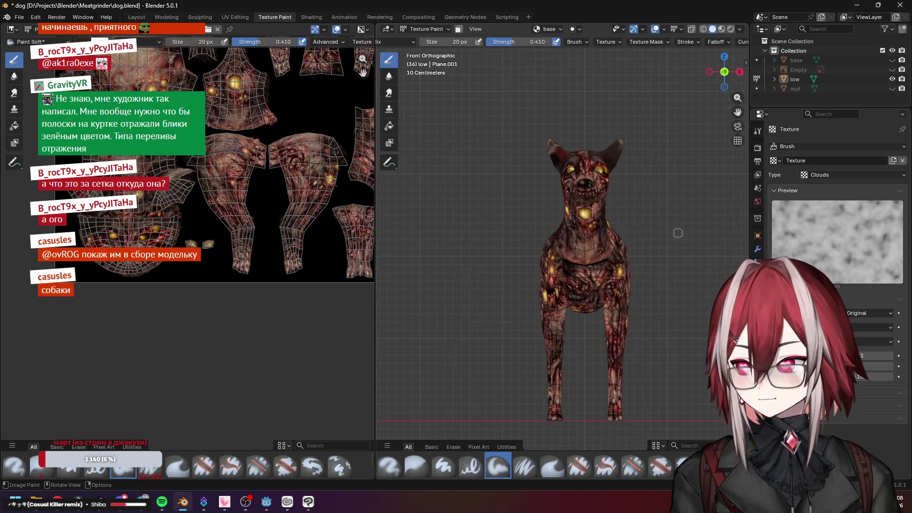
key(KP_7)
drag(678, 233, 678, 233)
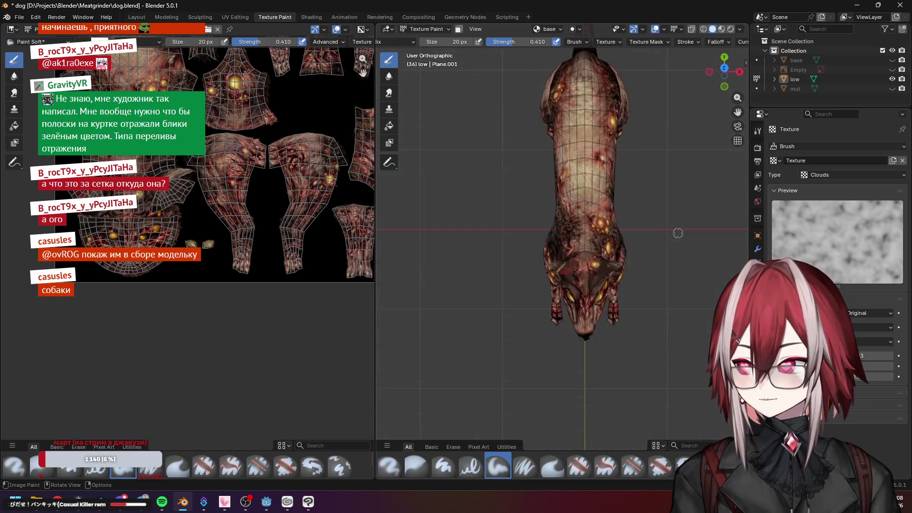
key(KP_1)
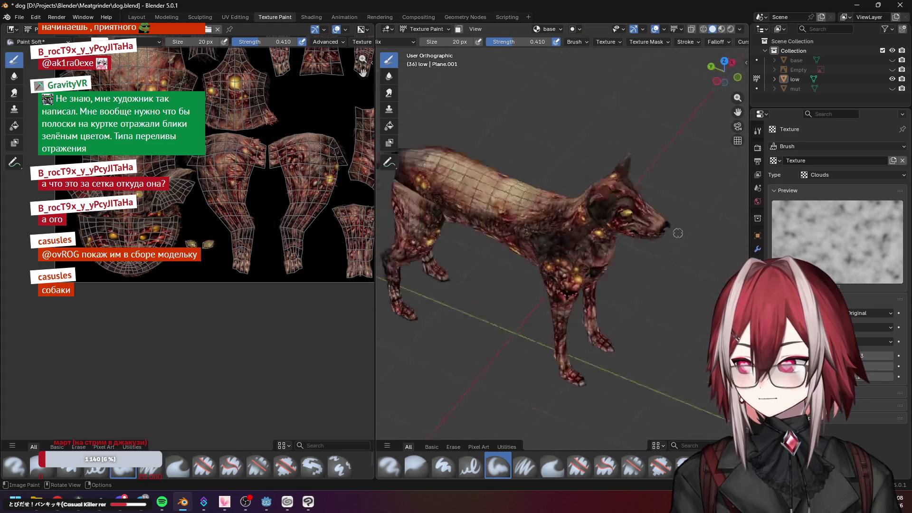
drag(678, 233, 627, 215)
click(137, 16)
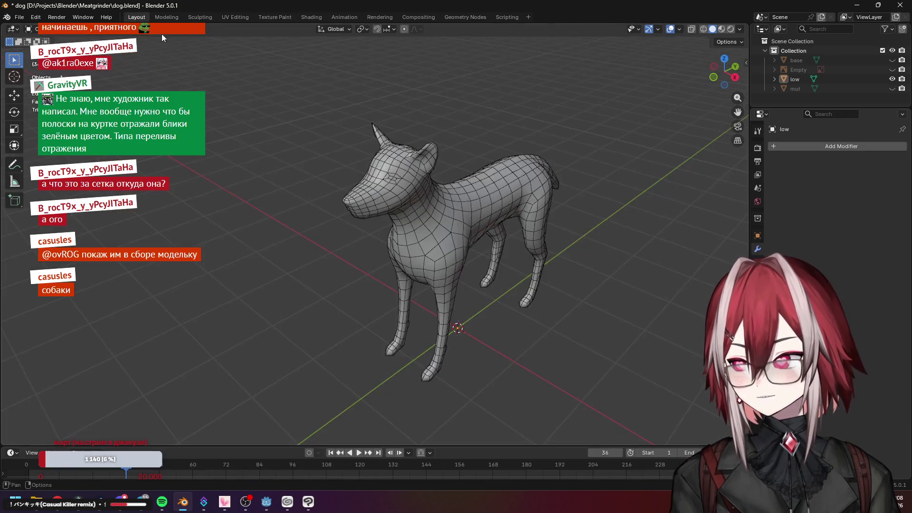
From the front view, set viewport shading to Flat lighting with Texture colour and hide the overlays
key(KP_1)
click(739, 30)
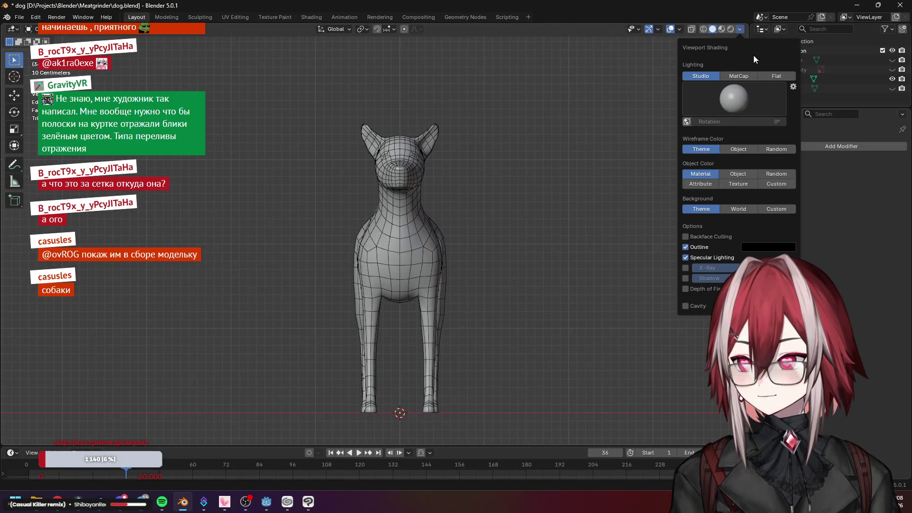
click(777, 75)
click(741, 138)
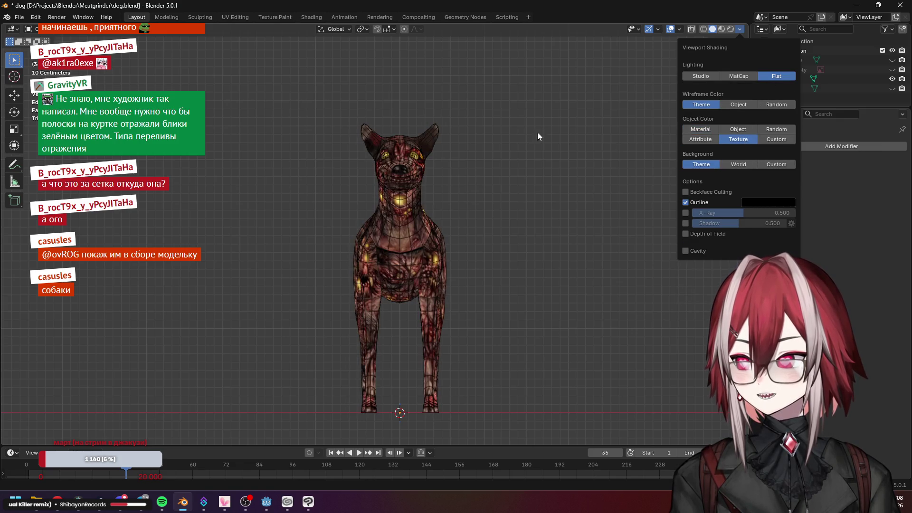
click(690, 28)
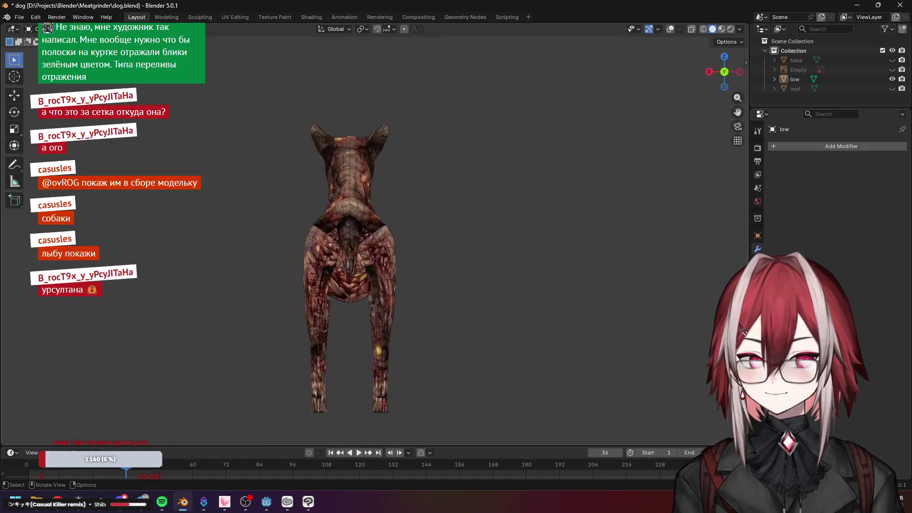
scroll(548, 193, up, 5)
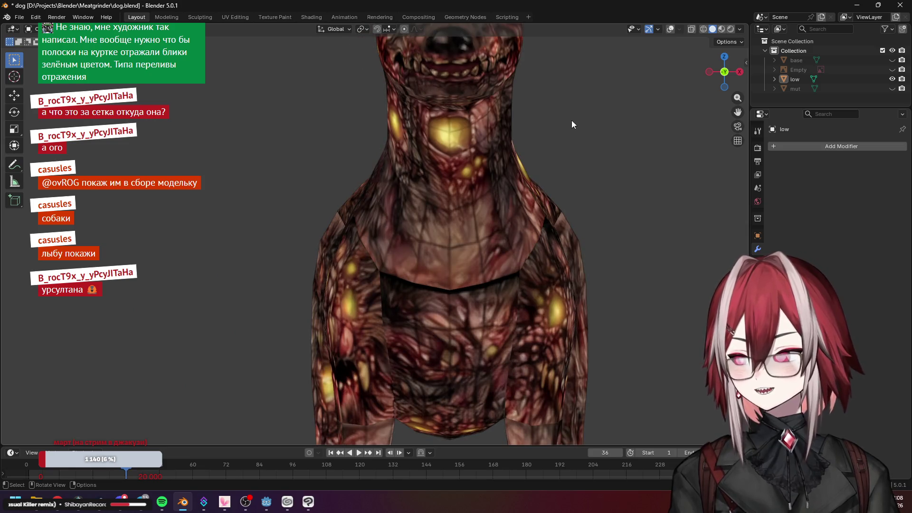
scroll(508, 293, down, 2)
scroll(534, 208, up, 4)
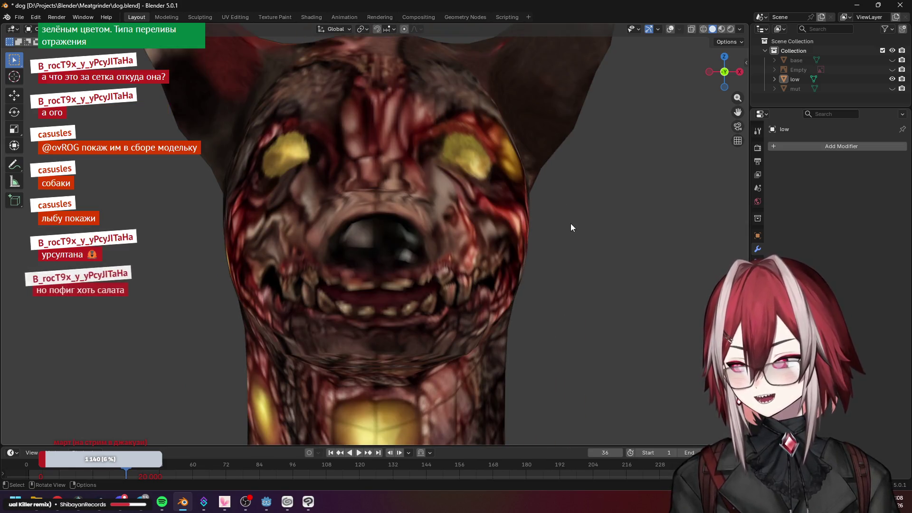
scroll(571, 224, down, 5)
scroll(571, 223, down, 3)
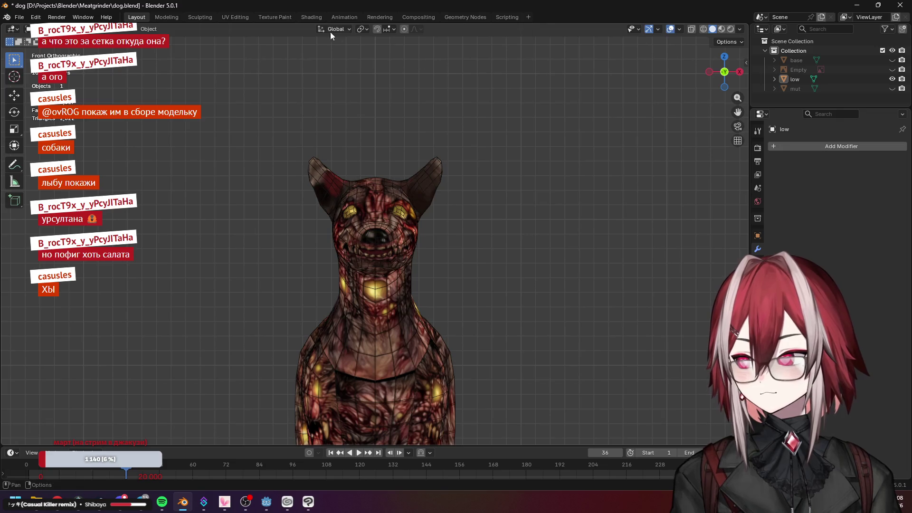
Leave Blender's Texture Paint view and bring the neck-and-chest texture back up in Clip Studio Paint
click(272, 18)
key(alt+Tab)
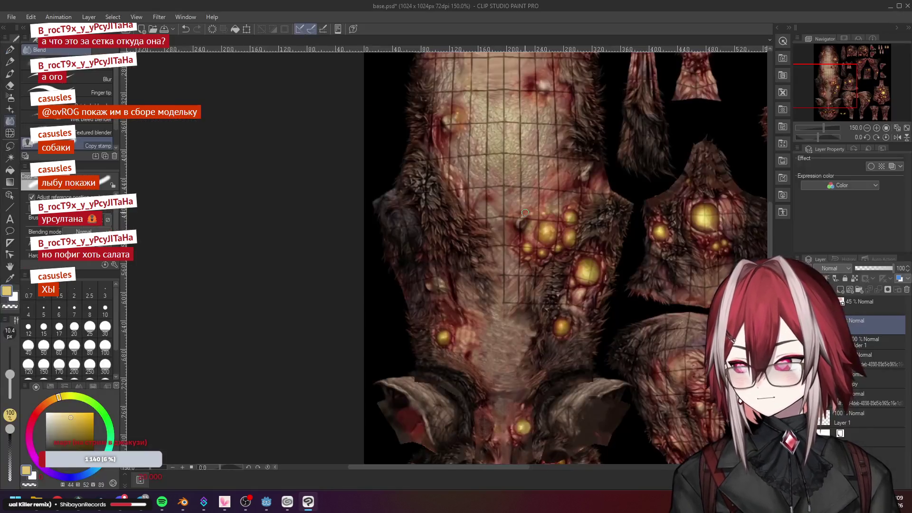
scroll(479, 297, up, 4)
scroll(479, 297, down, 1)
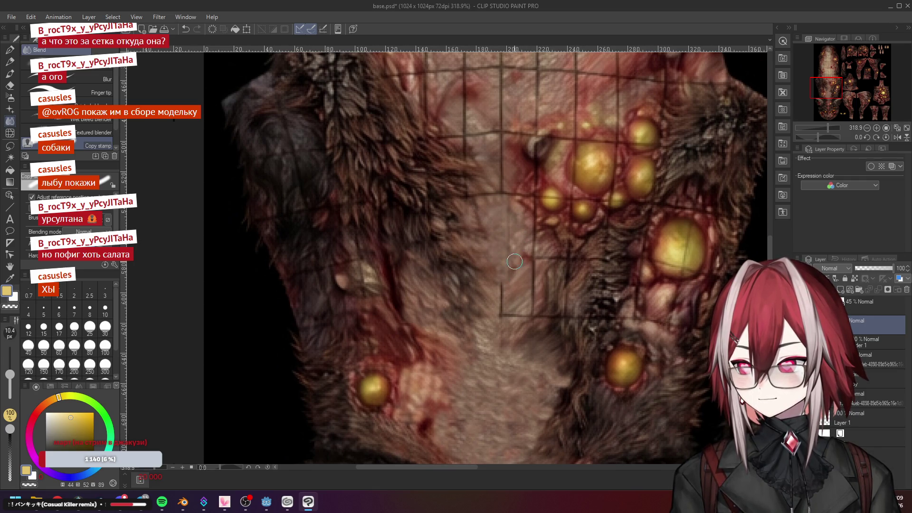
scroll(518, 254, up, 2)
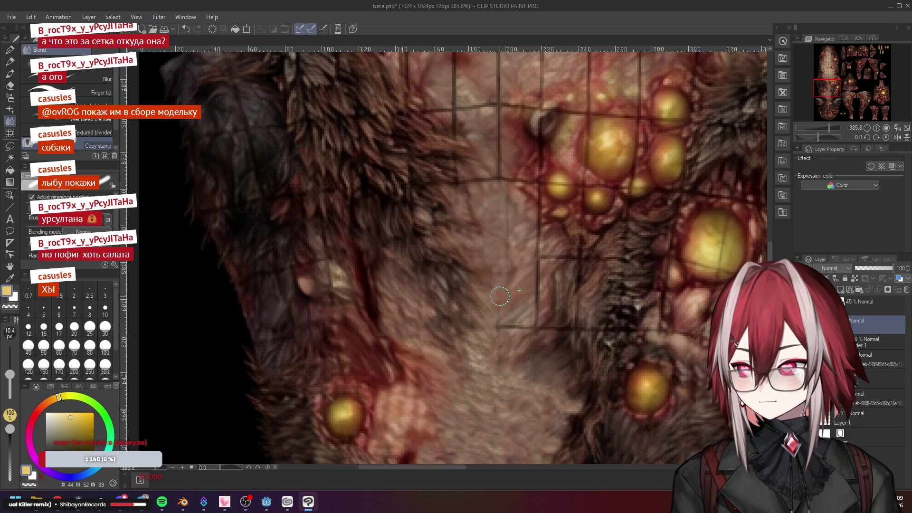
scroll(498, 282, up, 1)
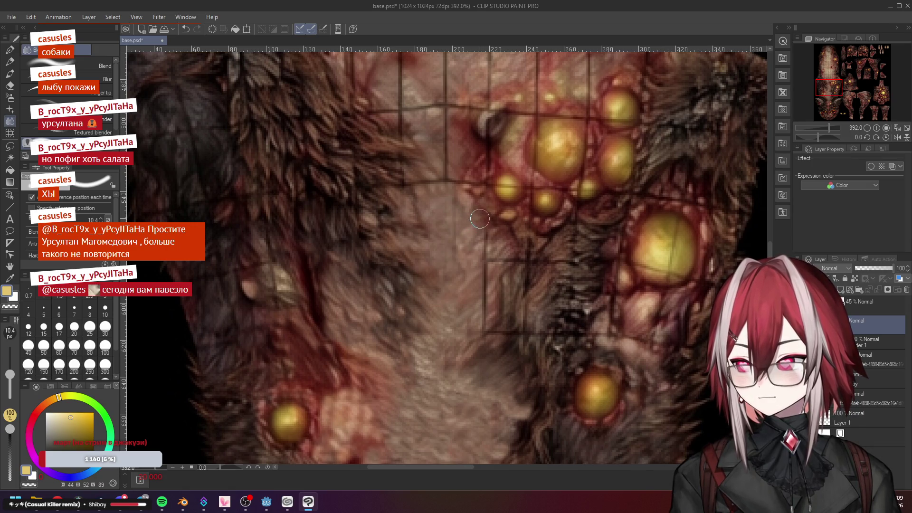
Soften the fur strokes near the belly's centre with the Blend tool so they merge into the pustule skin
drag(480, 220, 470, 214)
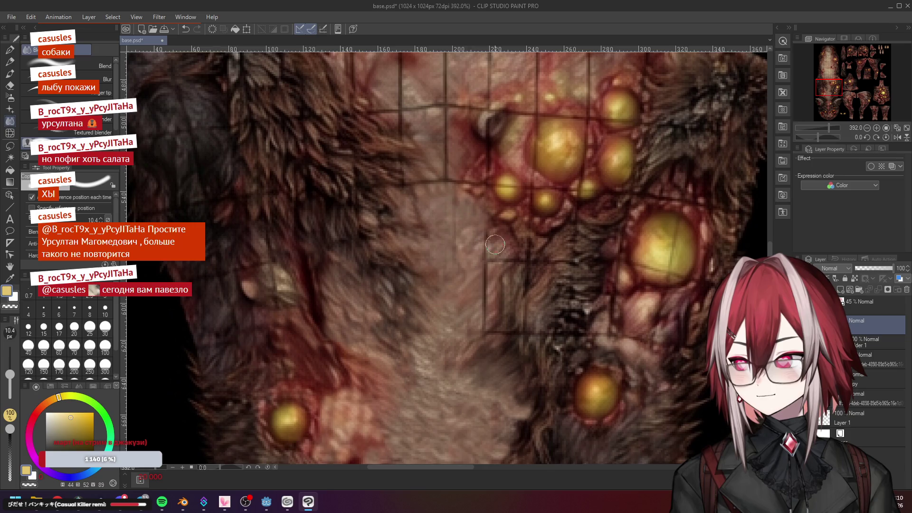
scroll(487, 241, up, 2)
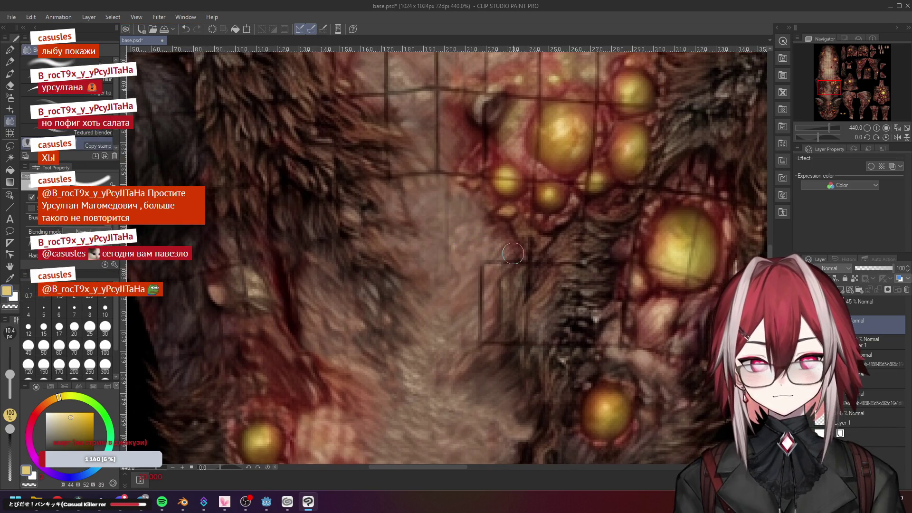
scroll(513, 253, down, 2)
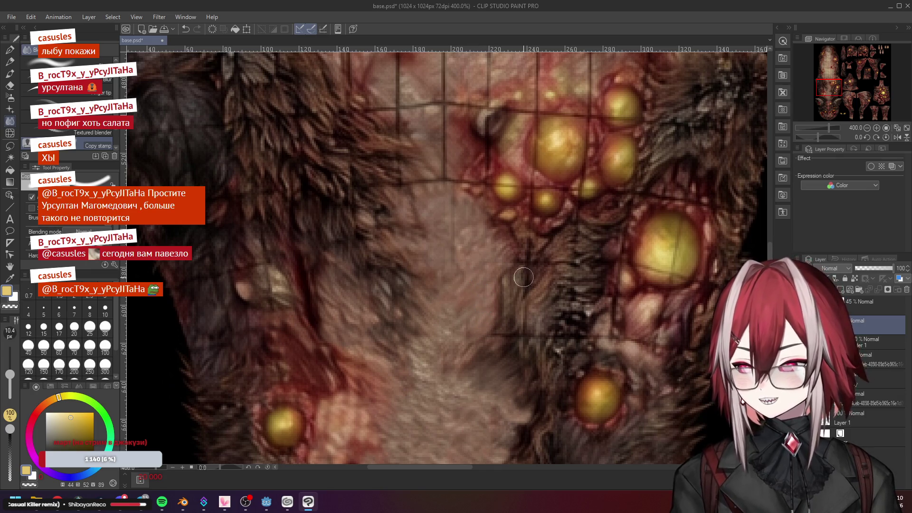
scroll(482, 305, up, 3)
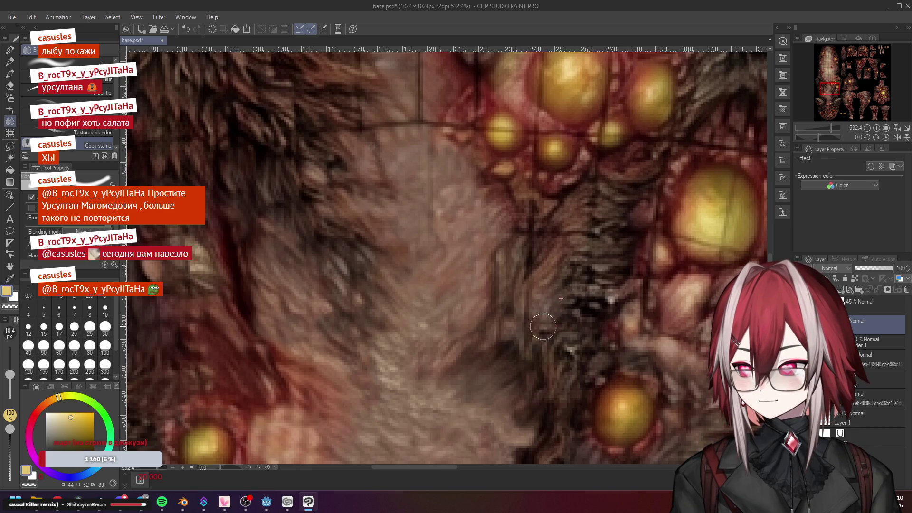
scroll(545, 329, down, 4)
scroll(549, 285, down, 3)
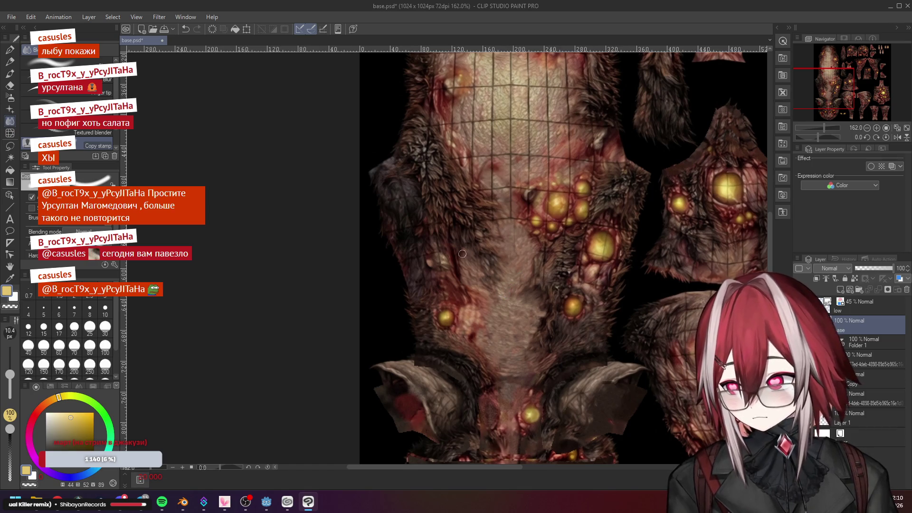
scroll(395, 197, down, 1)
scroll(457, 236, up, 2)
scroll(492, 306, up, 4)
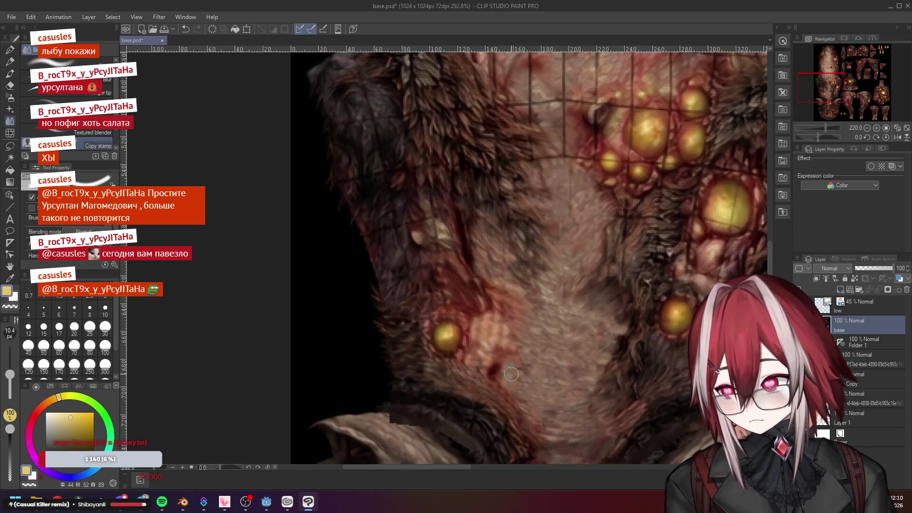
scroll(501, 327, up, 2)
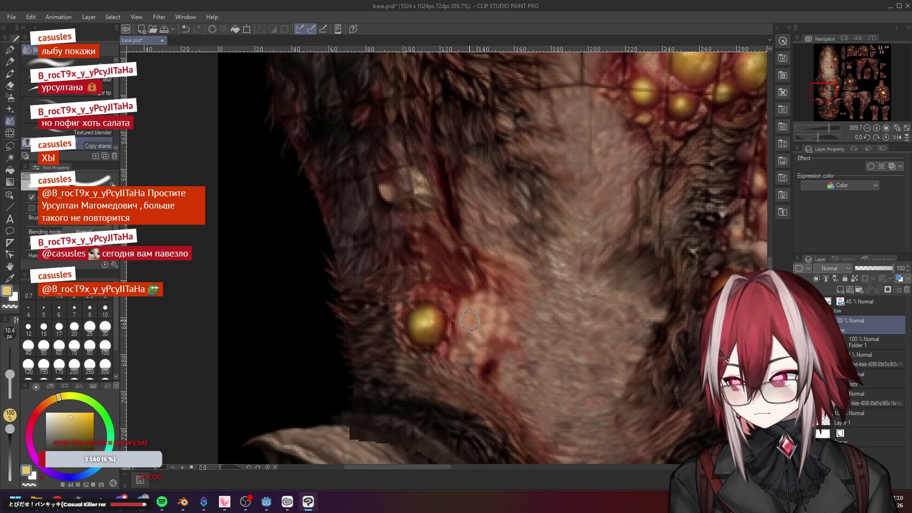
scroll(507, 342, down, 4)
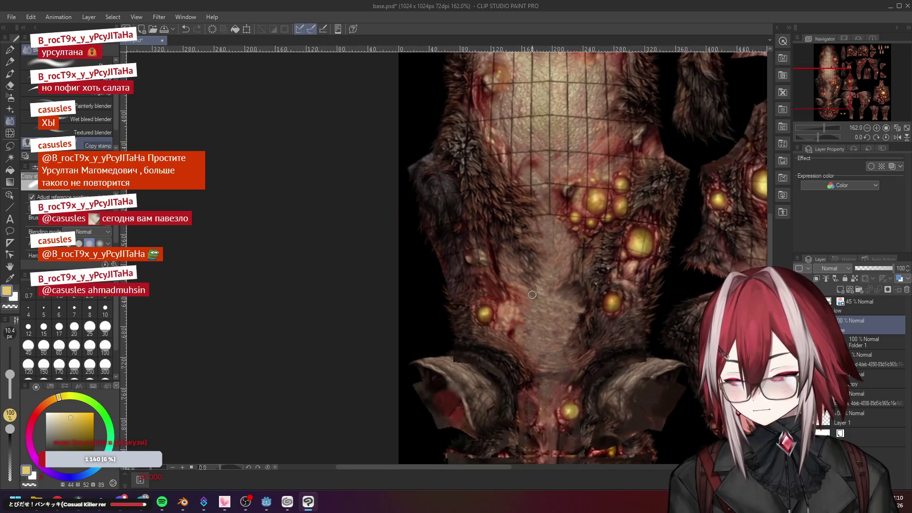
scroll(515, 316, up, 2)
scroll(515, 316, up, 1)
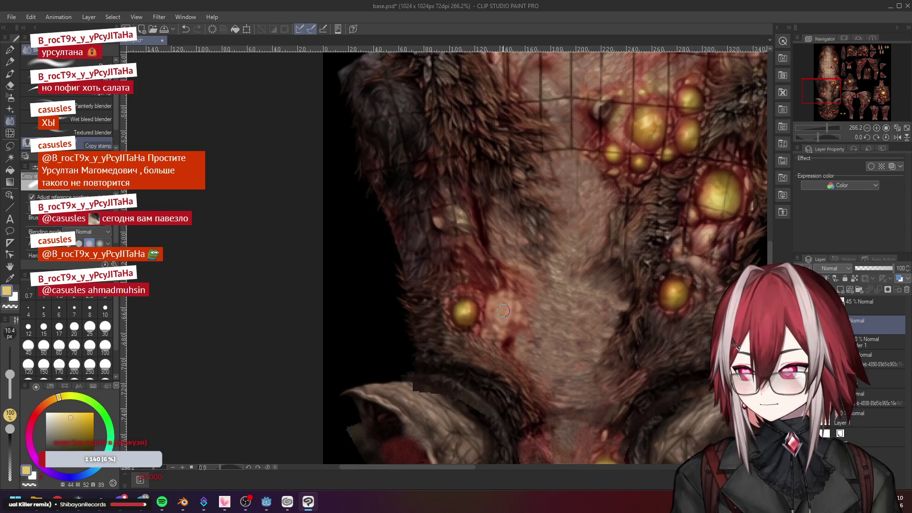
scroll(546, 286, down, 2)
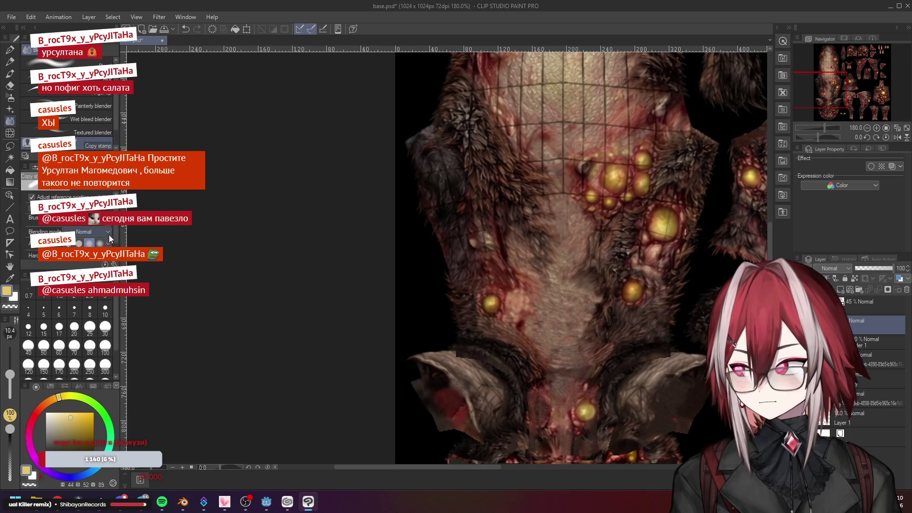
scroll(527, 301, up, 1)
scroll(527, 300, up, 2)
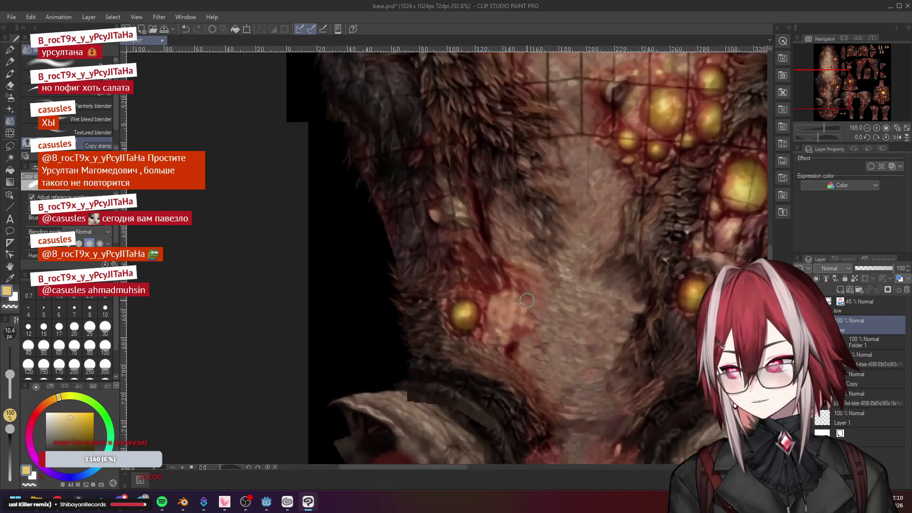
scroll(526, 301, up, 2)
scroll(499, 250, up, 1)
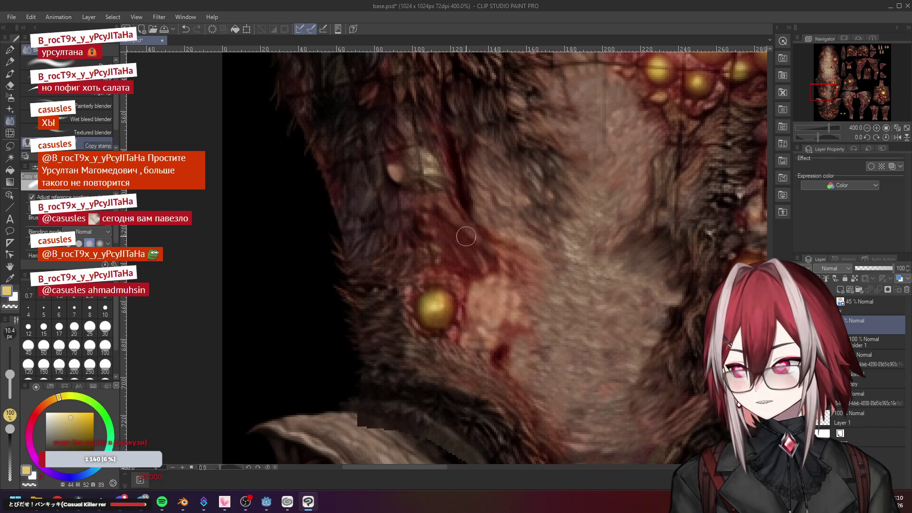
scroll(524, 272, down, 4)
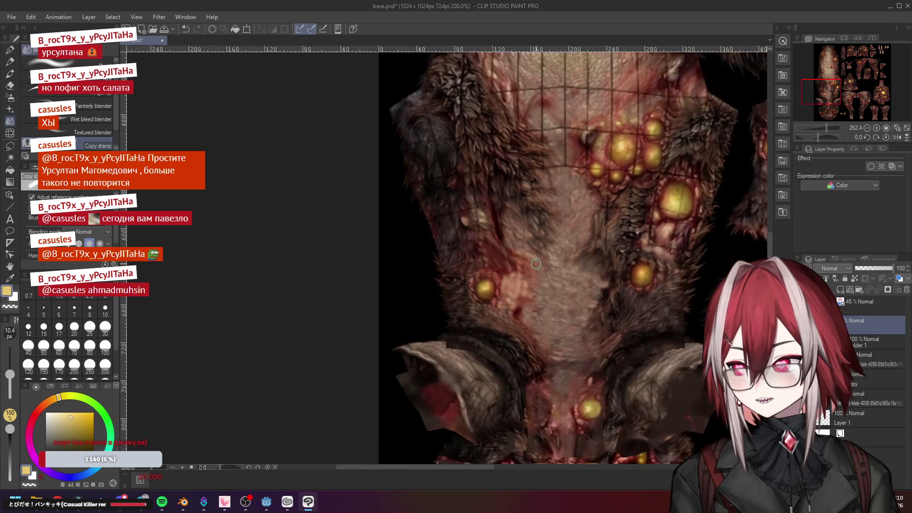
scroll(509, 247, up, 2)
scroll(510, 247, up, 2)
scroll(510, 246, up, 1)
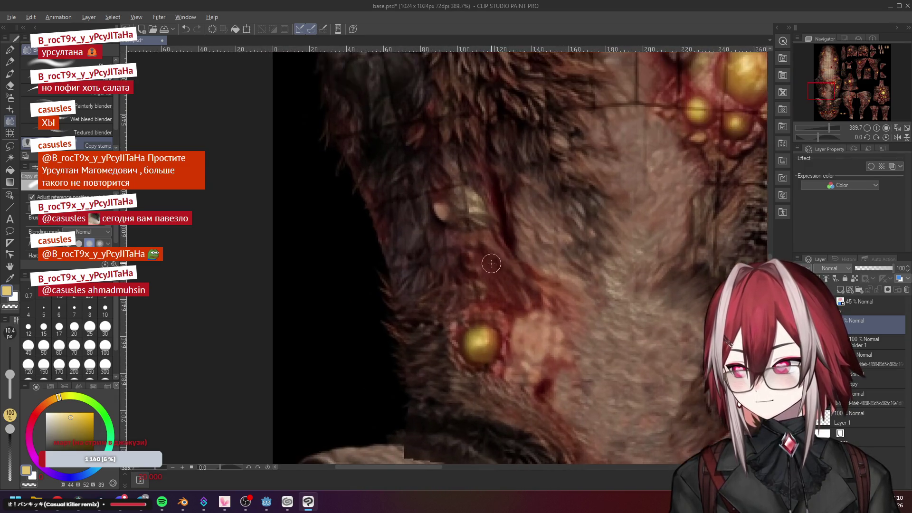
scroll(487, 258, down, 3)
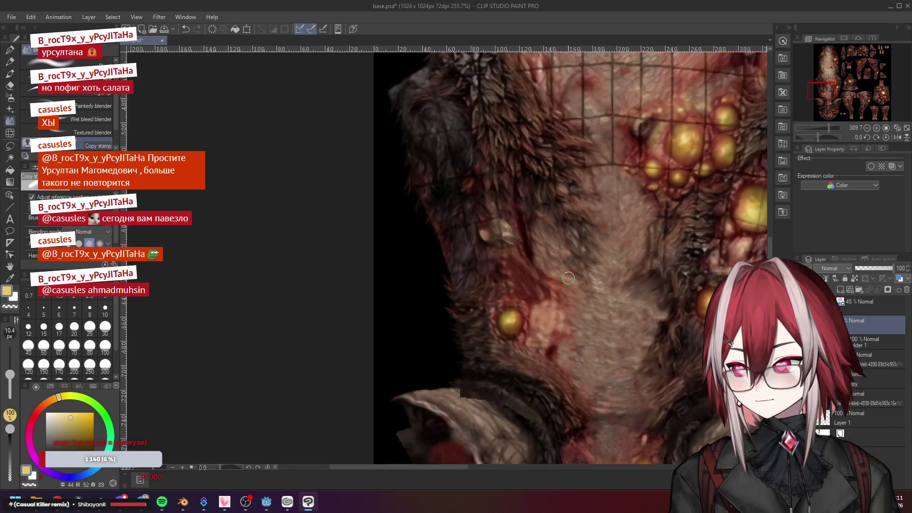
scroll(572, 270, up, 1)
scroll(573, 269, down, 1)
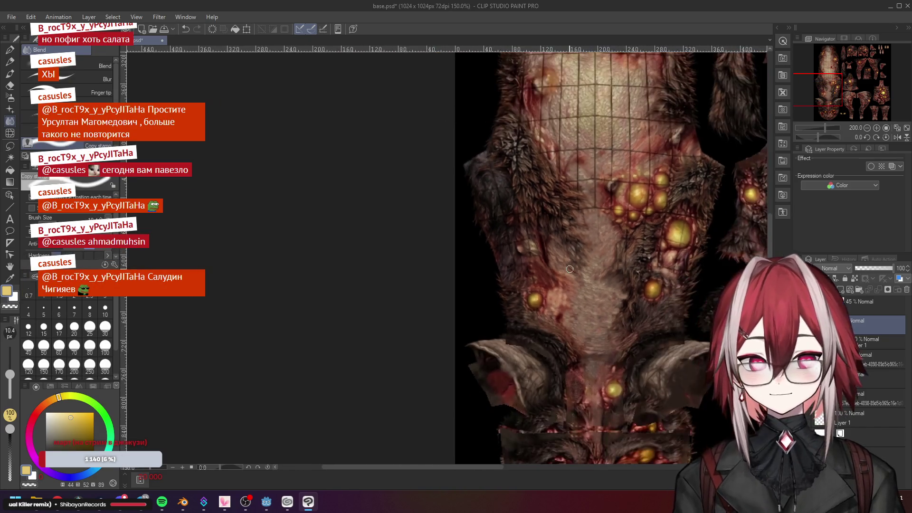
scroll(566, 199, up, 2)
scroll(541, 236, up, 2)
scroll(513, 263, up, 1)
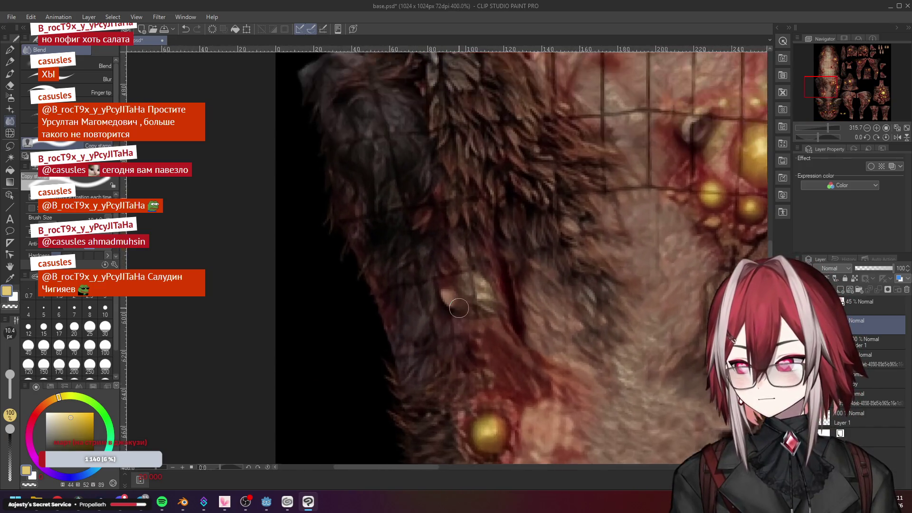
scroll(487, 291, up, 1)
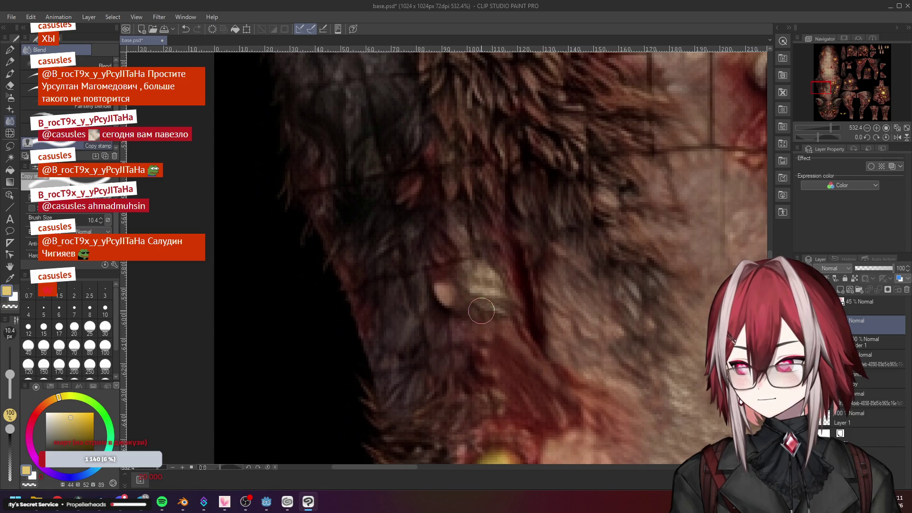
scroll(499, 293, down, 2)
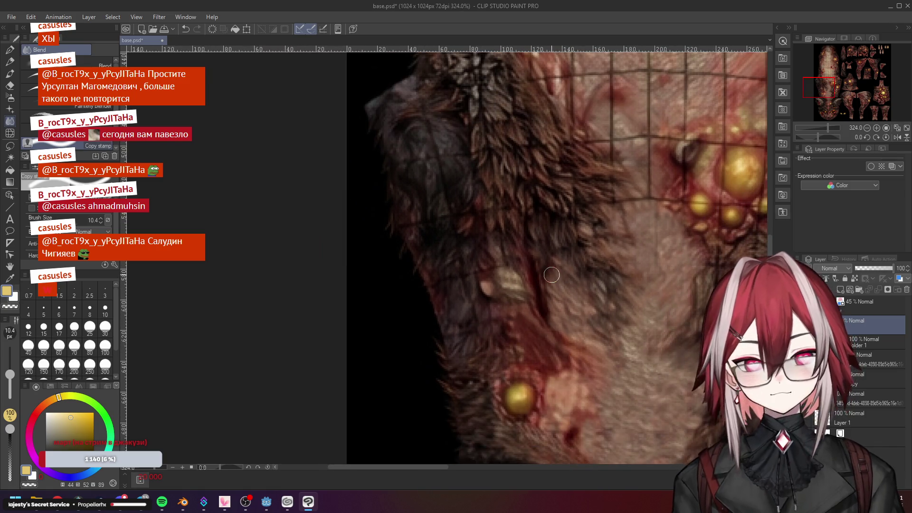
scroll(516, 313, down, 1)
scroll(516, 311, up, 2)
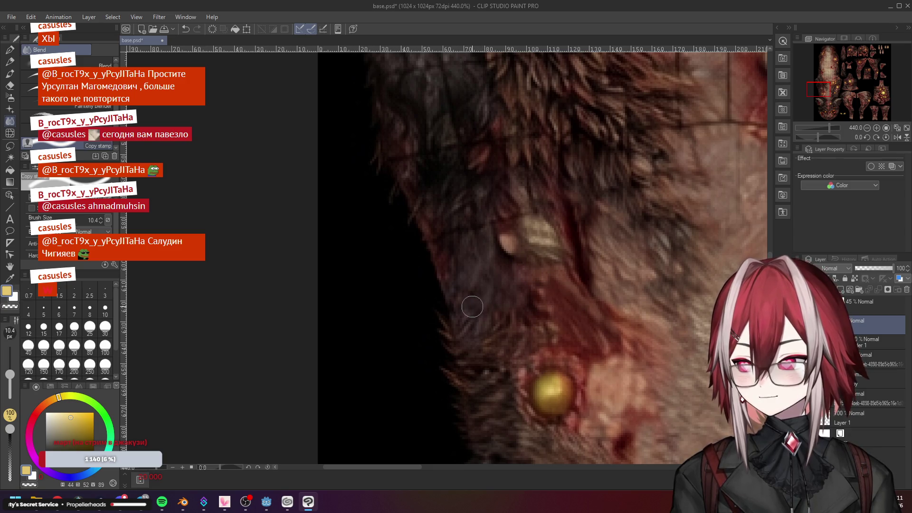
scroll(472, 307, down, 2)
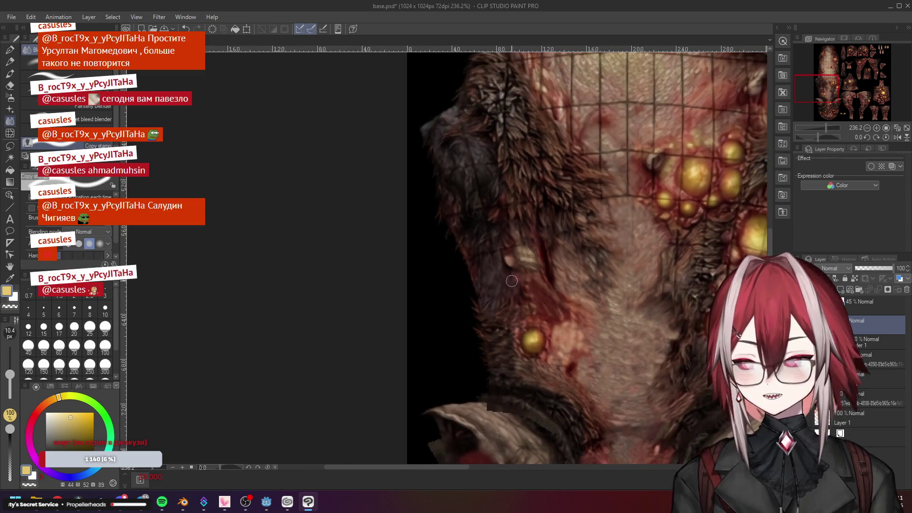
scroll(462, 213, up, 3)
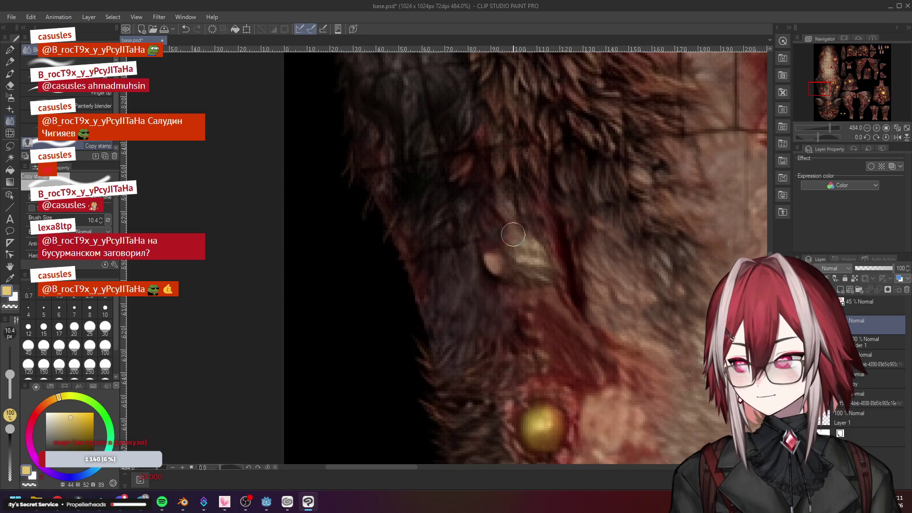
scroll(568, 257, down, 2)
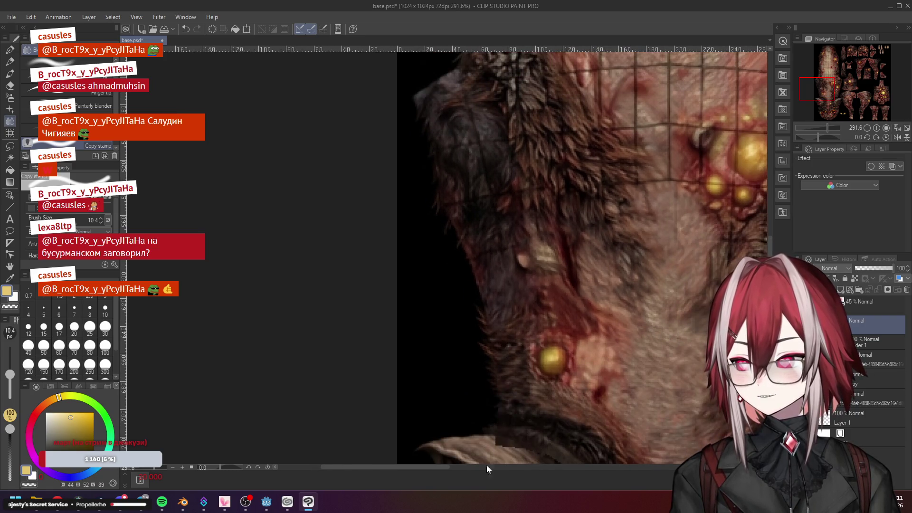
drag(399, 467, 467, 471)
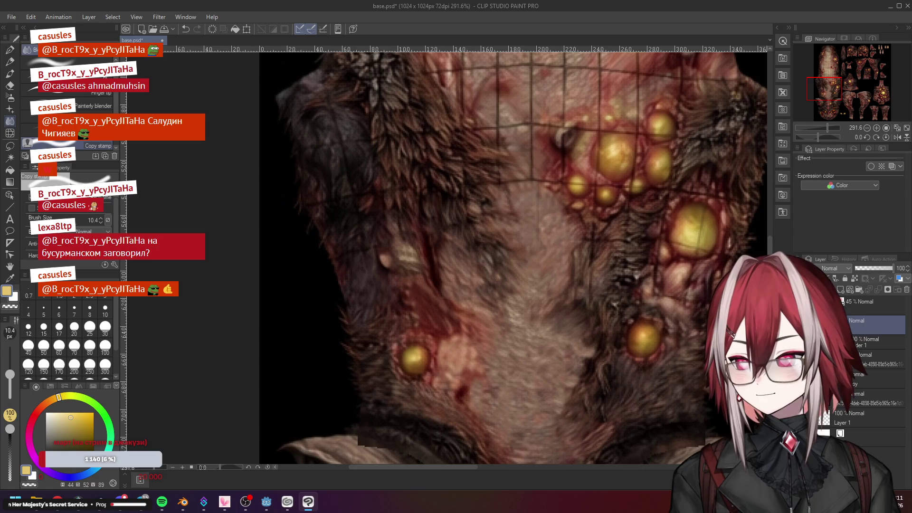
drag(537, 215, 539, 278)
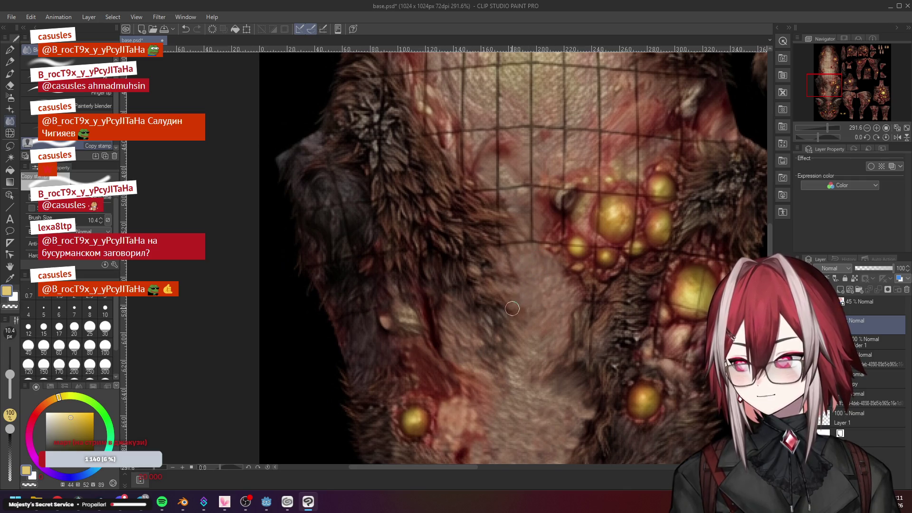
scroll(503, 308, down, 2)
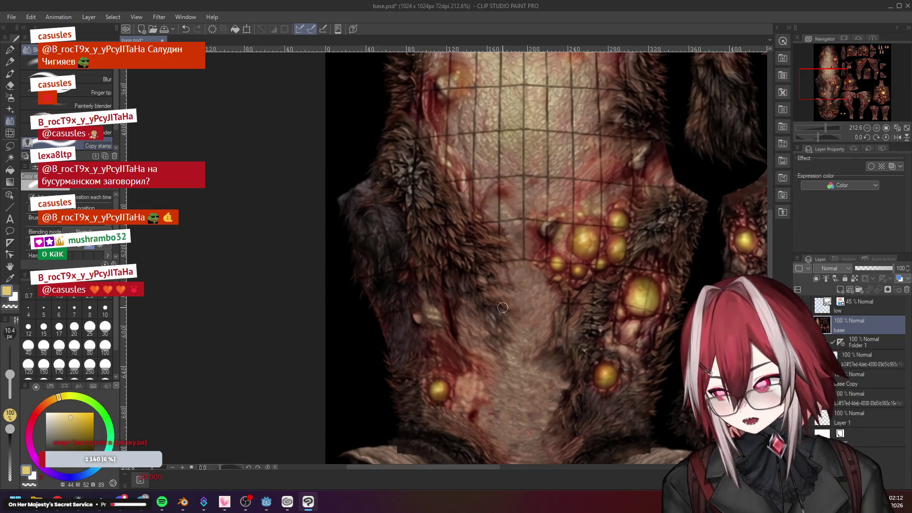
scroll(502, 308, up, 3)
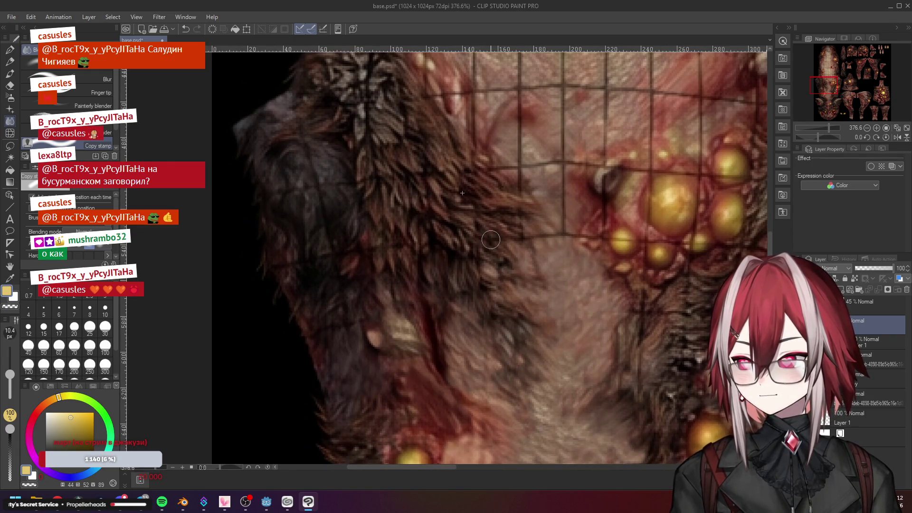
scroll(497, 241, down, 4)
scroll(499, 285, up, 2)
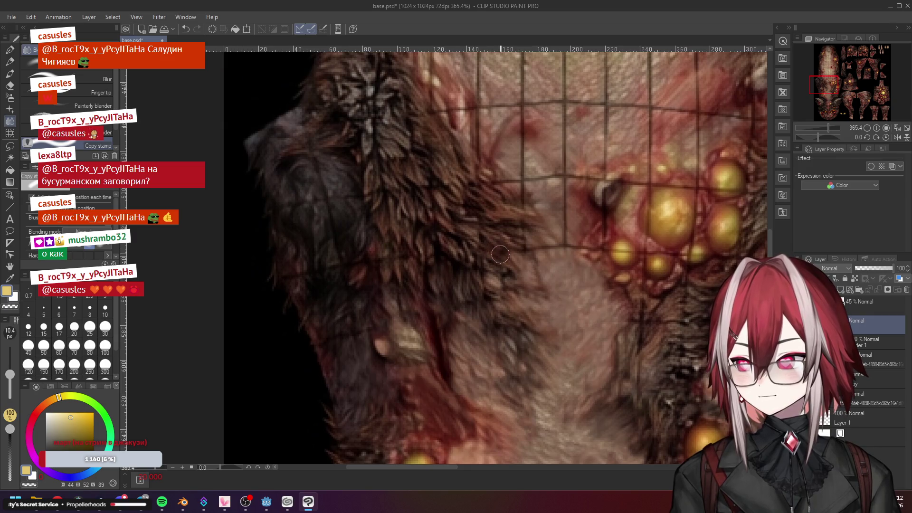
scroll(487, 273, down, 4)
scroll(456, 285, up, 2)
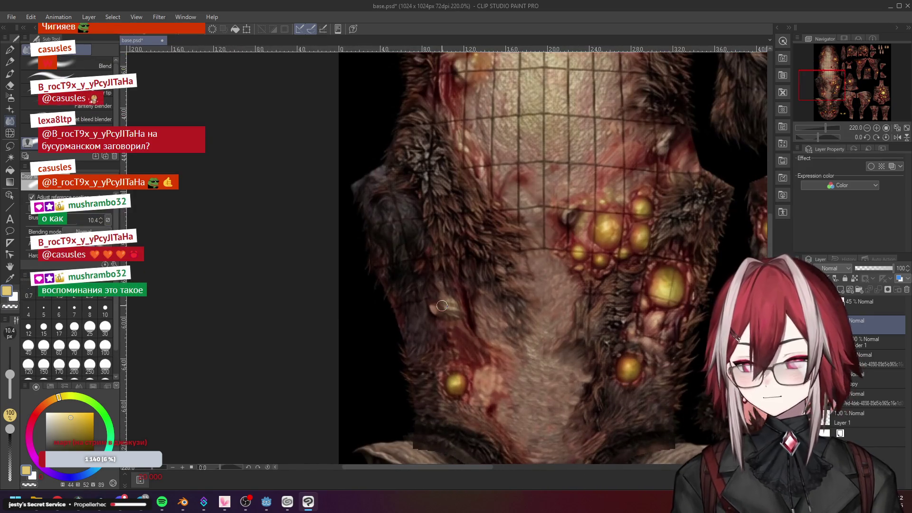
scroll(431, 306, up, 3)
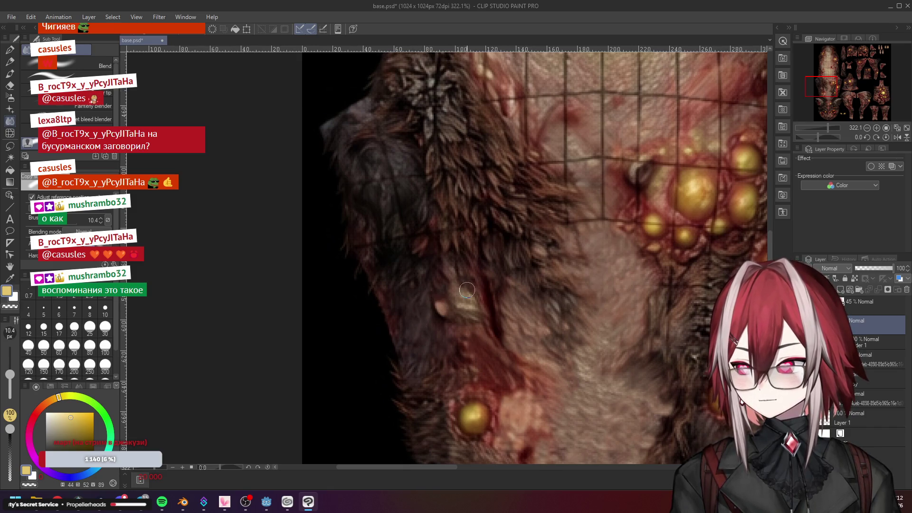
scroll(465, 290, down, 5)
scroll(427, 271, up, 6)
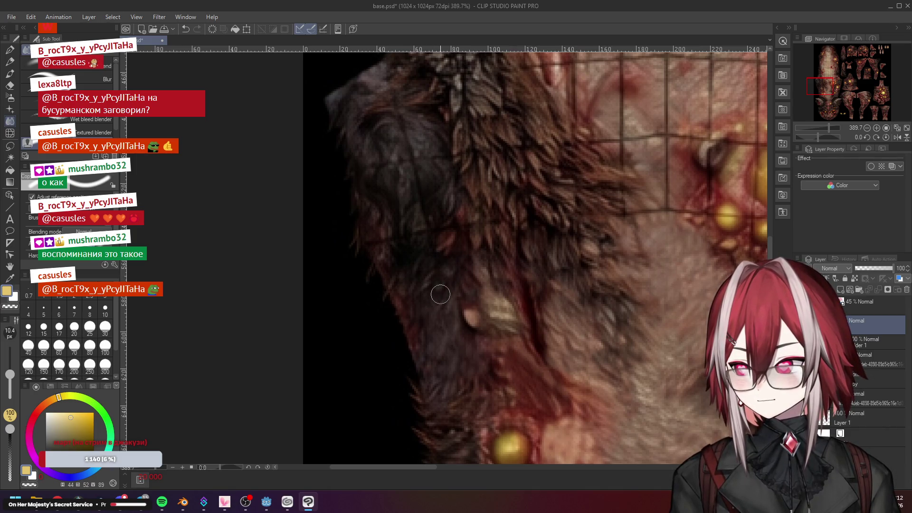
scroll(495, 277, down, 3)
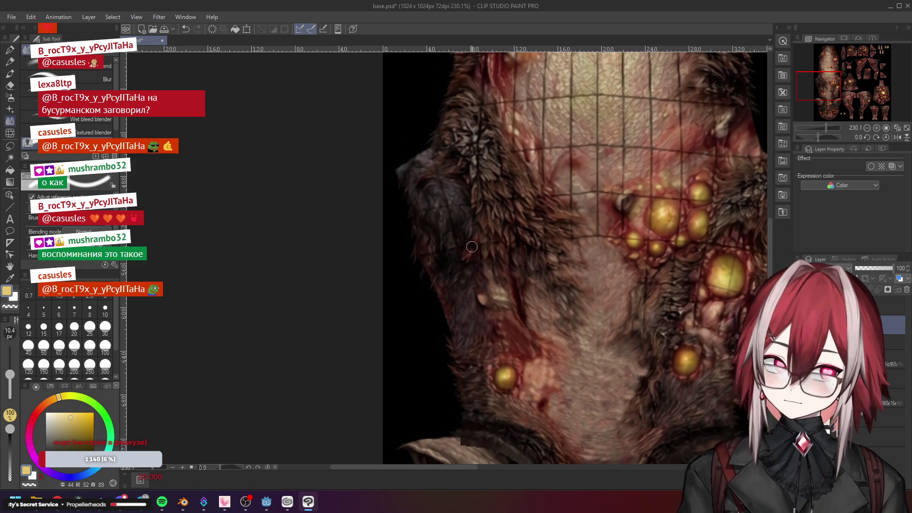
scroll(471, 247, up, 5)
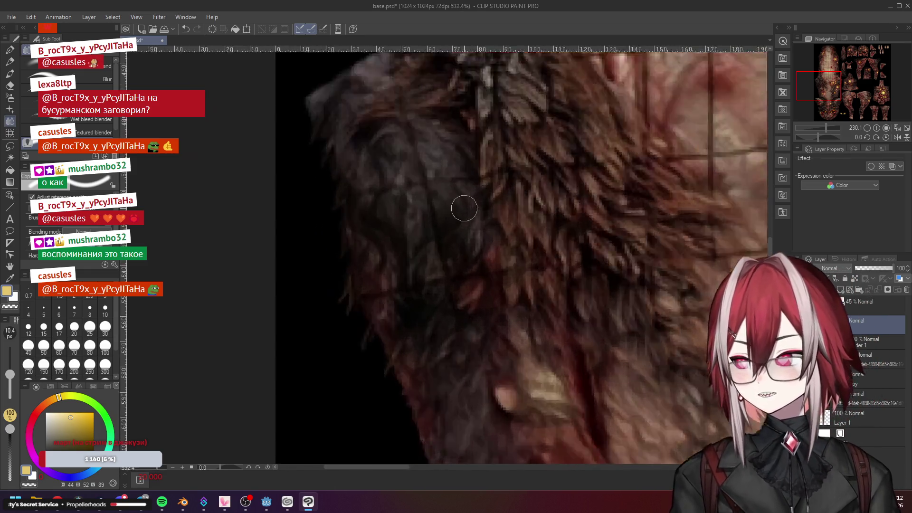
scroll(465, 208, down, 2)
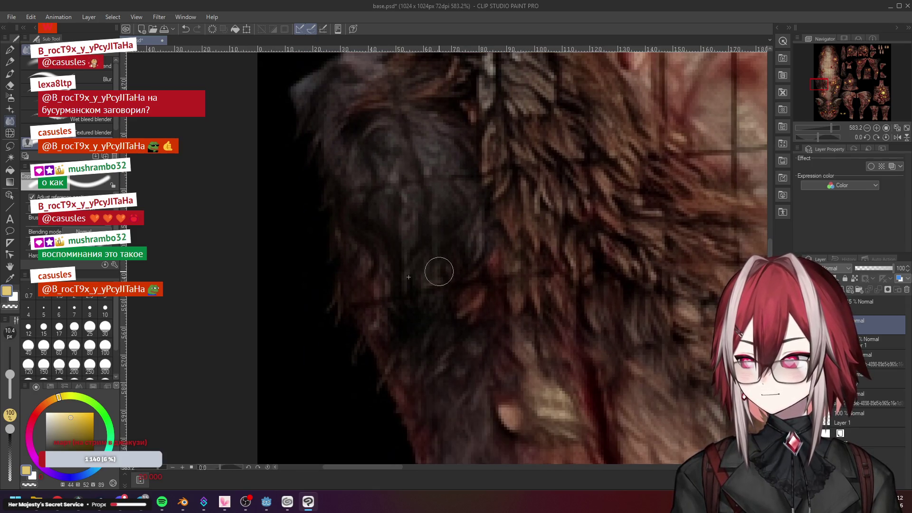
scroll(466, 262, down, 1)
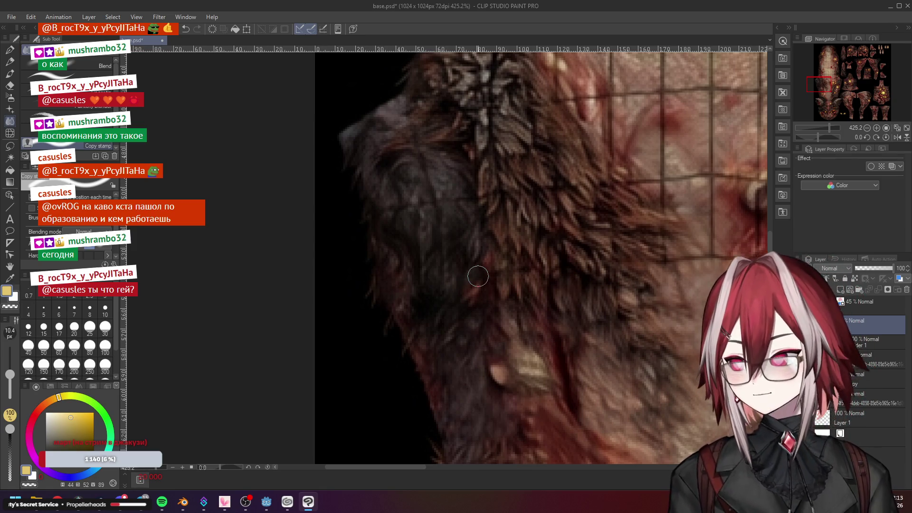
scroll(478, 276, down, 2)
scroll(453, 185, up, 2)
scroll(454, 186, up, 1)
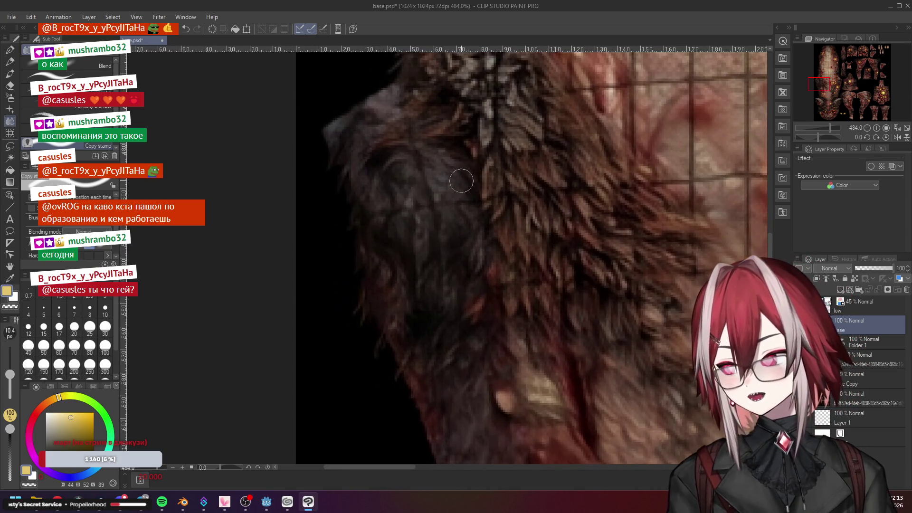
scroll(420, 217, down, 2)
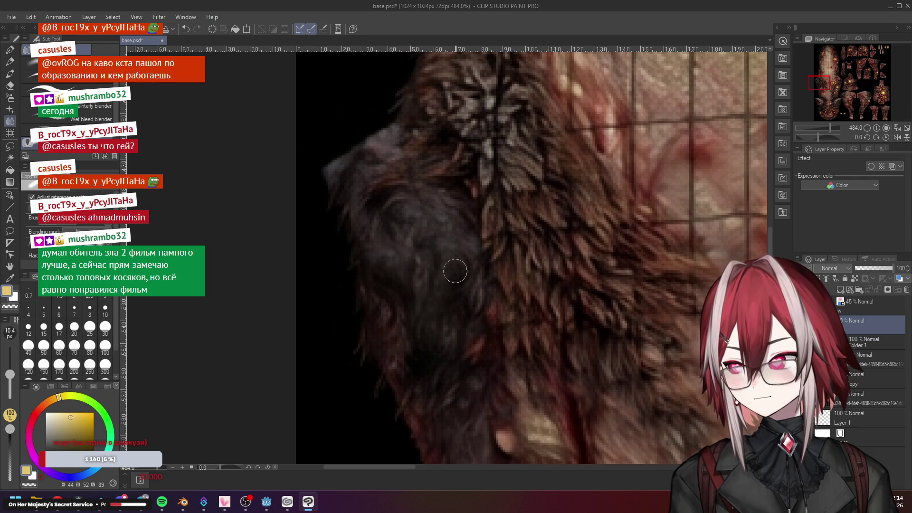
scroll(455, 271, down, 3)
scroll(456, 253, up, 2)
scroll(456, 253, down, 2)
scroll(476, 240, up, 2)
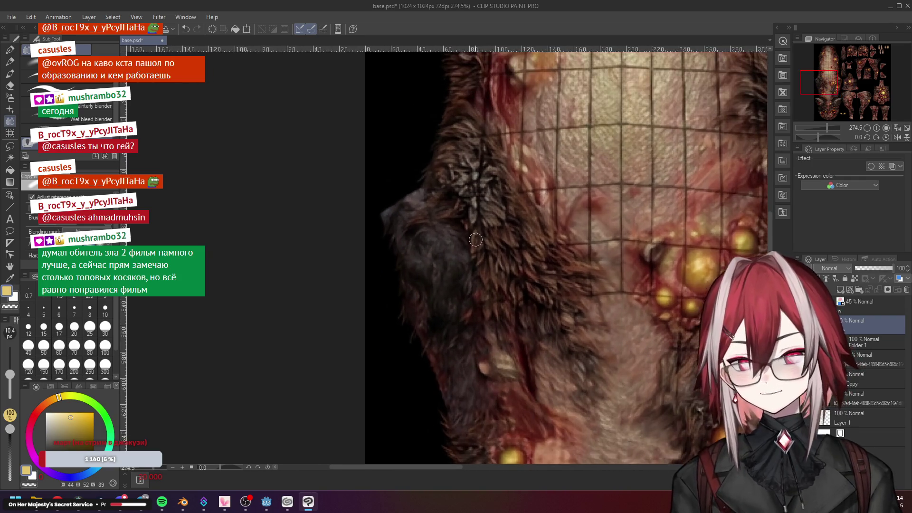
scroll(475, 240, up, 2)
scroll(475, 241, up, 1)
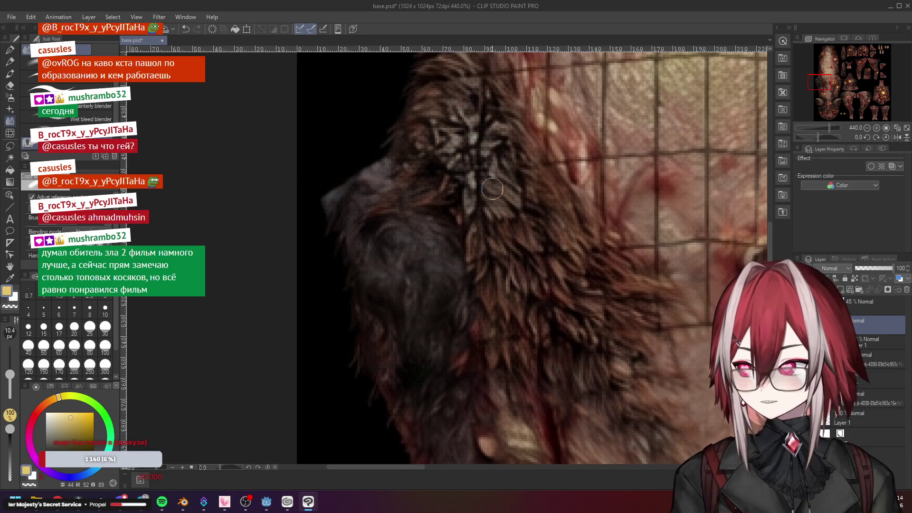
scroll(494, 192, down, 2)
scroll(485, 214, down, 2)
scroll(478, 221, up, 2)
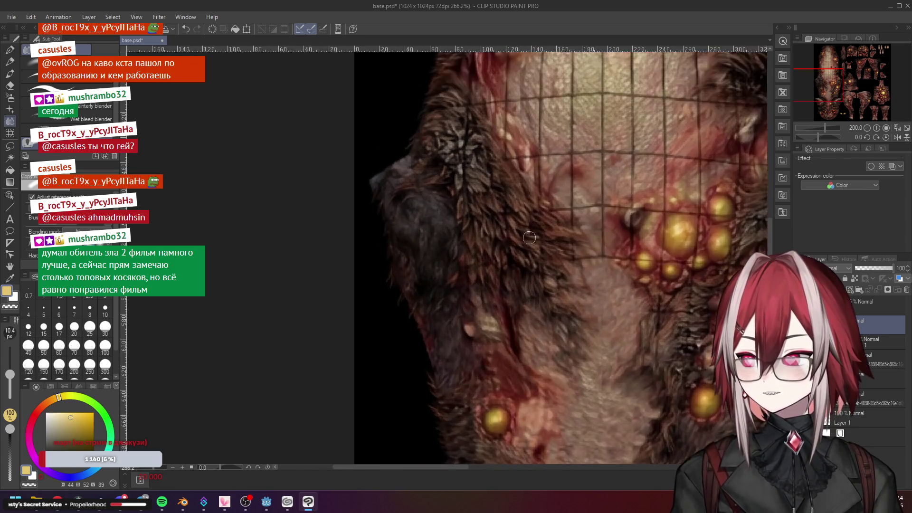
scroll(475, 227, up, 2)
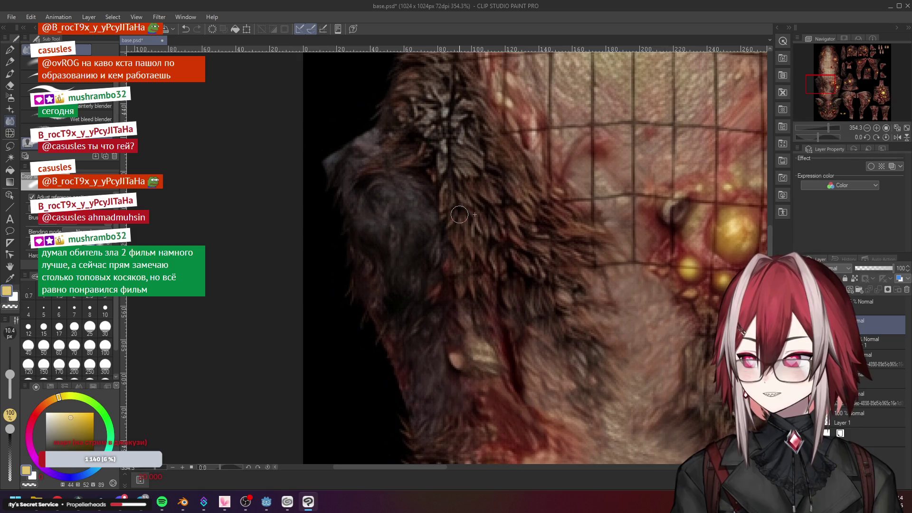
scroll(478, 235, down, 1)
scroll(477, 257, up, 2)
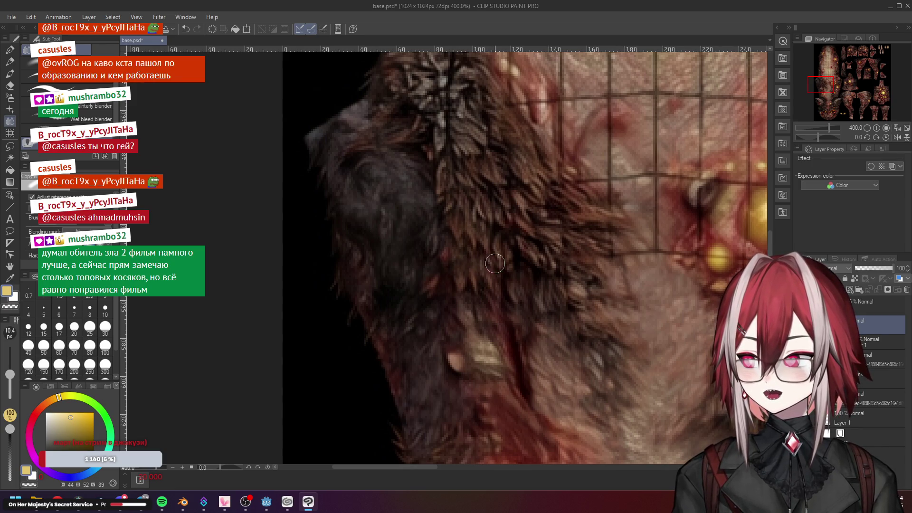
scroll(497, 267, down, 2)
scroll(492, 235, up, 2)
scroll(487, 213, up, 1)
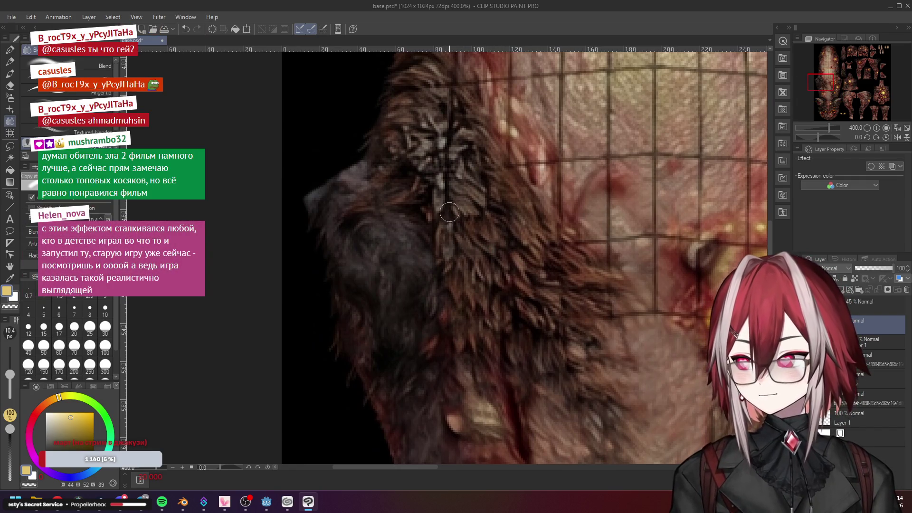
scroll(446, 201, down, 5)
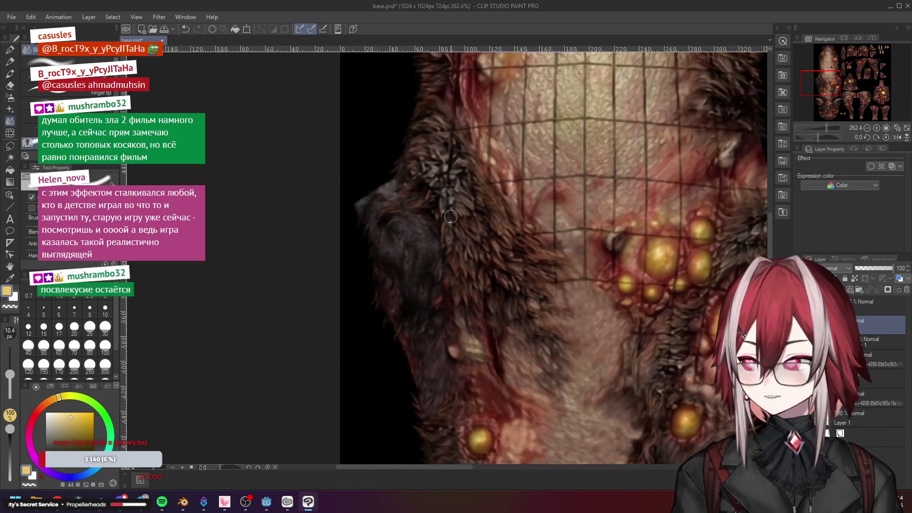
scroll(560, 210, up, 5)
scroll(560, 210, down, 5)
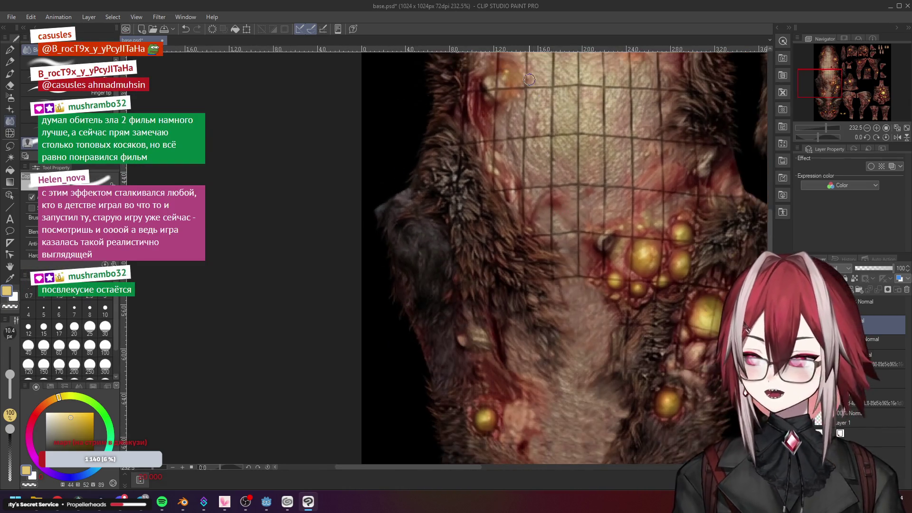
scroll(499, 193, up, 6)
scroll(470, 185, down, 5)
scroll(457, 176, up, 3)
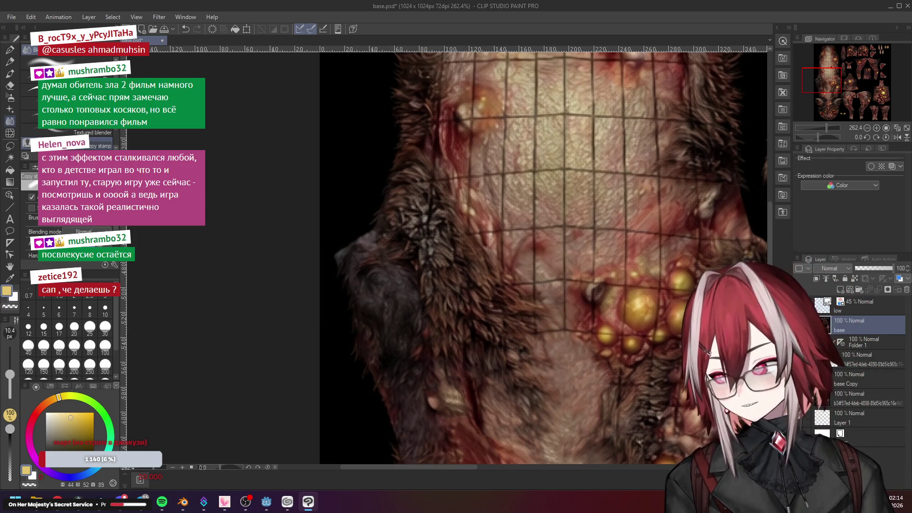
Switch to Blender from the taskbar to preview the fur-and-pustule texture on the dog
click(183, 502)
middle_click(485, 259)
drag(485, 259, 575, 259)
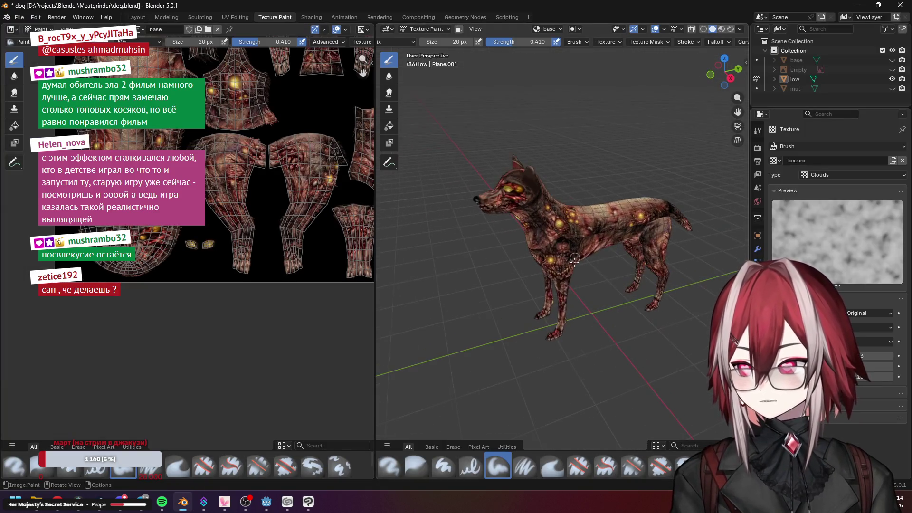
scroll(587, 261, down, 3)
middle_click(586, 261)
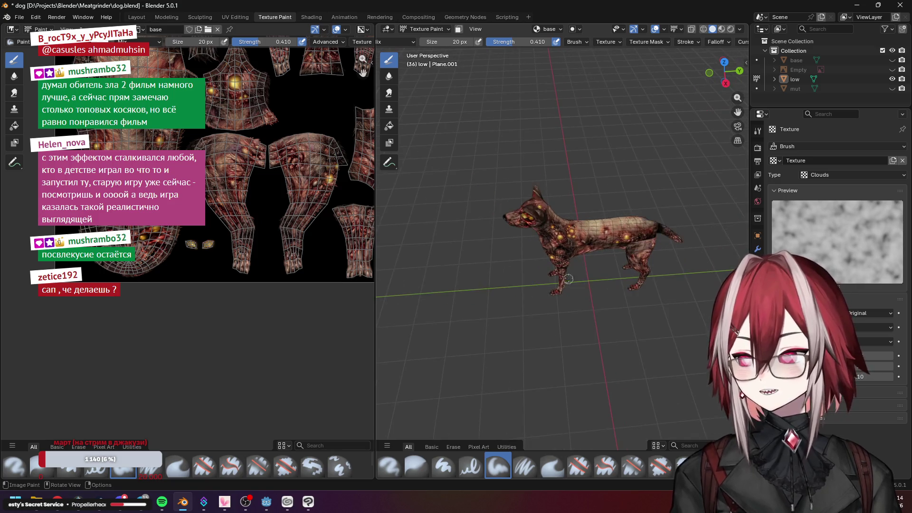
mouse_move(586, 262)
mouse_down()
mouse_move(563, 257)
mouse_move(585, 256)
mouse_move(571, 249)
mouse_up()
scroll(554, 204, up, 6)
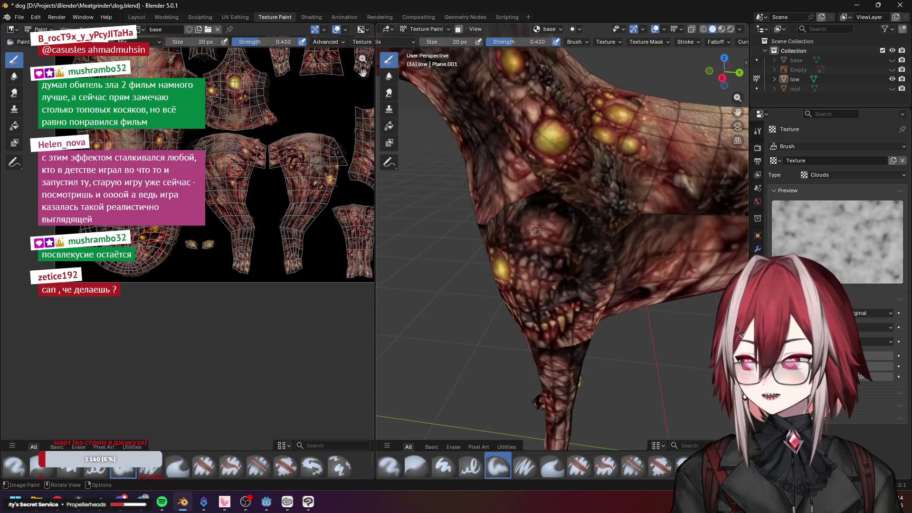
drag(543, 198, 636, 241)
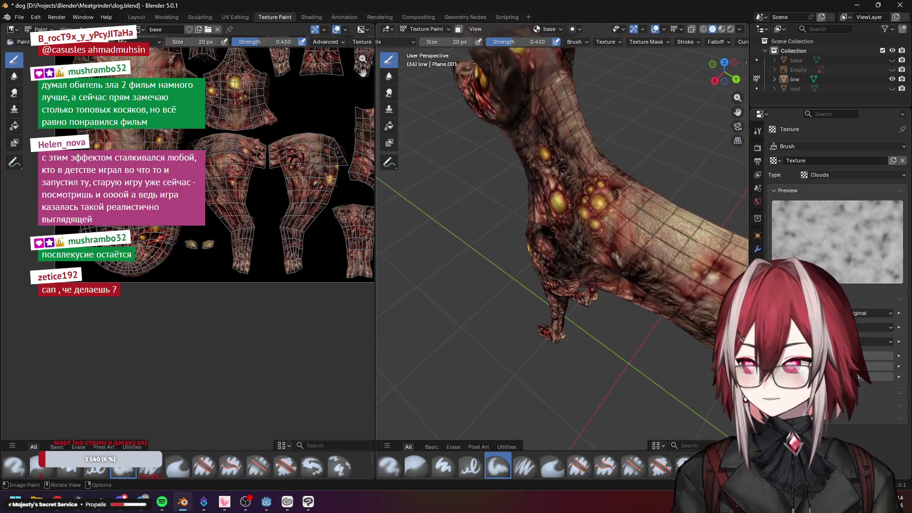
key(alt+Tab)
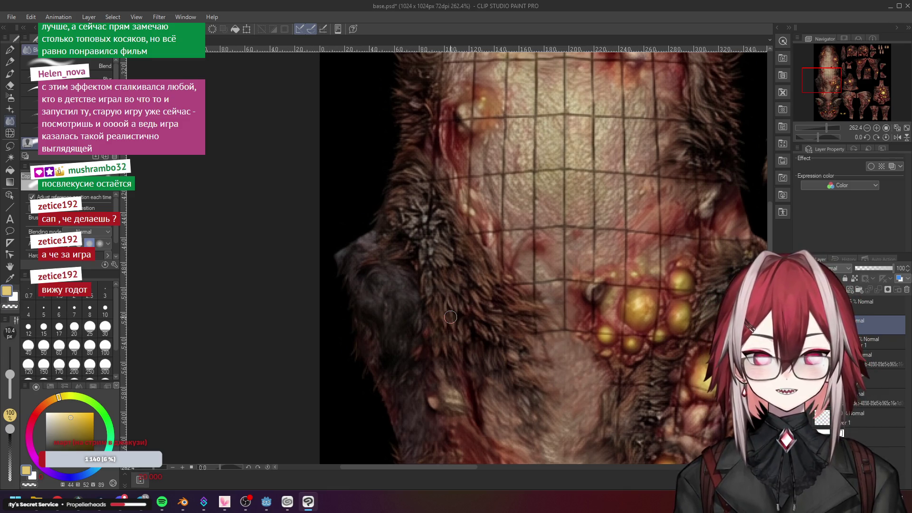
Run the Meatgrinder scene in Godot and move around the arena with WASD while shooting bugs
click(267, 502)
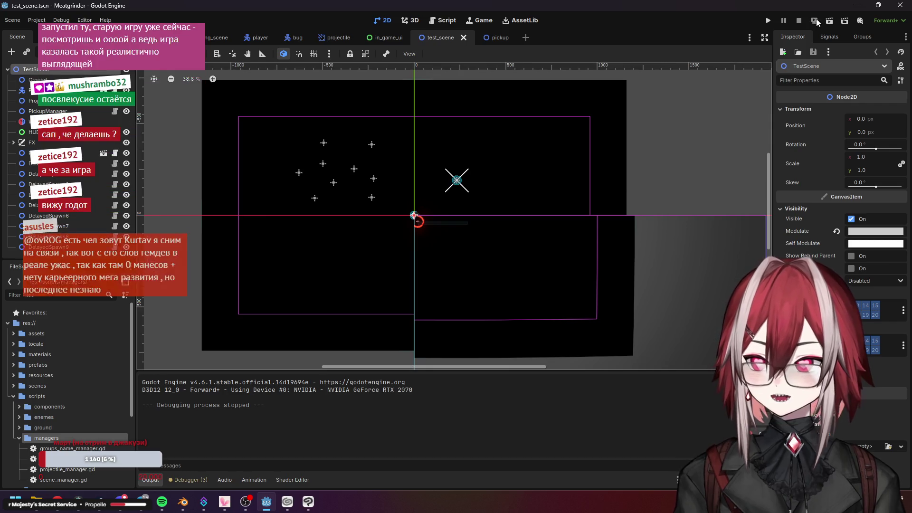
click(829, 22)
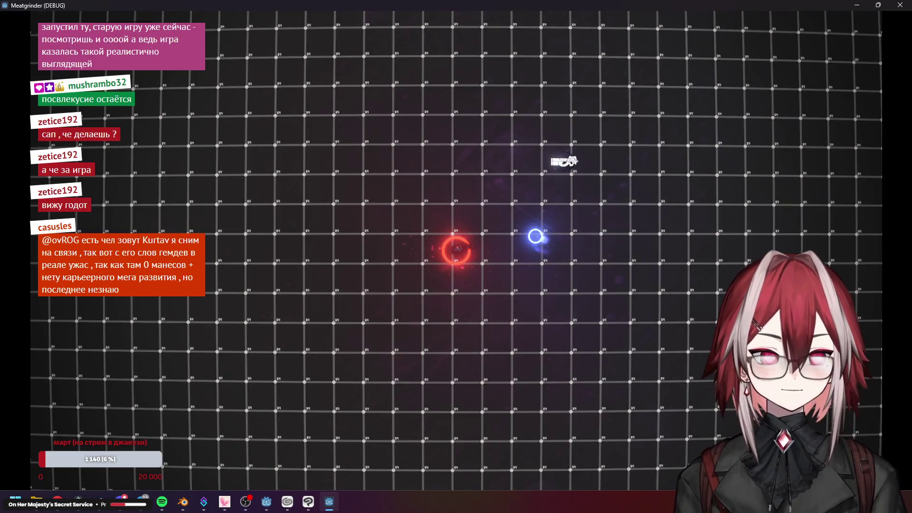
key(a)
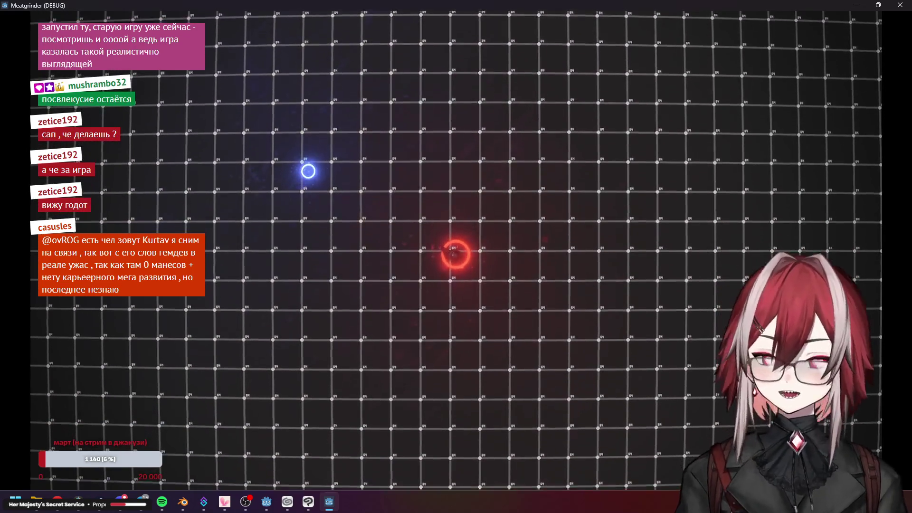
key(a)
key(d)
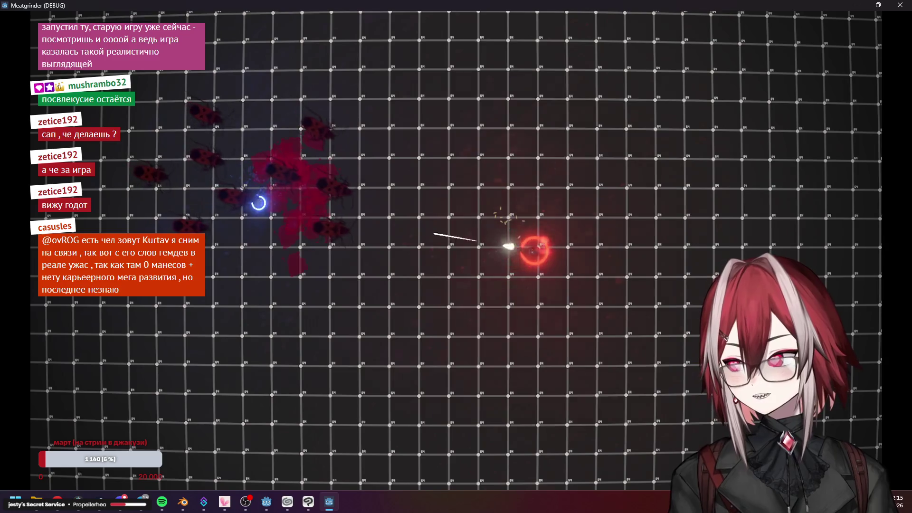
key(d)
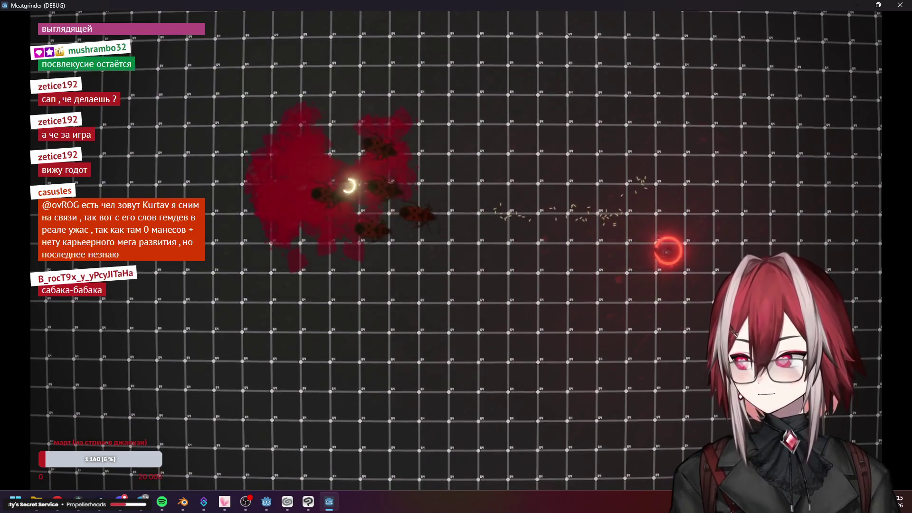
key(w)
key(a)
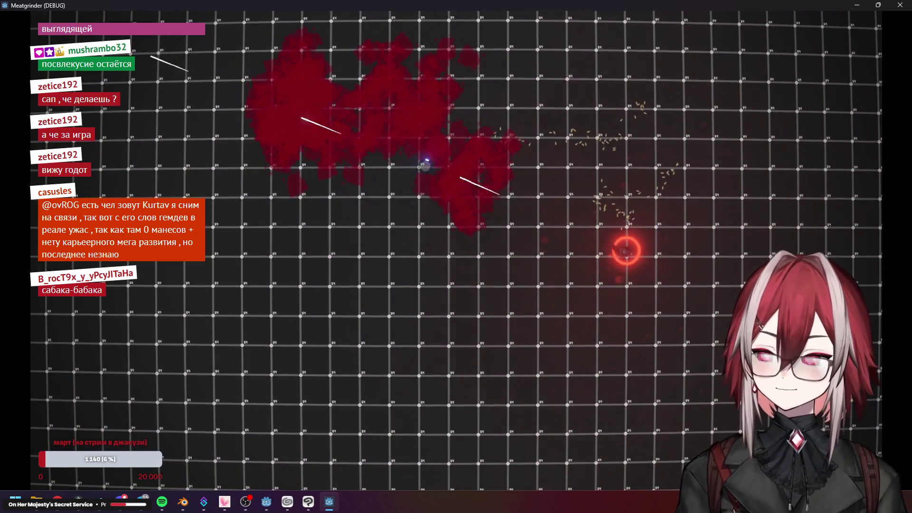
key(a)
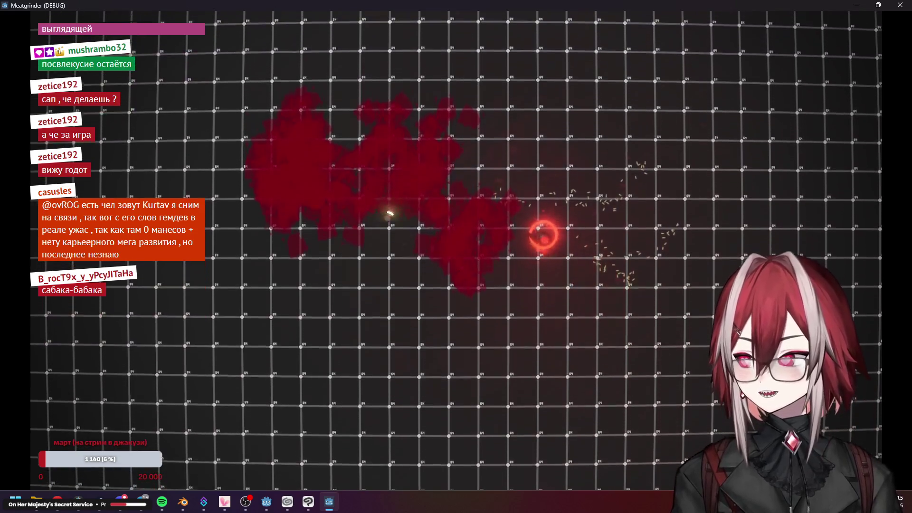
key(s)
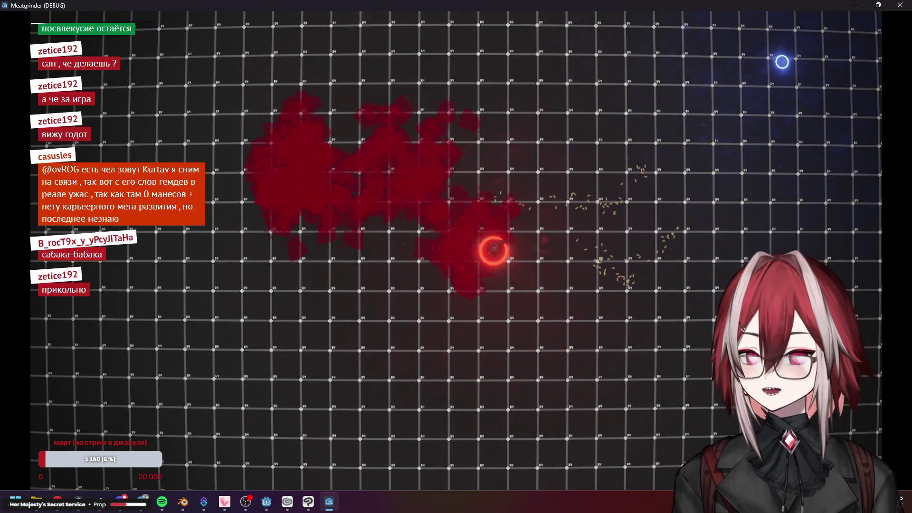
Stop the test run and return to the neck texture in Clip Studio Paint
click(902, 6)
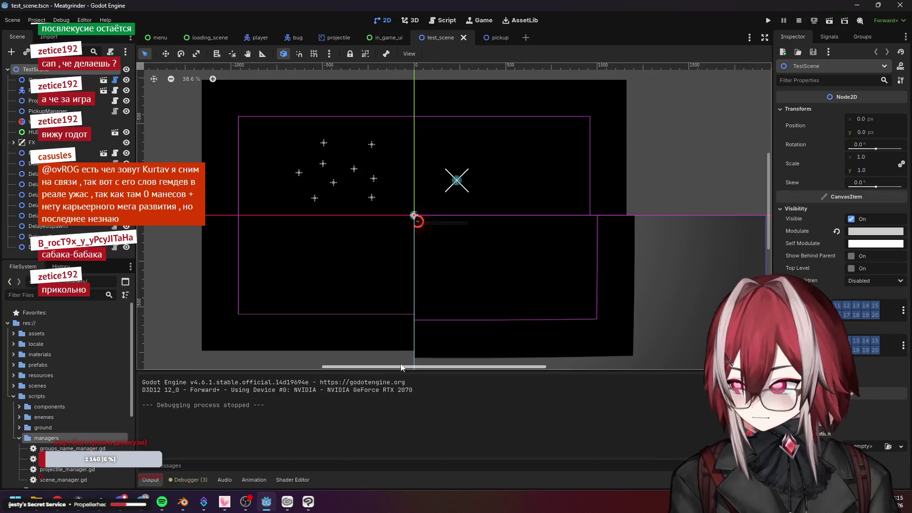
key(alt+Tab)
scroll(500, 274, down, 2)
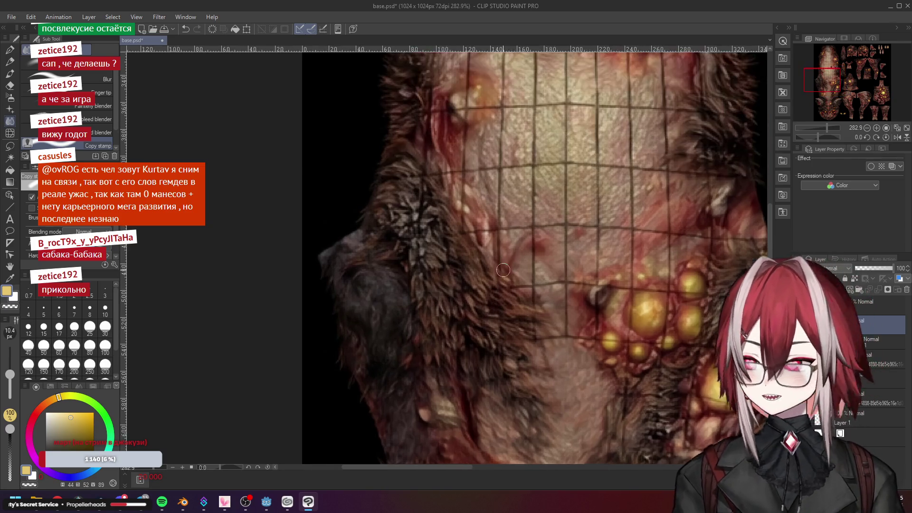
scroll(502, 291, up, 3)
scroll(470, 337, up, 3)
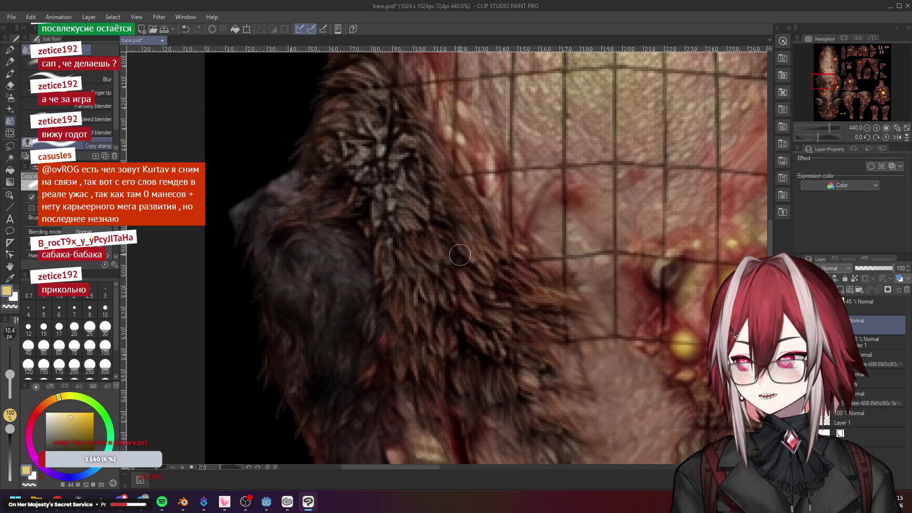
scroll(460, 255, down, 1)
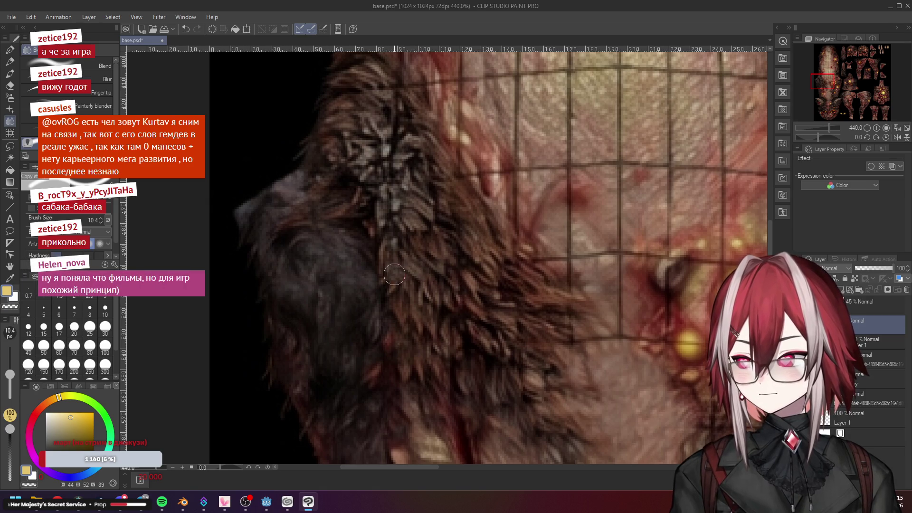
scroll(394, 274, down, 2)
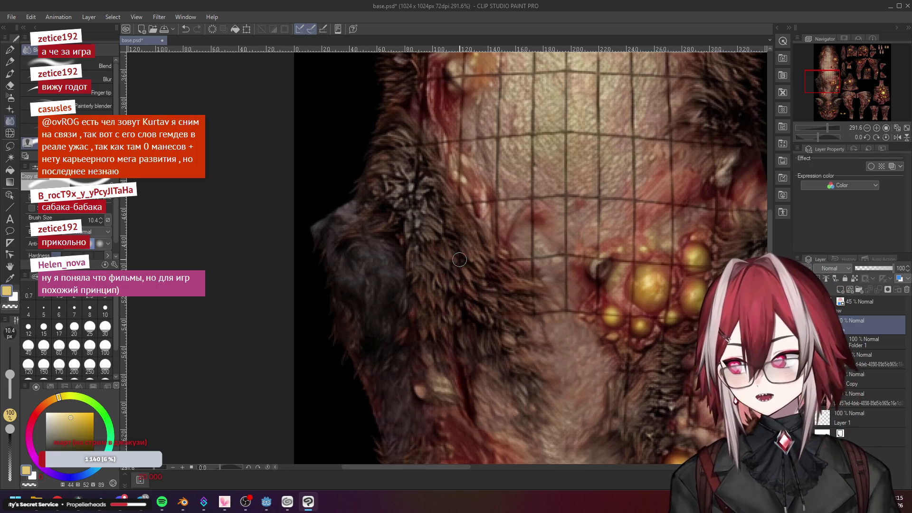
scroll(460, 261, up, 1)
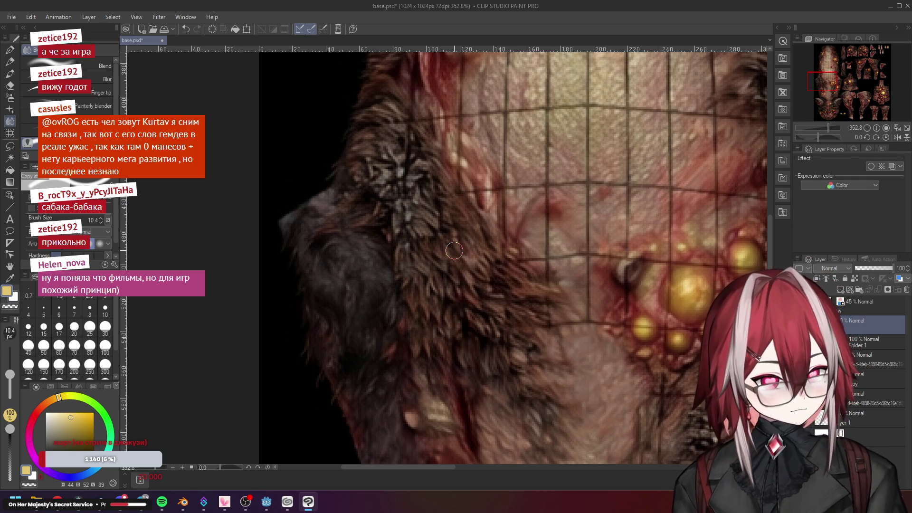
scroll(454, 251, up, 2)
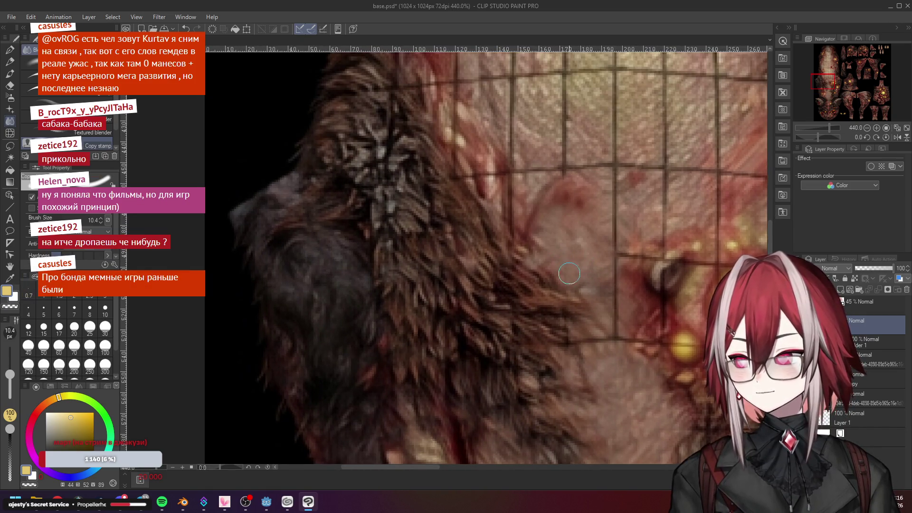
scroll(569, 273, down, 3)
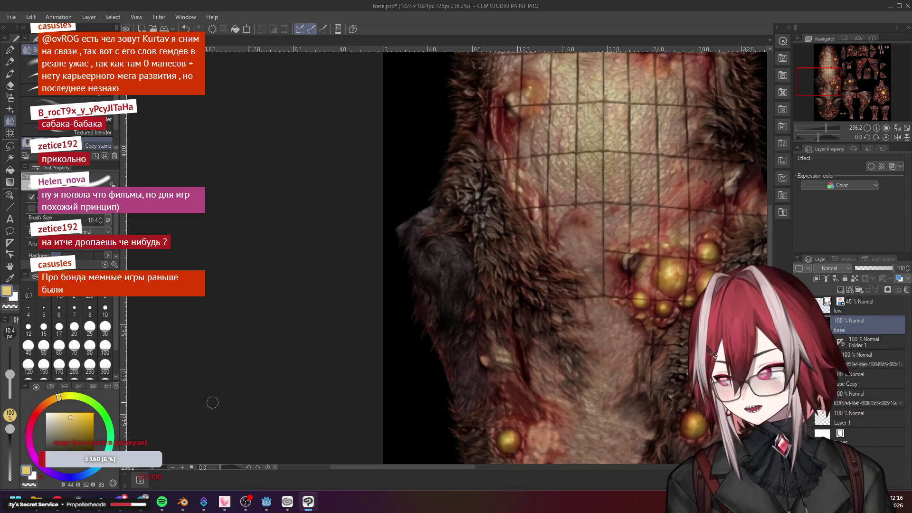
Set the neck texture aside and switch over to the web browser
key(alt+Tab)
Search '007 nightfire pc' in a new tab, show image results and preview the 4K, Eurogamer and Gearbox shots
click(271, 9)
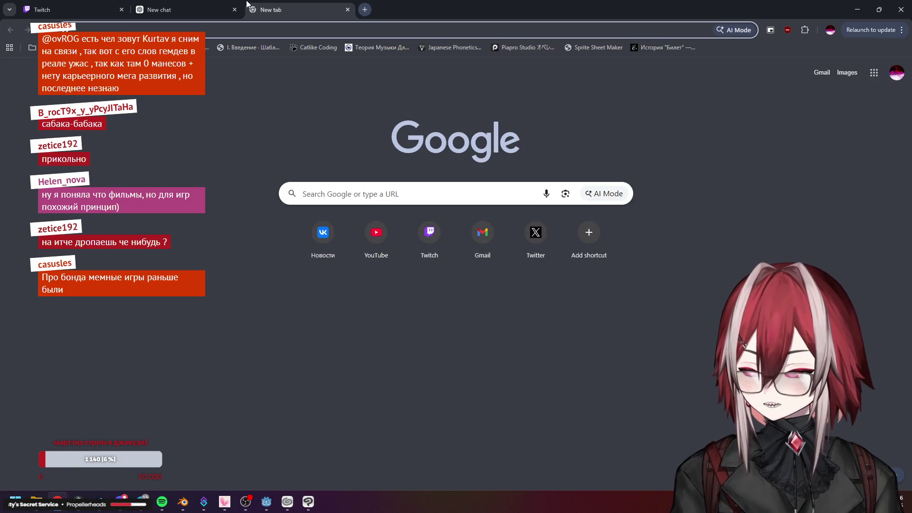
text(0007 nightfire )
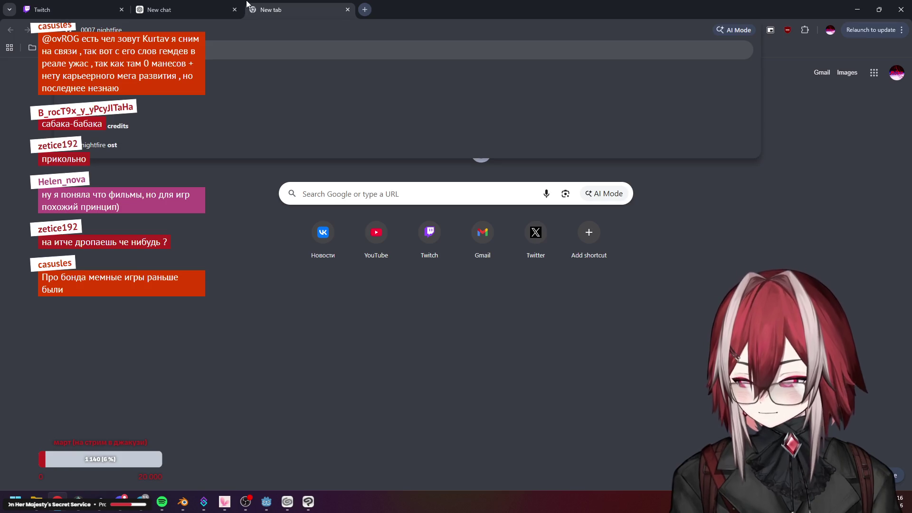
text(pc)
key(Return)
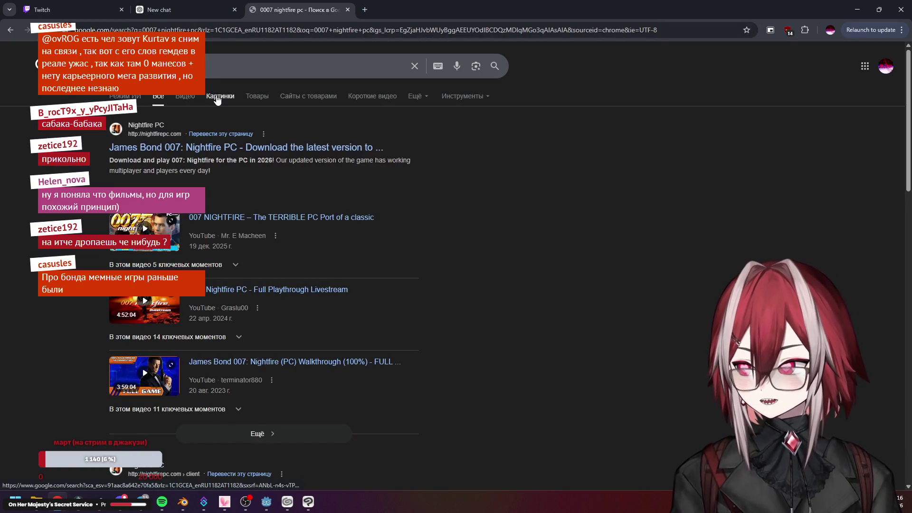
click(217, 97)
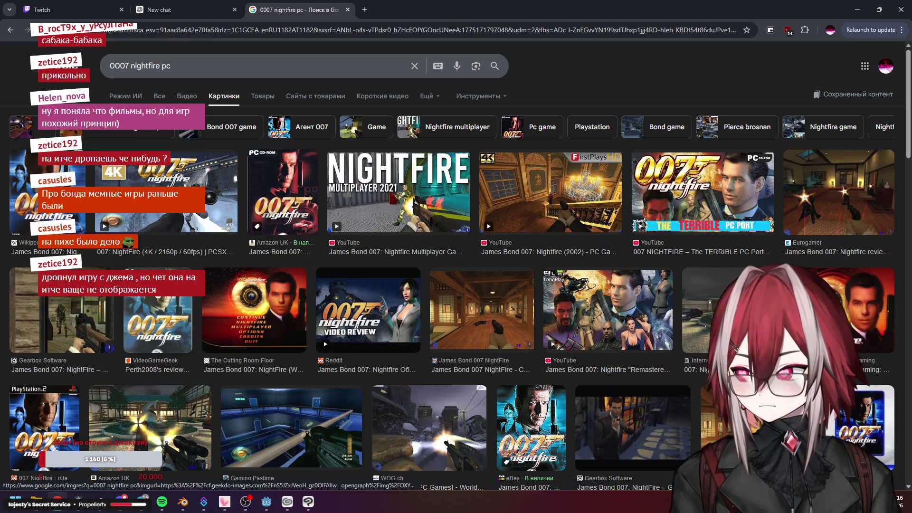
click(178, 200)
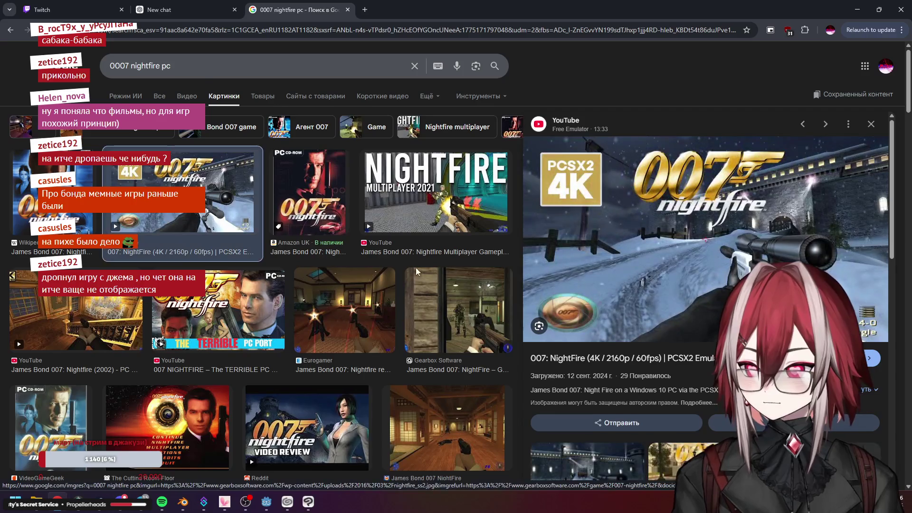
scroll(423, 270, down, 2)
click(365, 236)
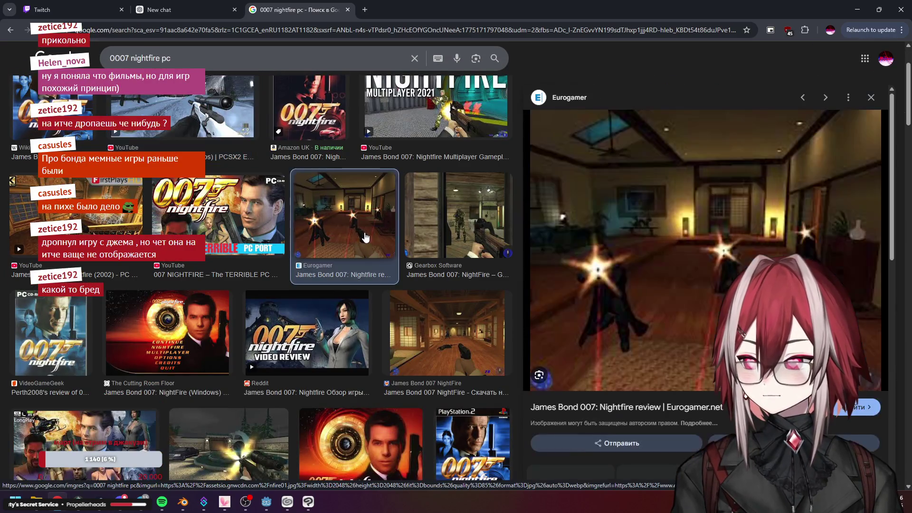
click(462, 221)
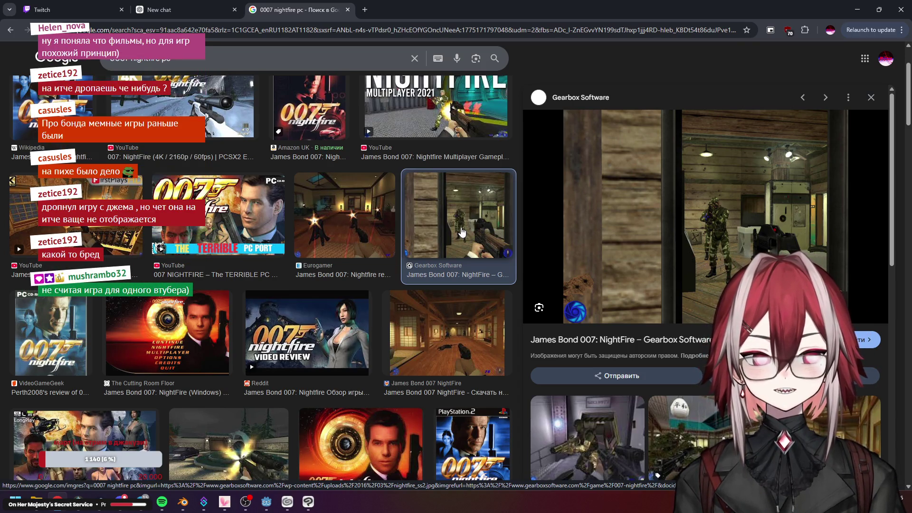
scroll(450, 248, down, 1)
scroll(450, 248, down, 1)
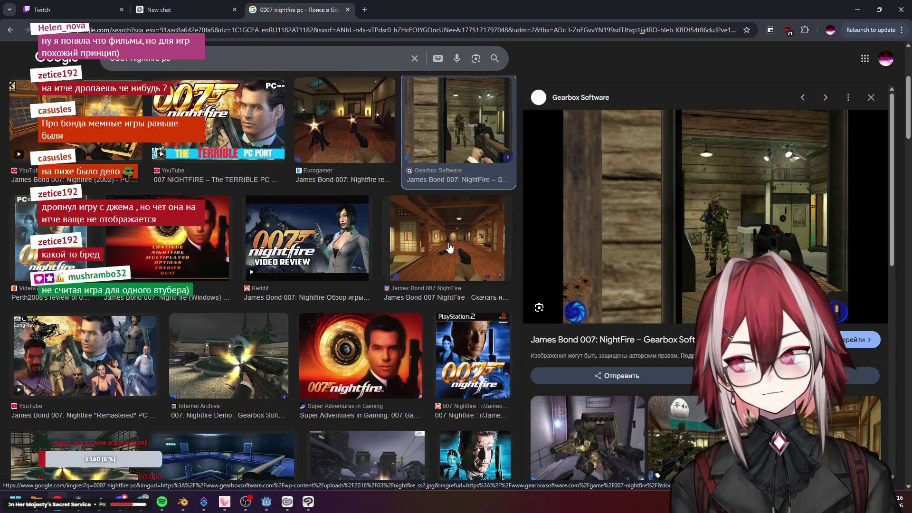
scroll(254, 327, down, 2)
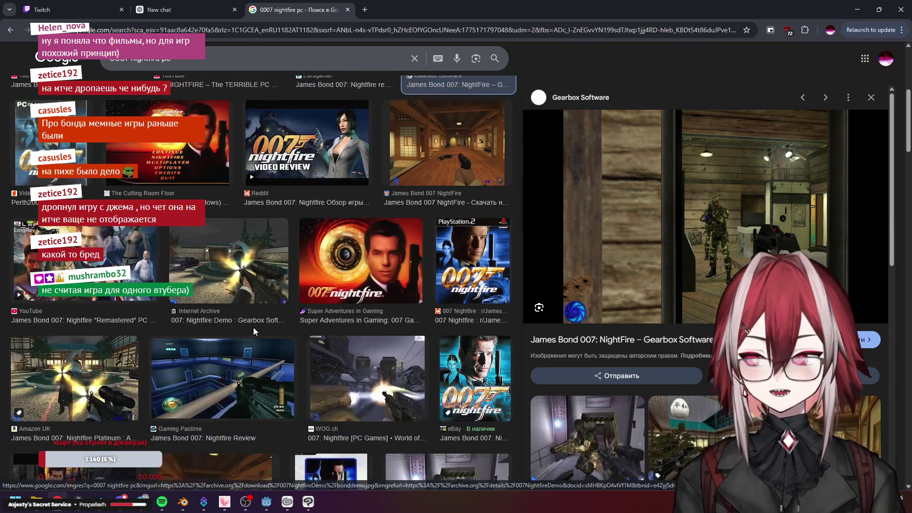
scroll(253, 327, down, 1)
scroll(253, 328, down, 1)
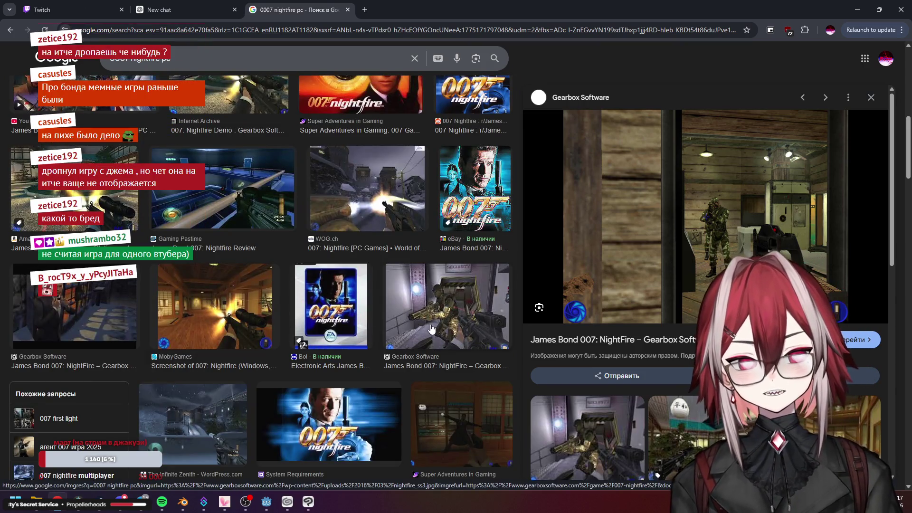
Preview more NightFire screenshots (Gearbox, Infinite Zenith, Digitalmodz, GamingBolt, WNS, Neoseeker), then close the tab
click(431, 329)
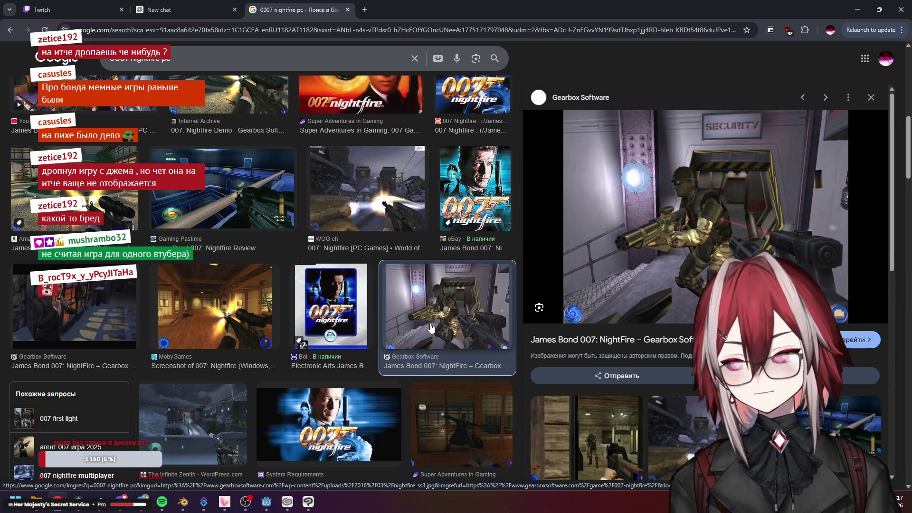
scroll(347, 318, down, 1)
scroll(347, 317, down, 1)
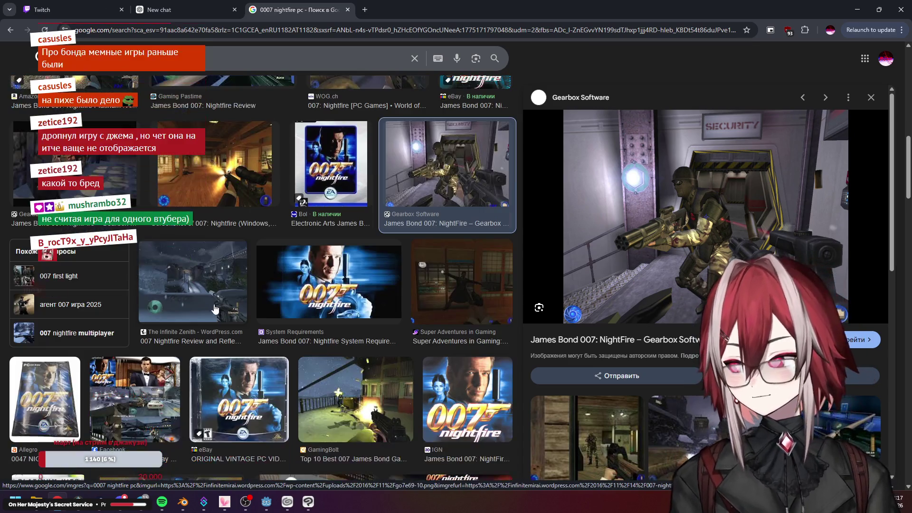
click(213, 297)
scroll(215, 297, down, 1)
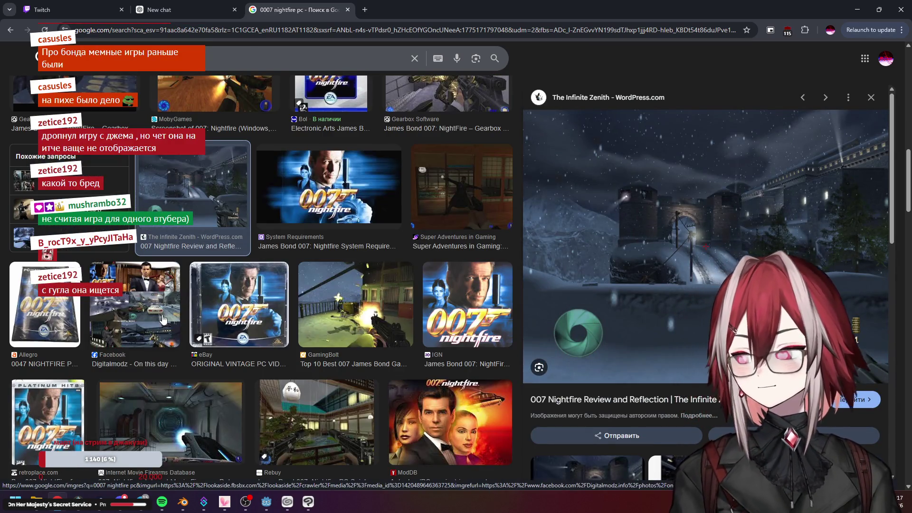
click(162, 318)
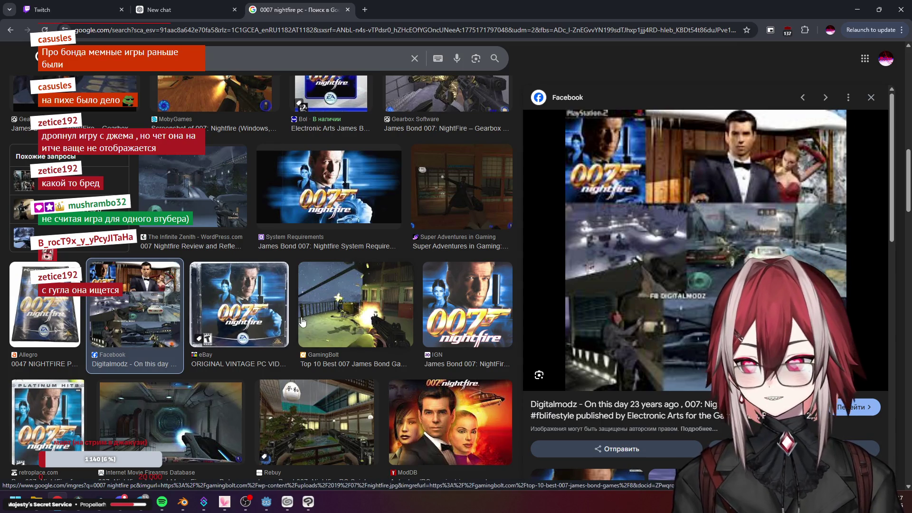
scroll(371, 238, down, 1)
click(372, 238)
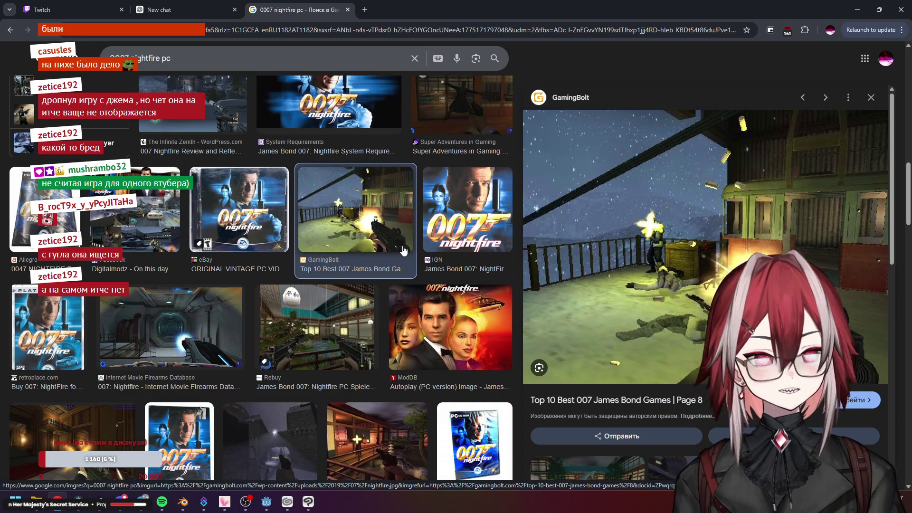
scroll(357, 257, down, 1)
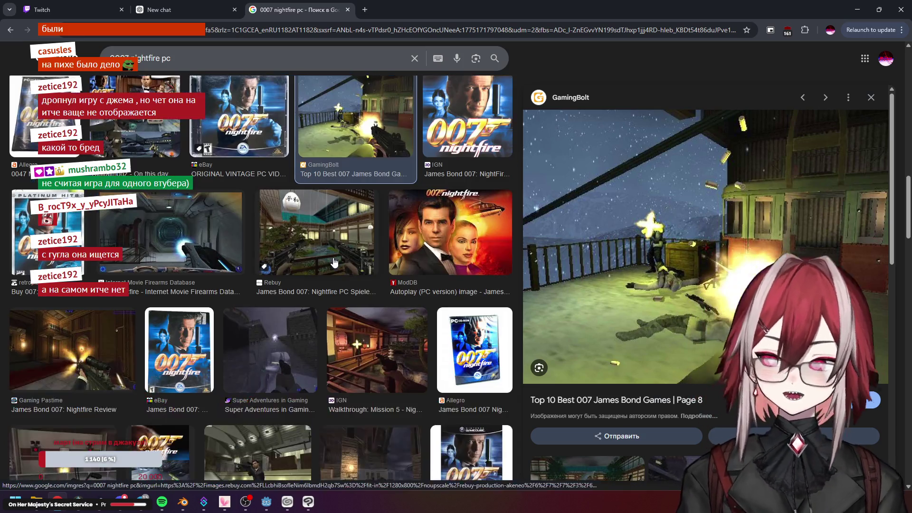
scroll(335, 264, down, 1)
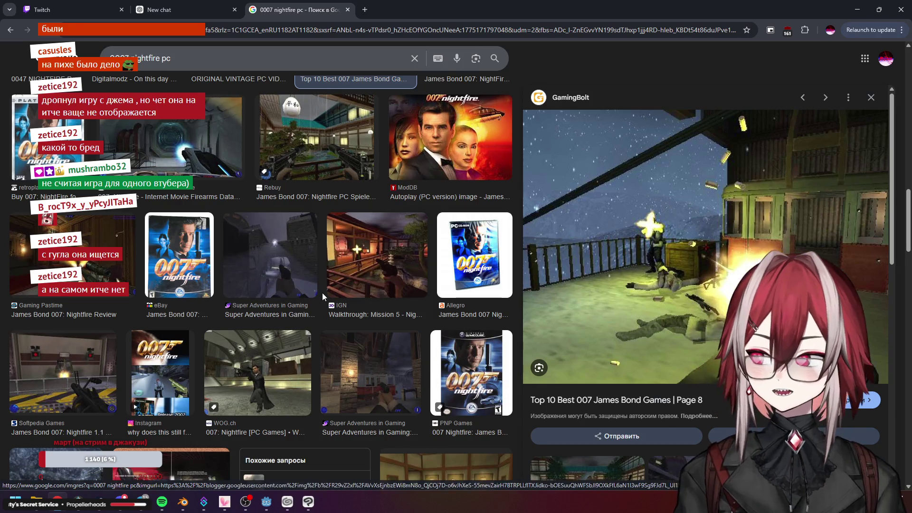
scroll(321, 294, down, 1)
scroll(369, 295, down, 2)
scroll(371, 286, down, 2)
scroll(374, 271, down, 2)
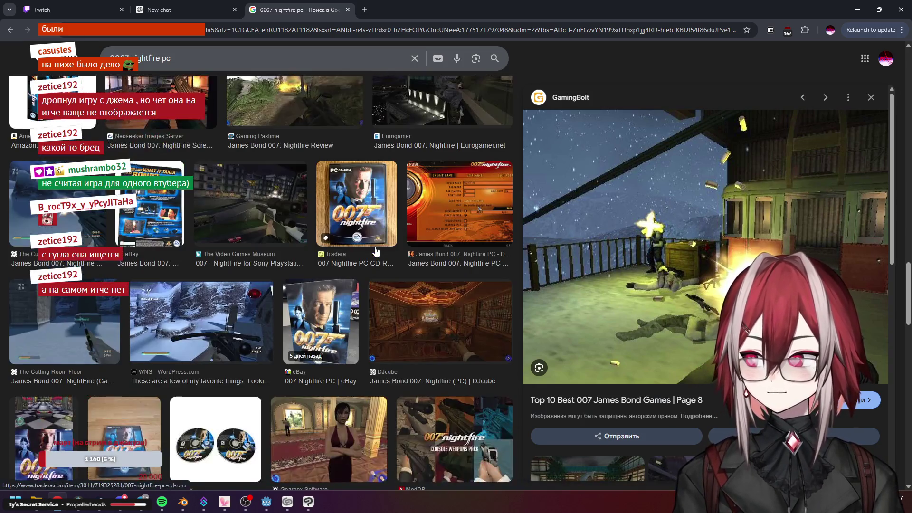
scroll(376, 251, down, 2)
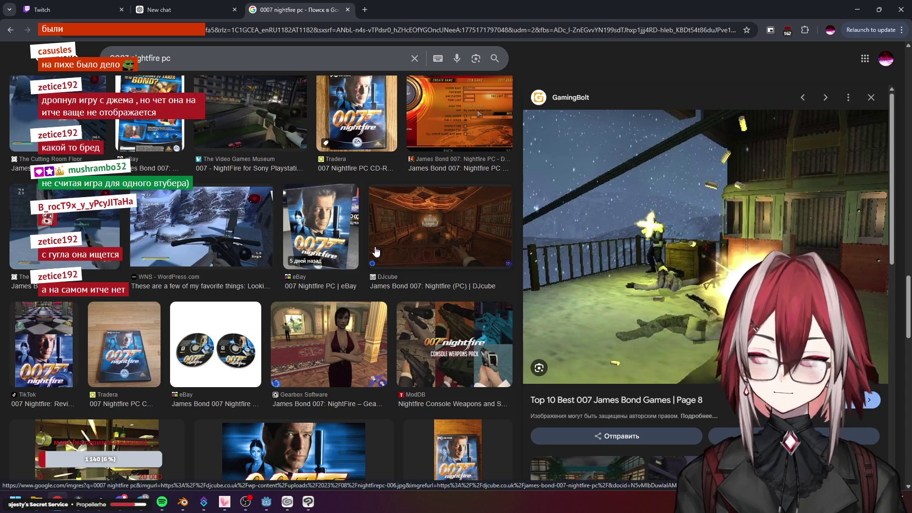
scroll(376, 252, down, 1)
scroll(335, 229, down, 1)
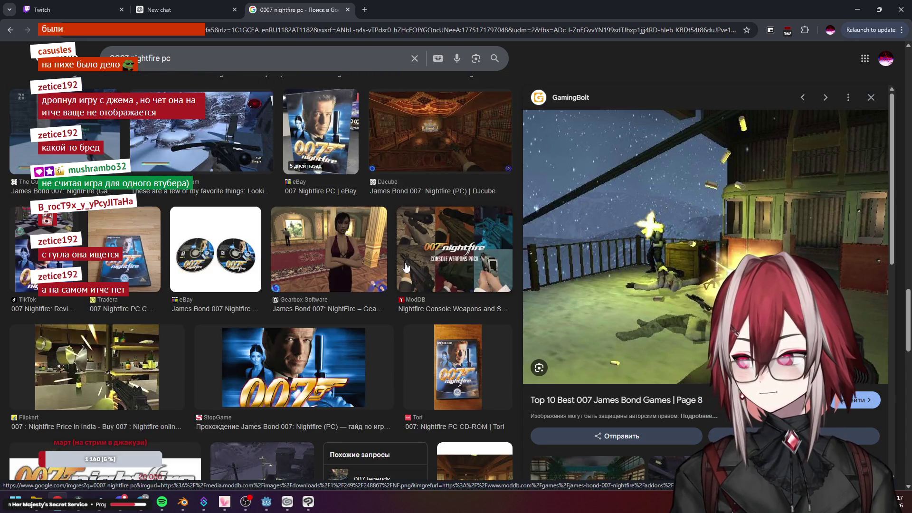
click(203, 135)
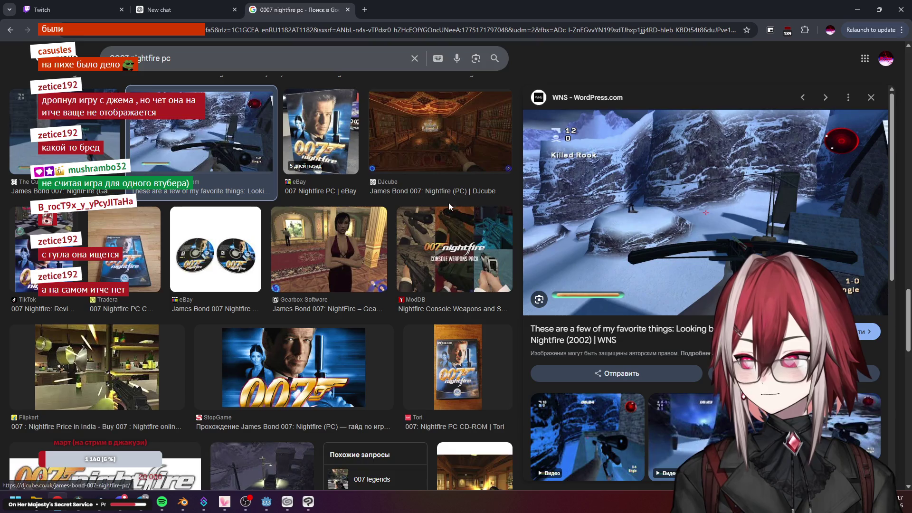
scroll(335, 285, down, 4)
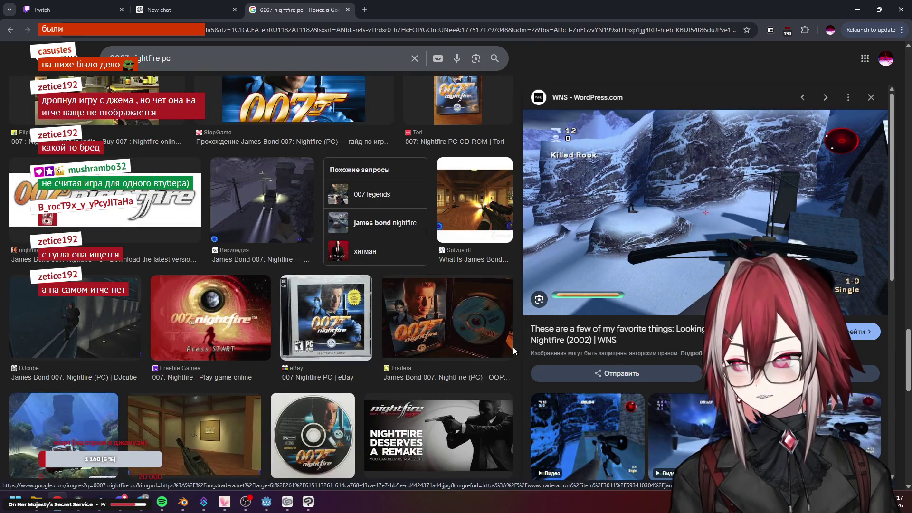
scroll(335, 285, up, 3)
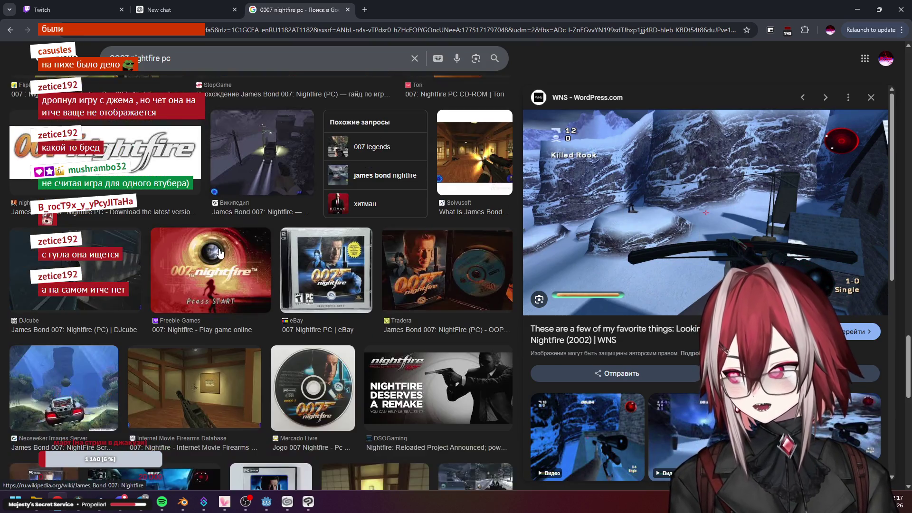
scroll(249, 271, up, 3)
scroll(211, 254, up, 3)
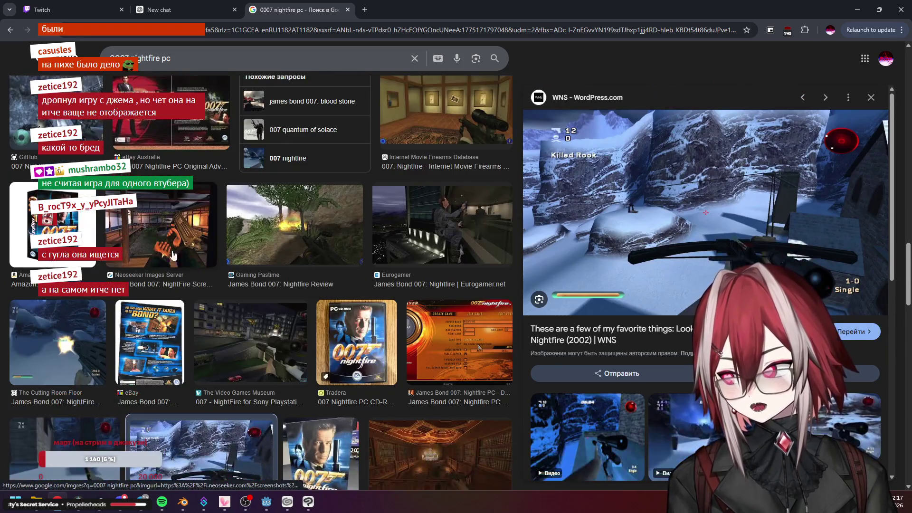
click(155, 248)
scroll(320, 218, up, 3)
scroll(320, 217, up, 3)
scroll(320, 217, up, 3)
scroll(320, 223, down, 3)
scroll(321, 222, down, 3)
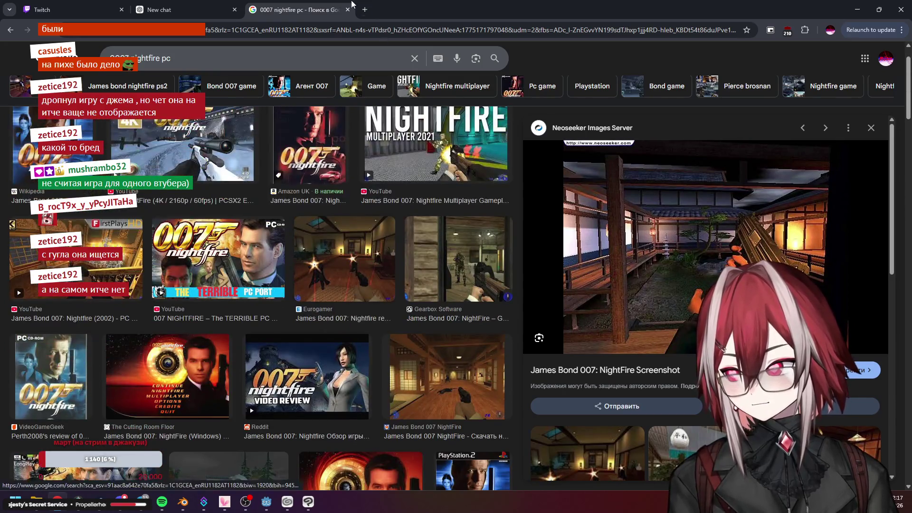
key(ctrl+w)
Return to the mutant dog texture in Clip Studio Paint to inspect the fur around the pustules
click(857, 9)
scroll(526, 208, up, 3)
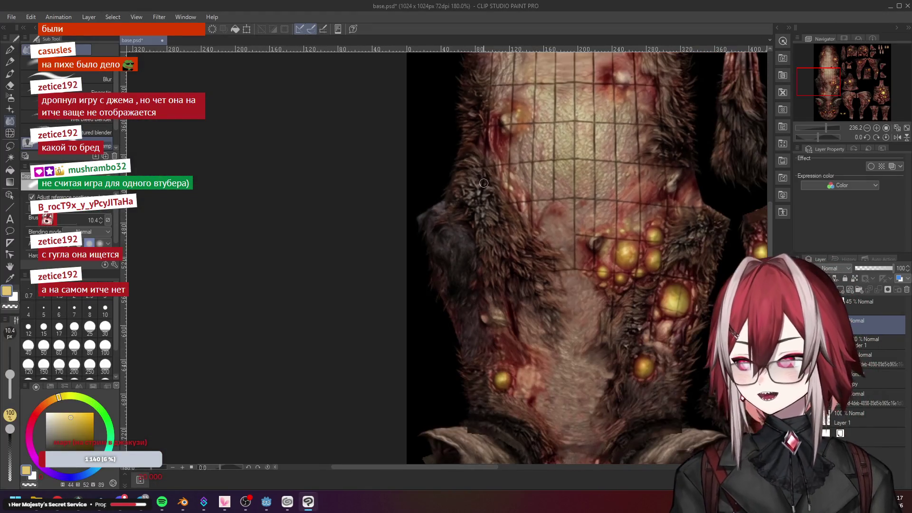
scroll(526, 209, up, 3)
scroll(526, 209, up, 2)
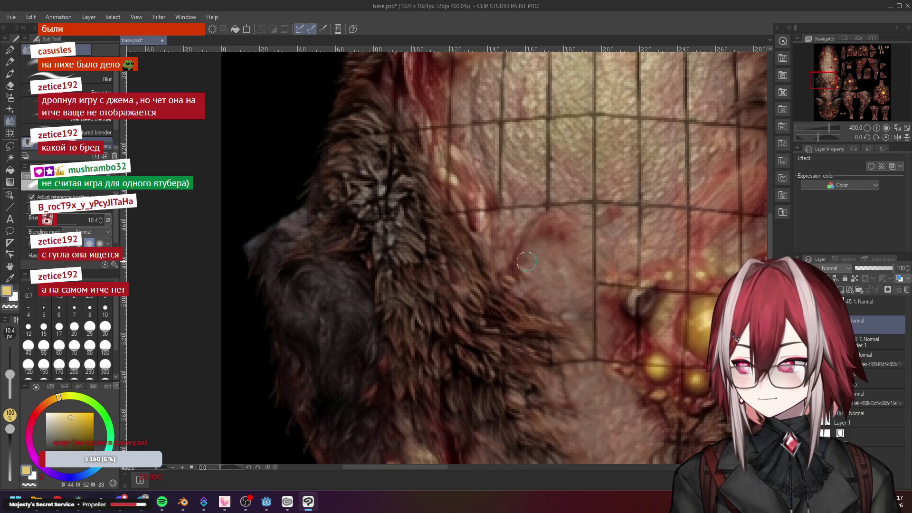
scroll(519, 262, down, 5)
scroll(528, 256, up, 3)
scroll(538, 252, up, 3)
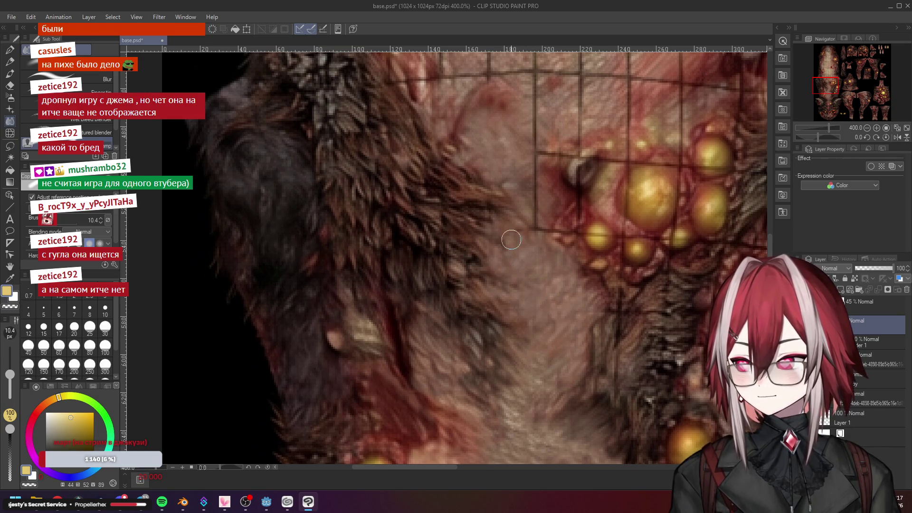
scroll(527, 230, down, 4)
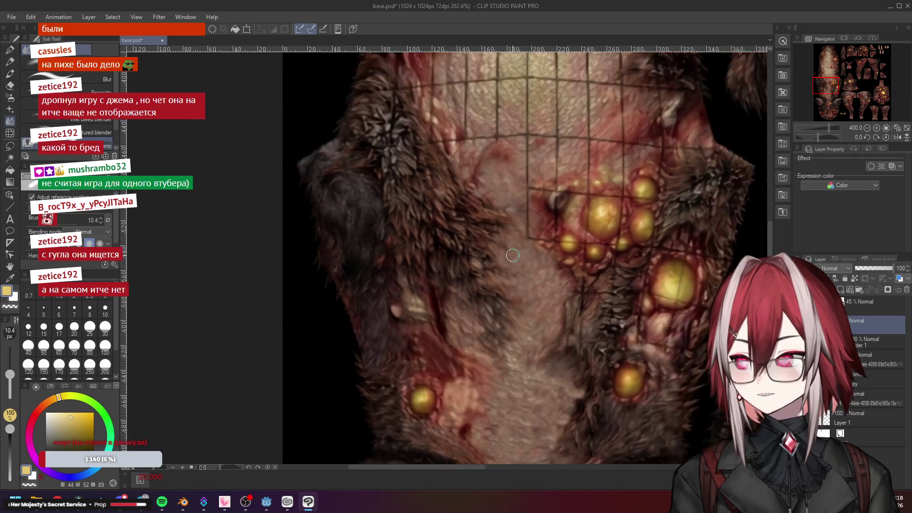
scroll(527, 230, down, 2)
scroll(529, 214, up, 3)
scroll(530, 193, up, 3)
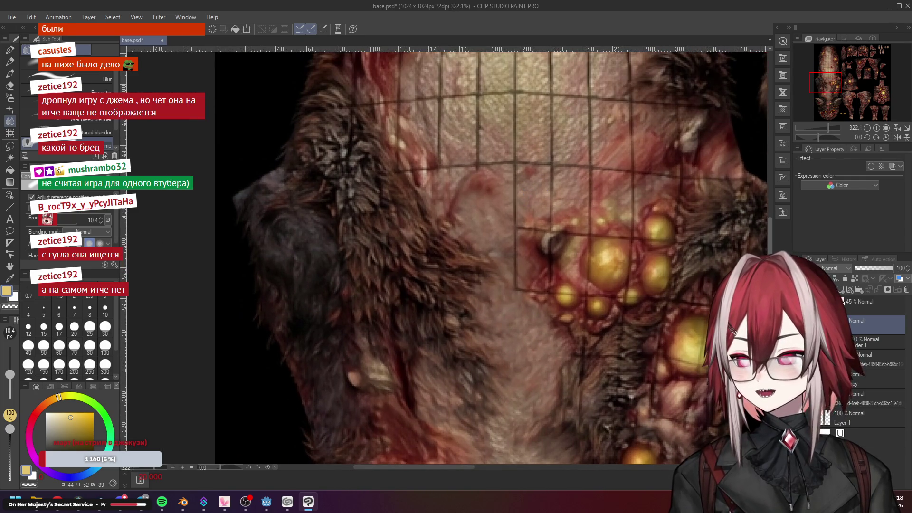
scroll(522, 255, up, 3)
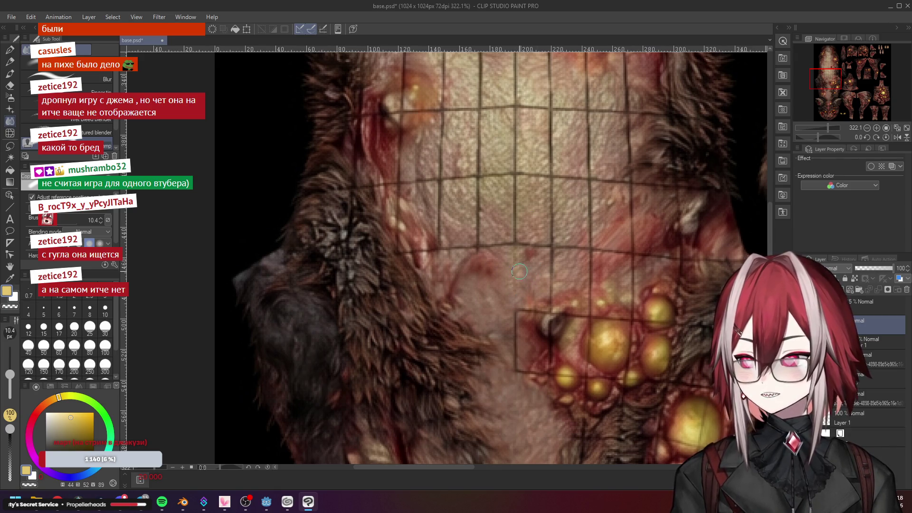
scroll(524, 264, down, 2)
scroll(528, 267, up, 2)
scroll(523, 292, down, 1)
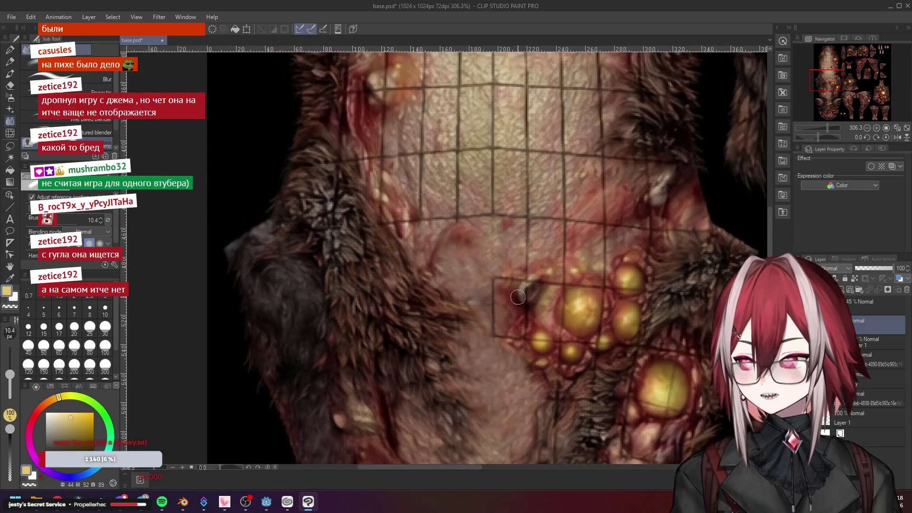
scroll(518, 296, up, 3)
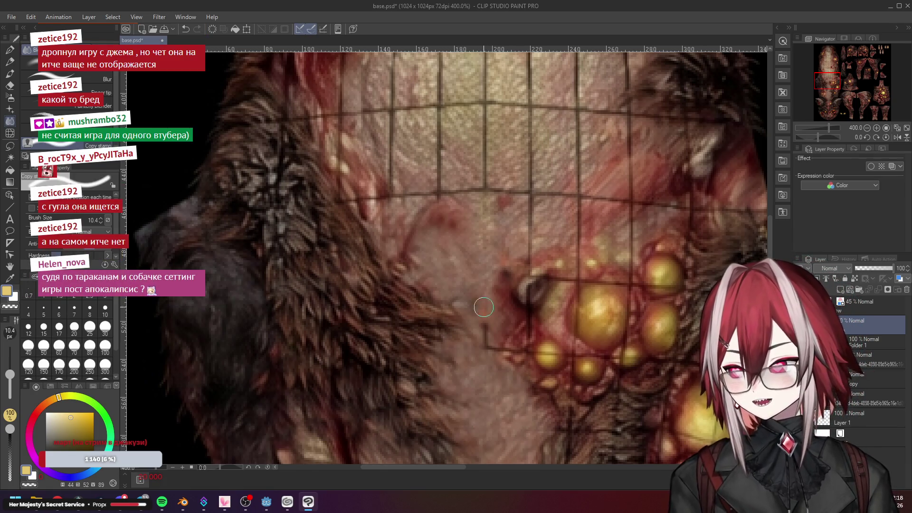
scroll(491, 296, down, 3)
scroll(499, 371, up, 3)
scroll(499, 421, down, 3)
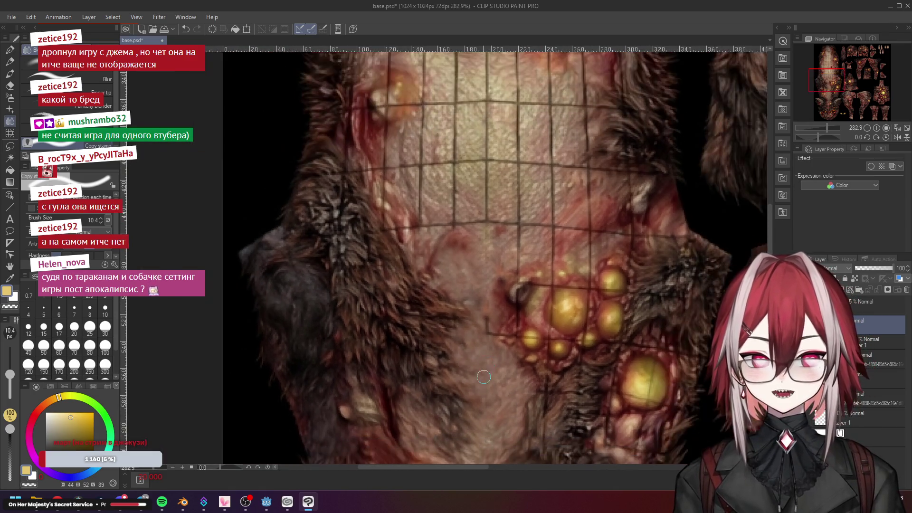
scroll(485, 371, up, 3)
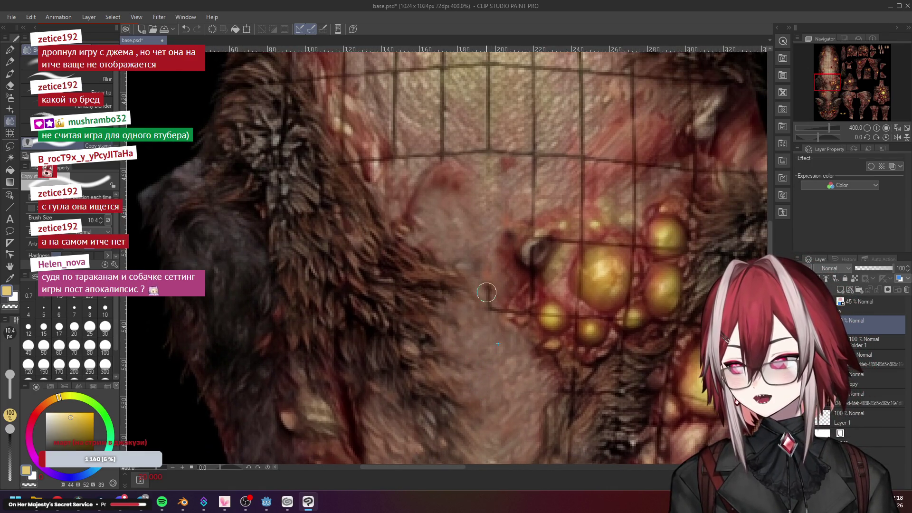
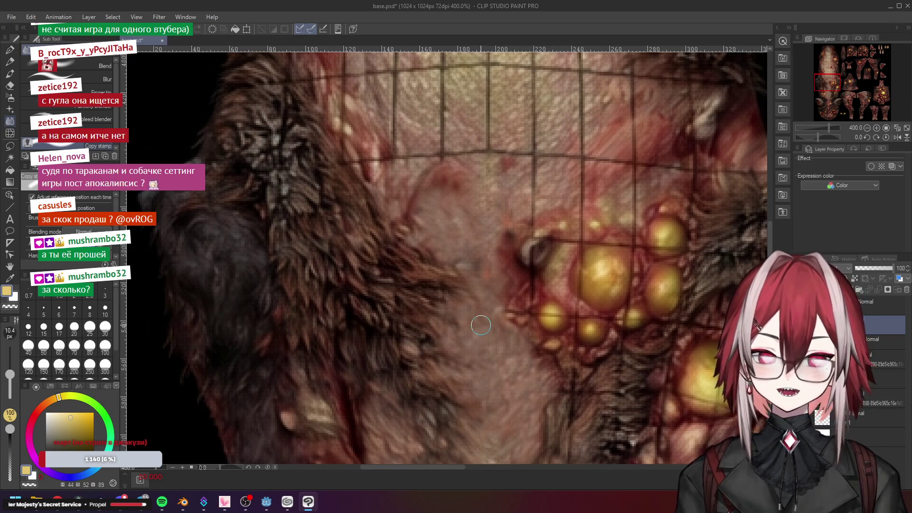
scroll(481, 325, up, 3)
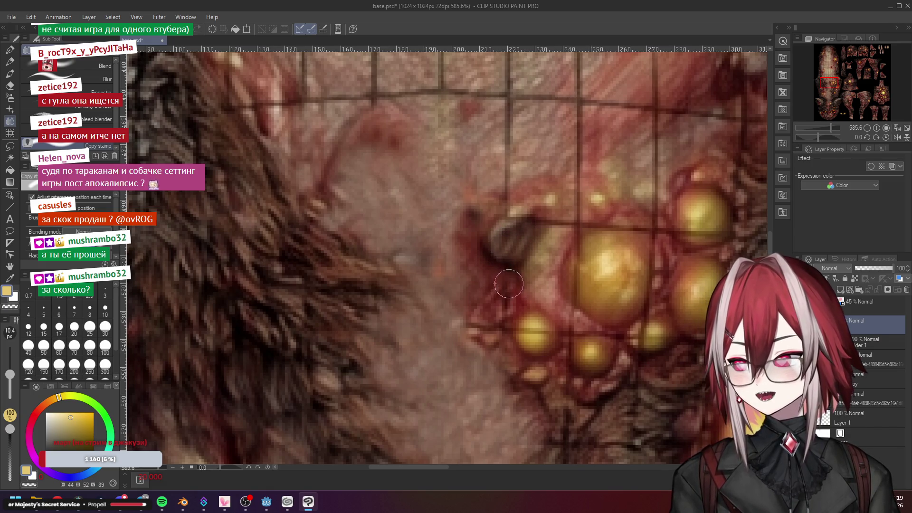
scroll(534, 291, down, 5)
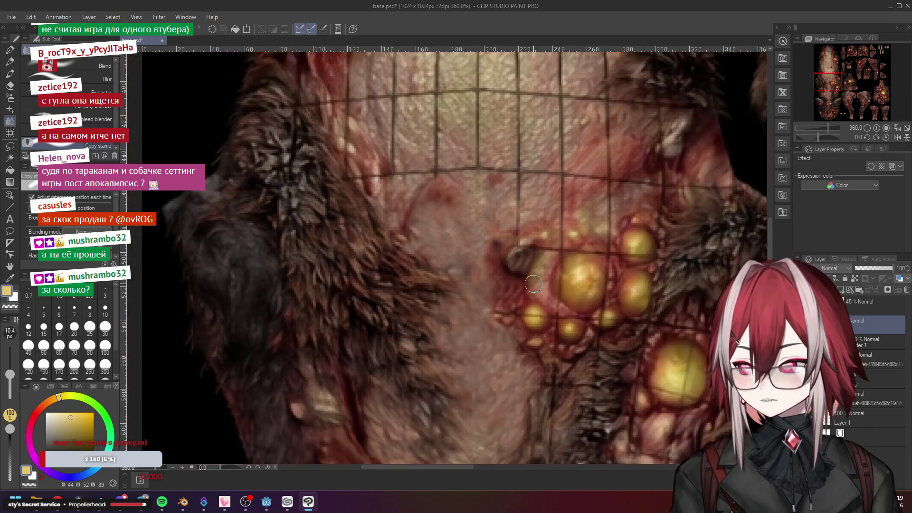
scroll(543, 296, up, 2)
scroll(549, 300, up, 2)
scroll(550, 299, up, 2)
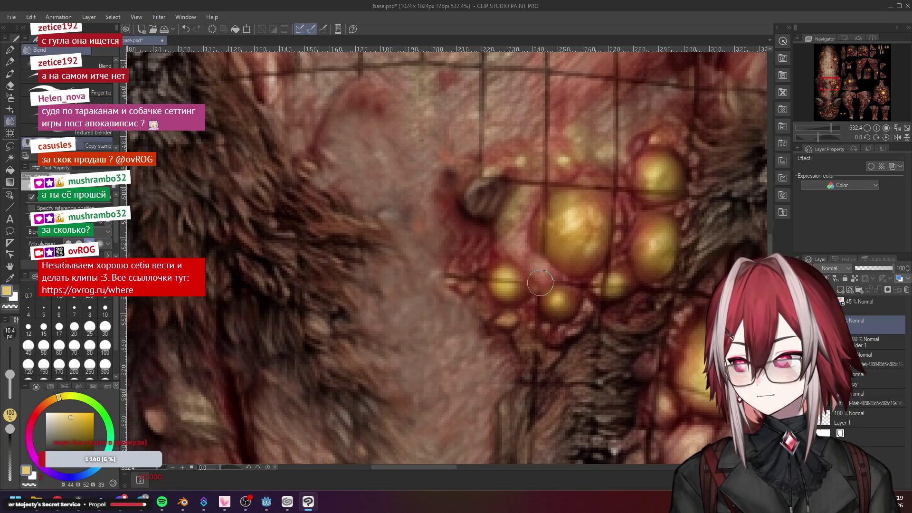
scroll(537, 279, down, 4)
scroll(528, 257, up, 5)
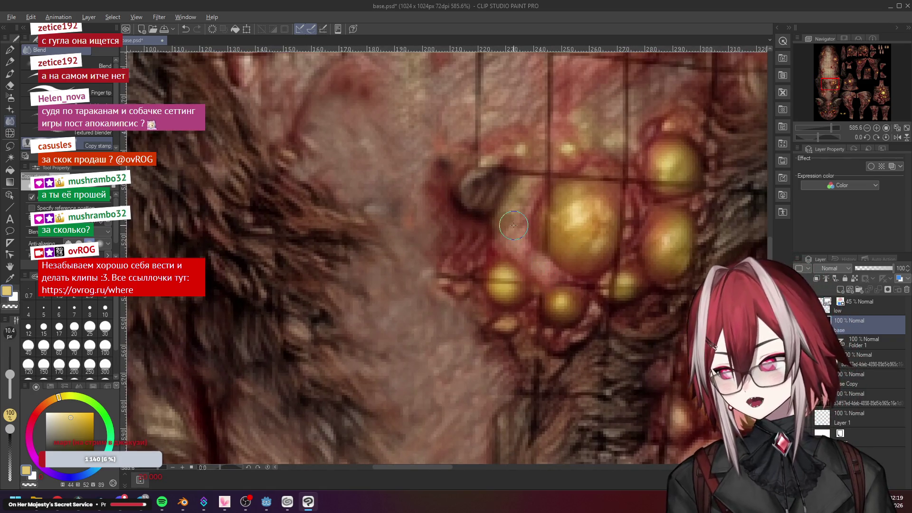
scroll(508, 288, up, 2)
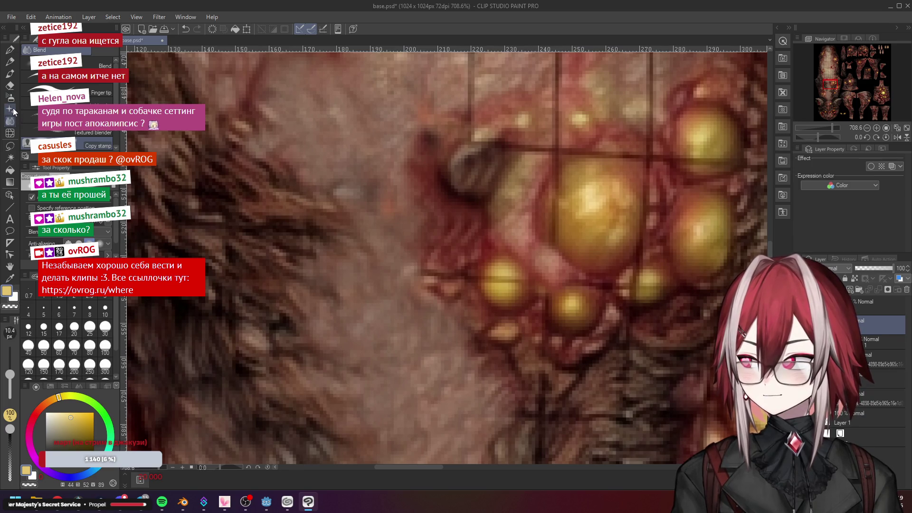
Select the Airbrush tool with the Spray sub tool, then switch over to the web browser
click(9, 98)
scroll(504, 285, up, 1)
alt+click(504, 285)
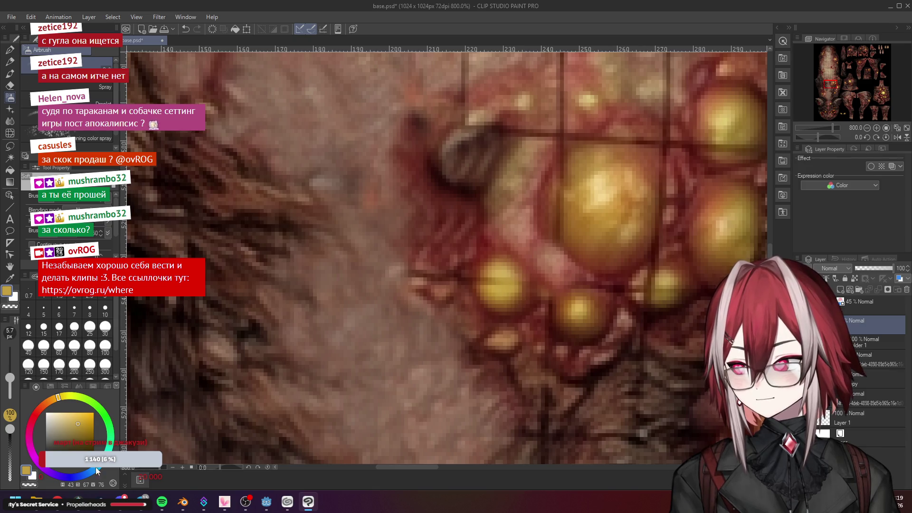
key(alt+Tab)
Load ozon.ru in a blank new browser tab
click(253, 9)
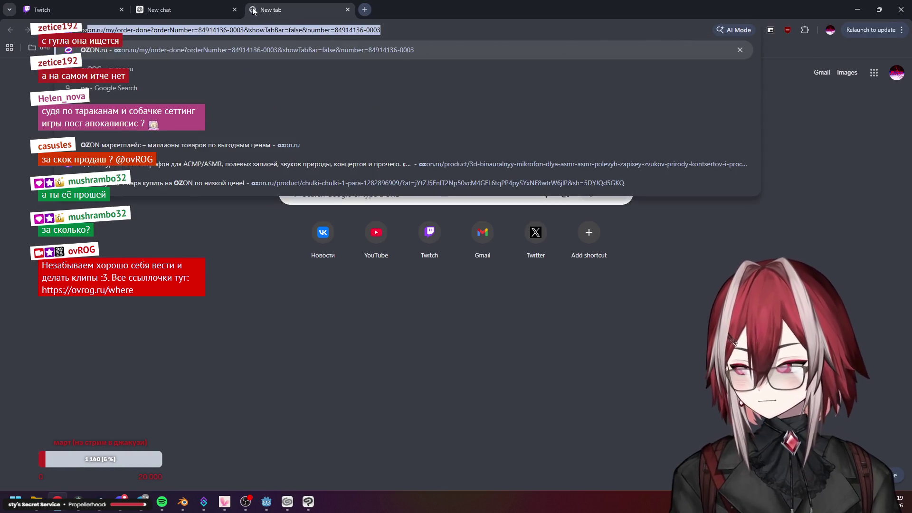
key(ctrl+shift+Tab)
click(253, 10)
click(129, 30)
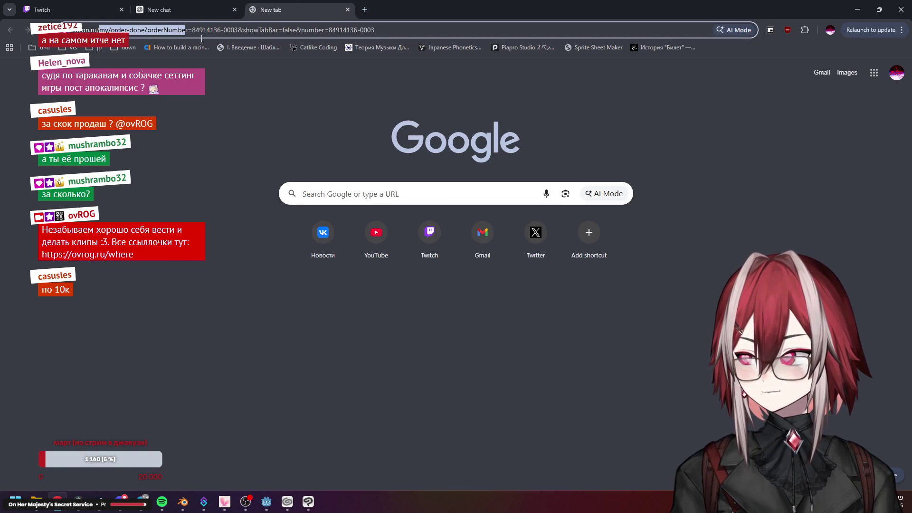
key(Return)
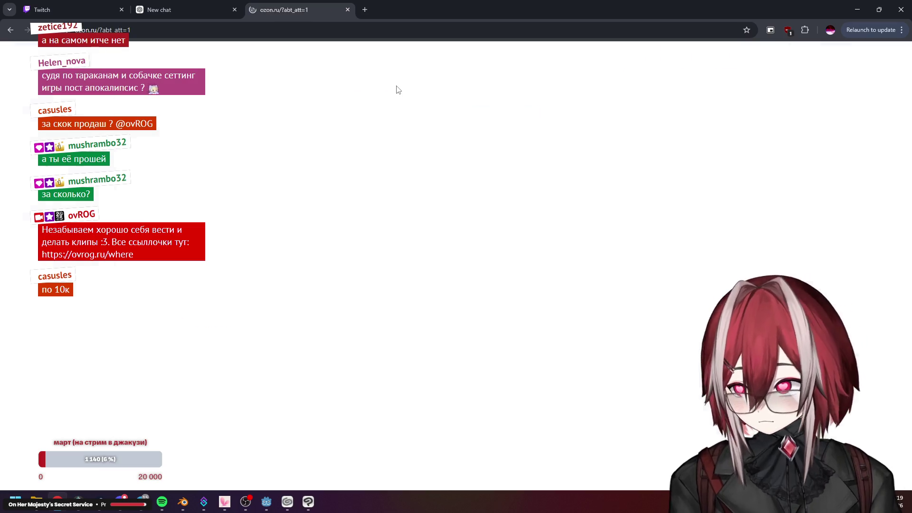
Search Ozon for "ps3 slim"
click(403, 59)
text(р)
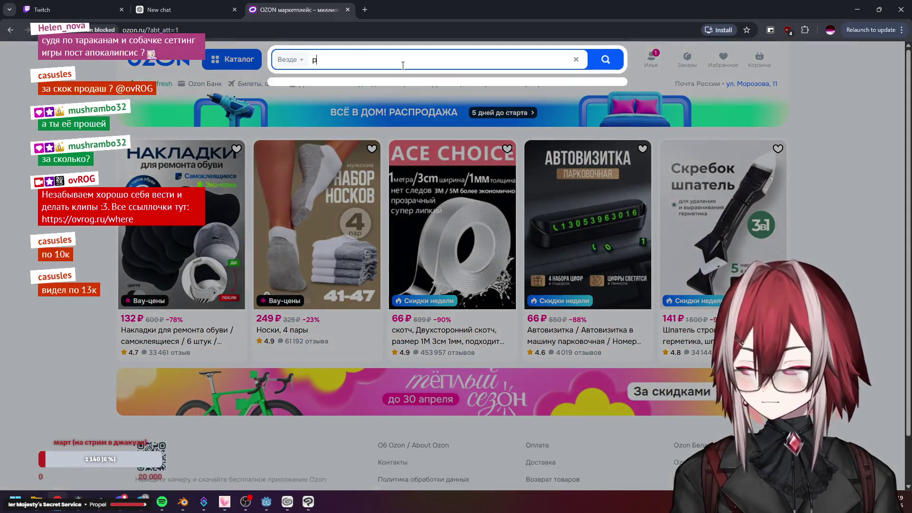
text(s3)
key(Down)
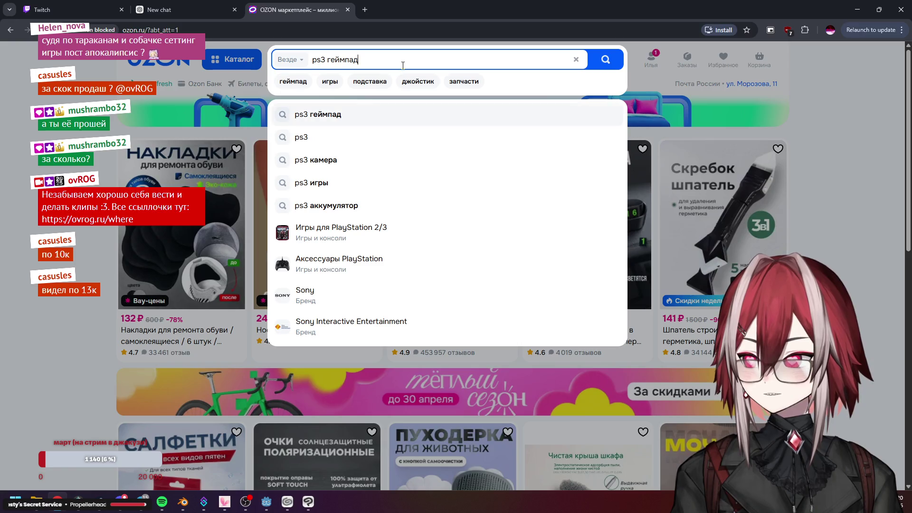
key(Up)
text(slim)
key(Return)
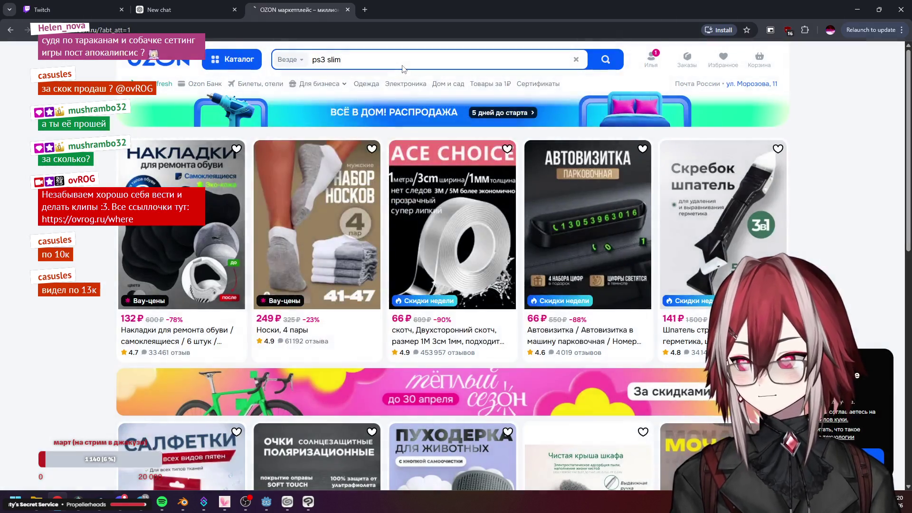
scroll(469, 204, down, 3)
scroll(468, 205, down, 5)
scroll(469, 205, down, 5)
scroll(450, 214, down, 5)
scroll(433, 234, down, 5)
scroll(432, 233, down, 4)
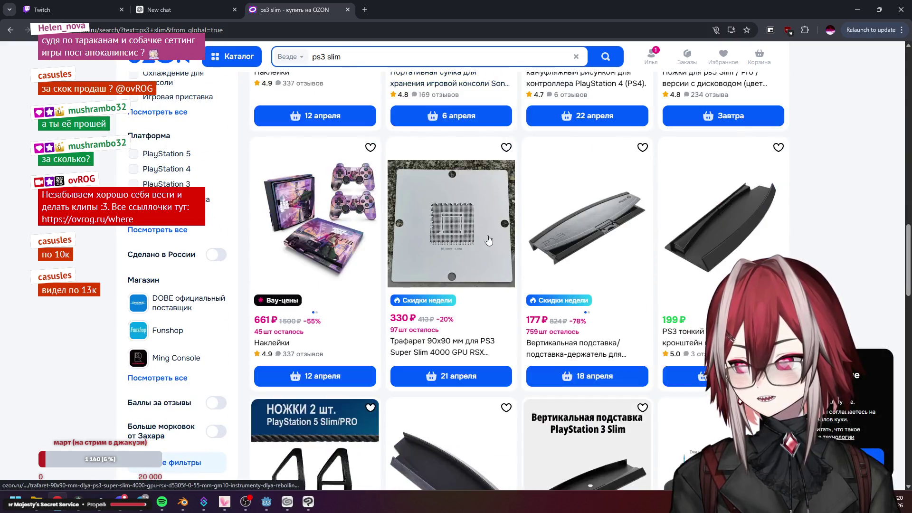
scroll(432, 233, up, 4)
scroll(442, 235, down, 8)
scroll(457, 236, down, 4)
scroll(457, 235, down, 5)
scroll(456, 235, down, 5)
scroll(428, 236, down, 4)
scroll(414, 231, down, 4)
scroll(427, 236, up, 4)
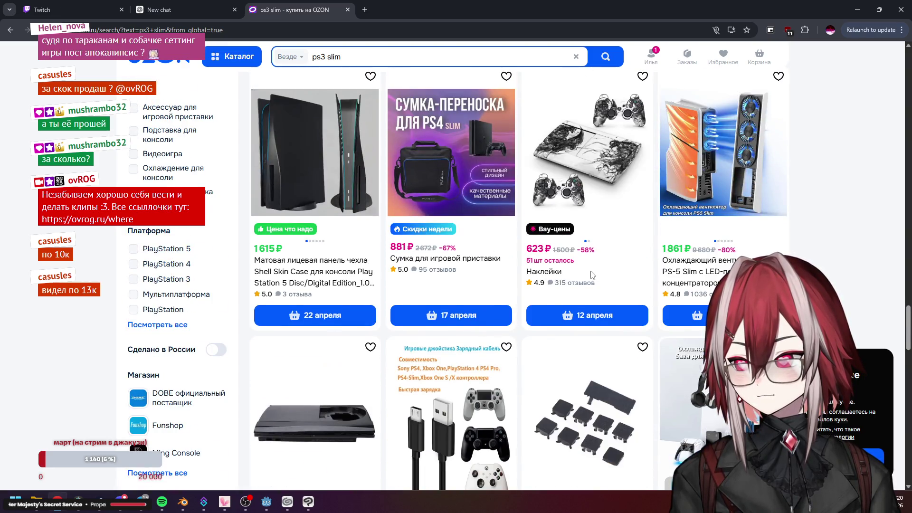
scroll(584, 251, down, 6)
scroll(584, 251, down, 3)
scroll(584, 256, down, 4)
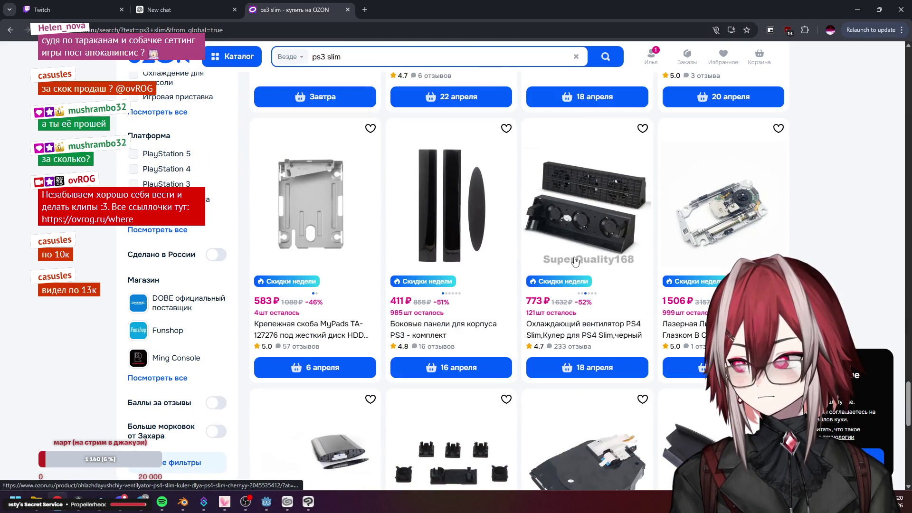
scroll(456, 250, up, 6)
scroll(357, 215, up, 6)
scroll(203, 174, up, 4)
scroll(205, 182, down, 8)
Narrow the results to Игры и консоли > PlayStation > consoles, then open a fresh tab
click(160, 113)
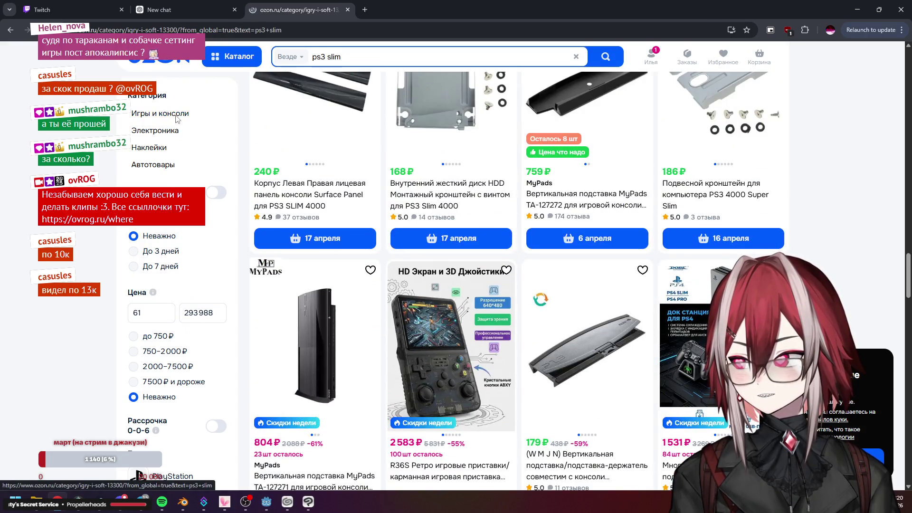
click(170, 162)
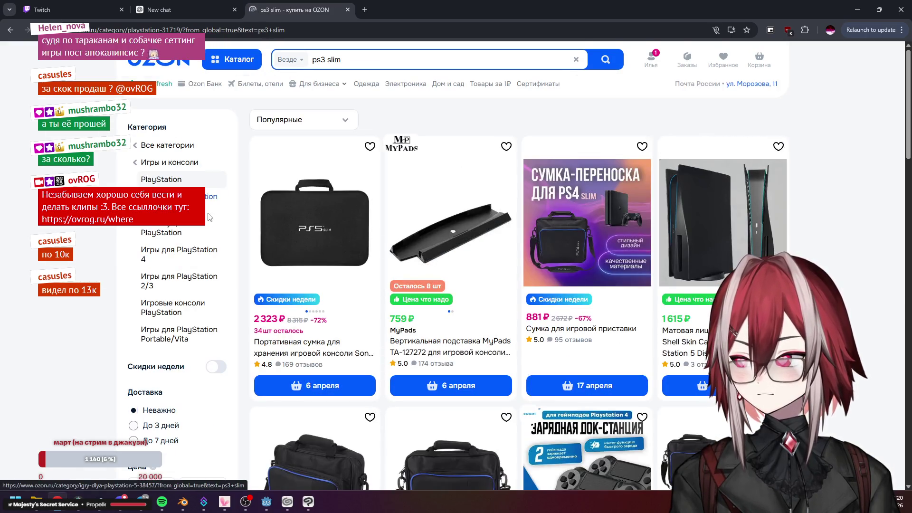
scroll(186, 225, down, 2)
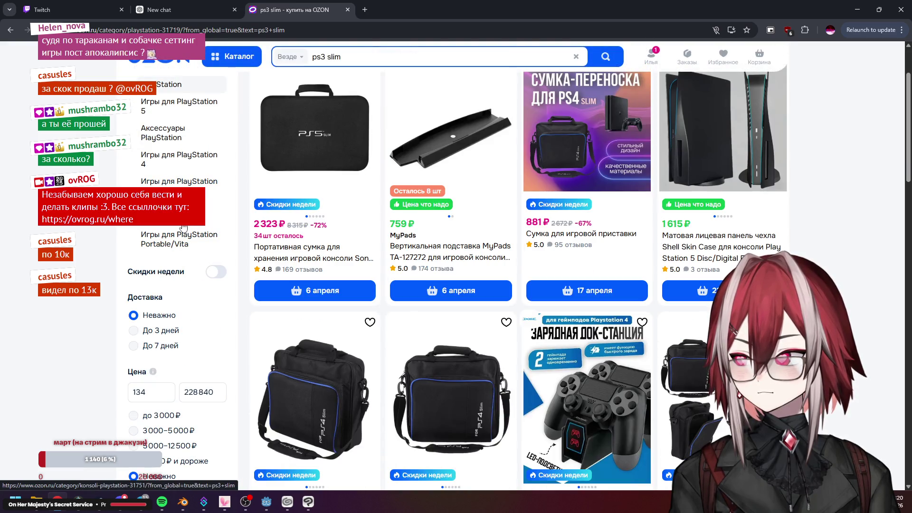
click(186, 224)
scroll(473, 238, down, 5)
scroll(473, 238, down, 3)
scroll(473, 237, up, 3)
scroll(473, 237, up, 3)
scroll(472, 238, down, 5)
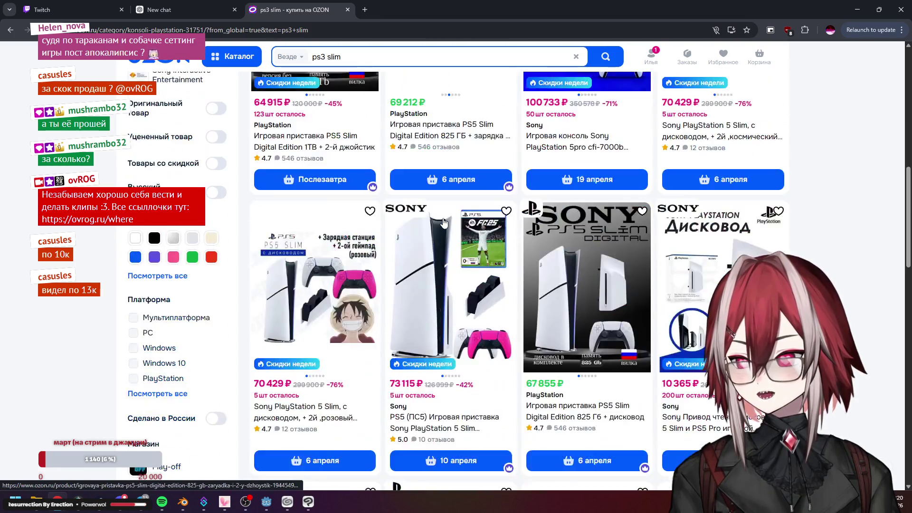
scroll(443, 222, down, 4)
scroll(443, 221, down, 5)
scroll(443, 222, down, 5)
scroll(443, 221, down, 3)
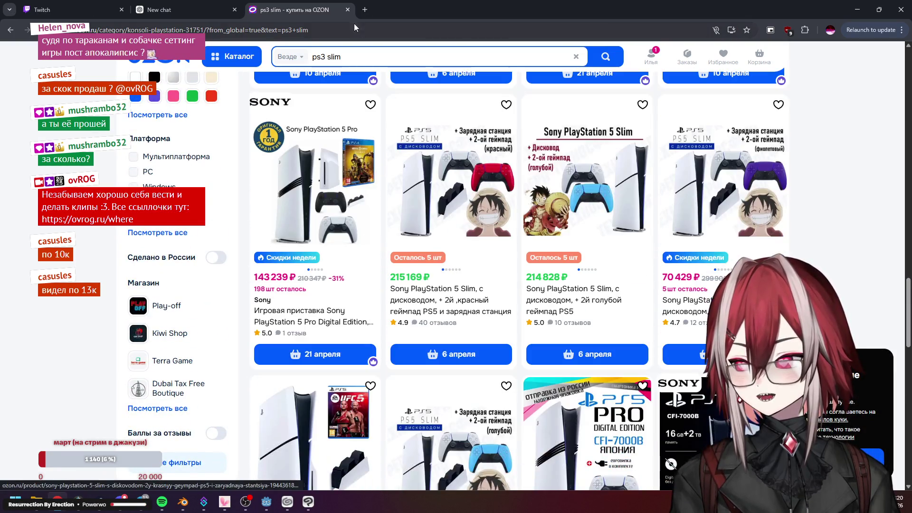
drag(340, 56, 312, 58)
click(364, 10)
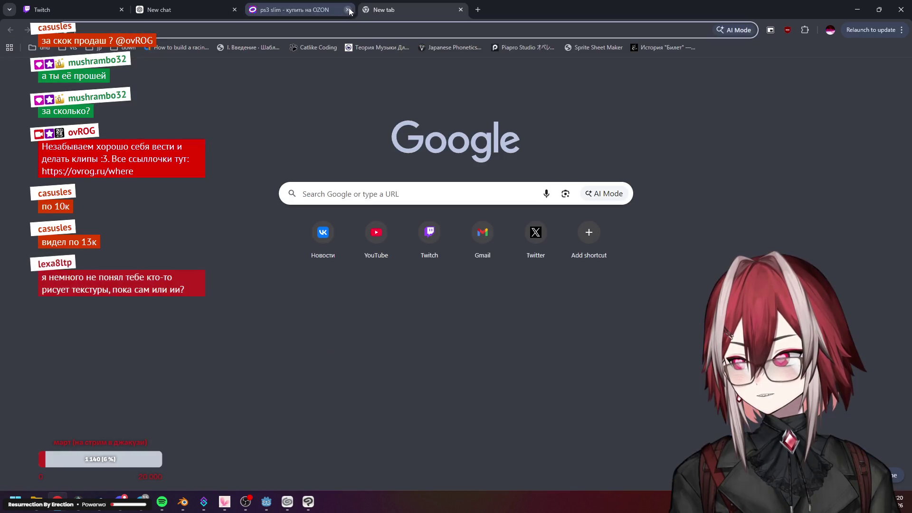
Run a Yandex search for "ps3 slim купить" and open the Ozon listing result
key(ctrl+w)
text(ps)
key(Escape)
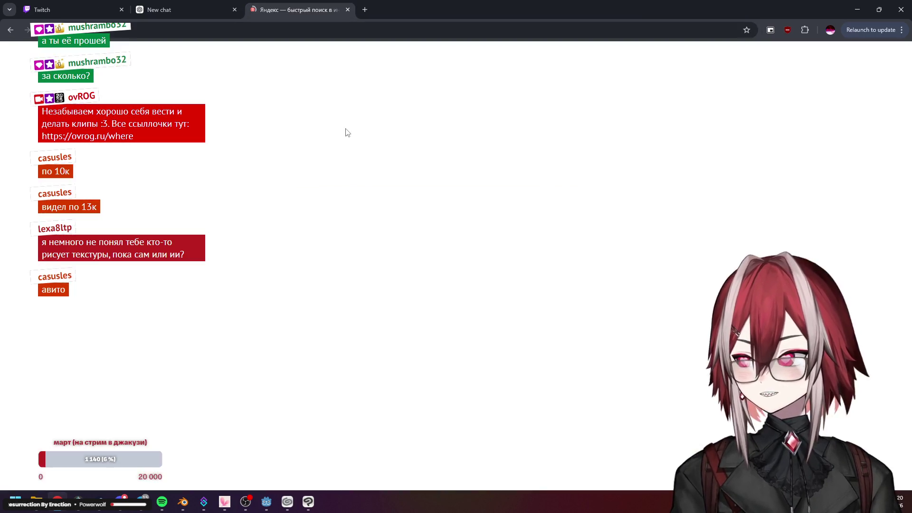
text(ps3 slim)
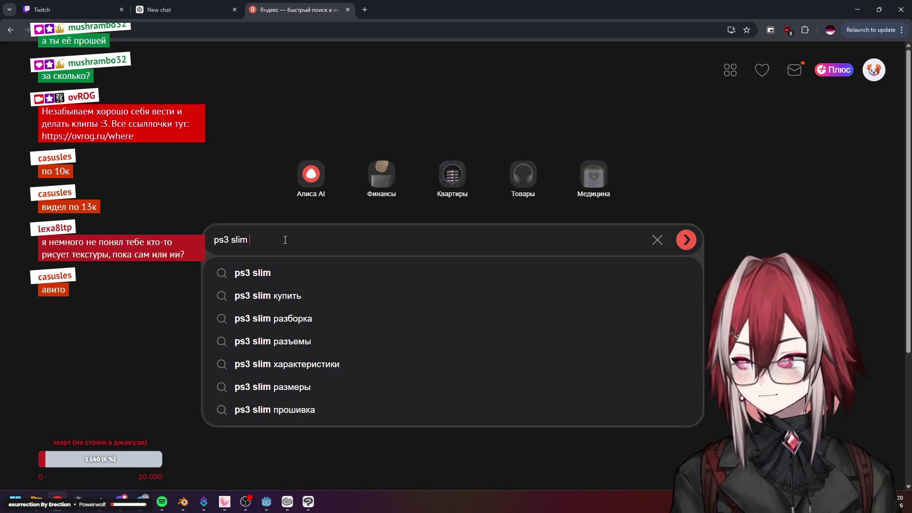
key(Down)
key(Return)
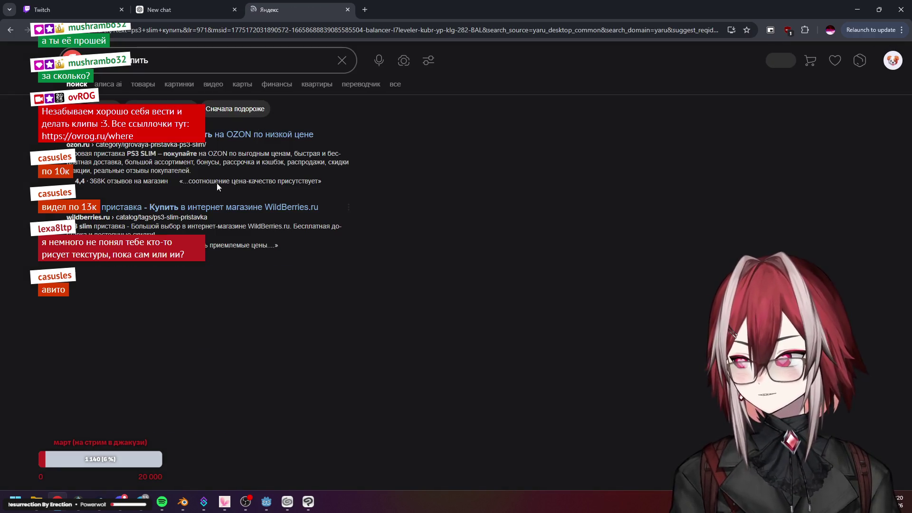
click(204, 140)
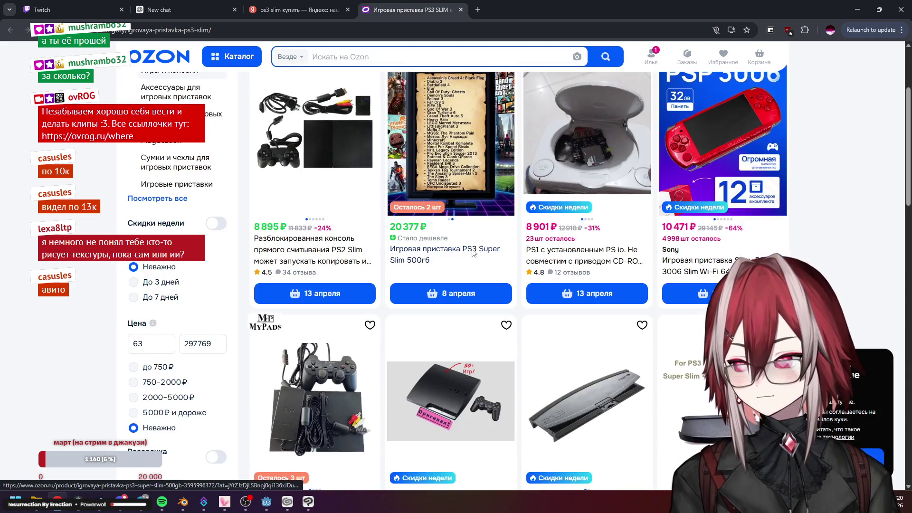
scroll(443, 271, down, 2)
scroll(426, 221, down, 2)
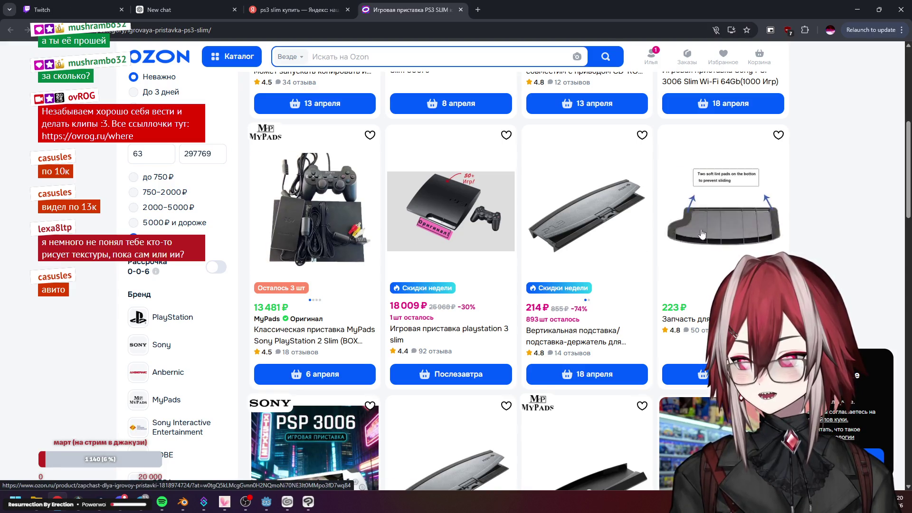
Close the Ozon listing, then open the Wildberries and Avito results in their own tabs
click(299, 9)
click(401, 10)
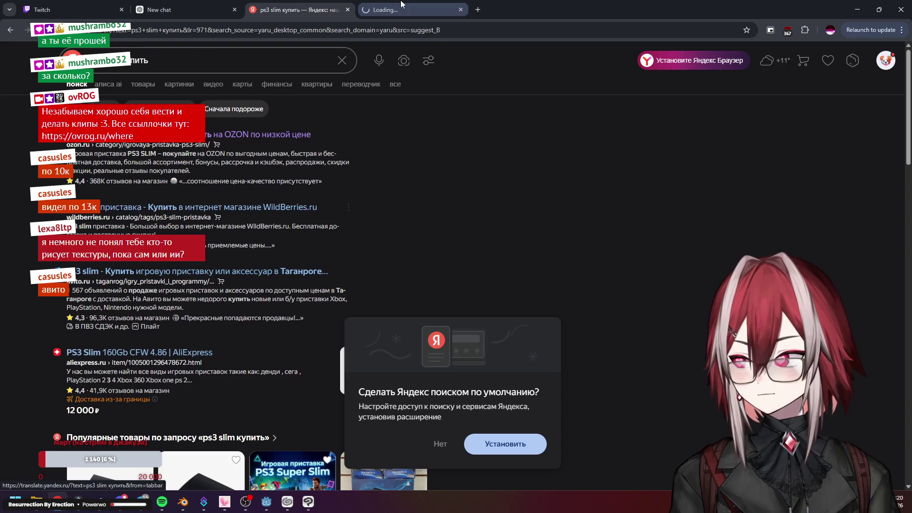
click(299, 9)
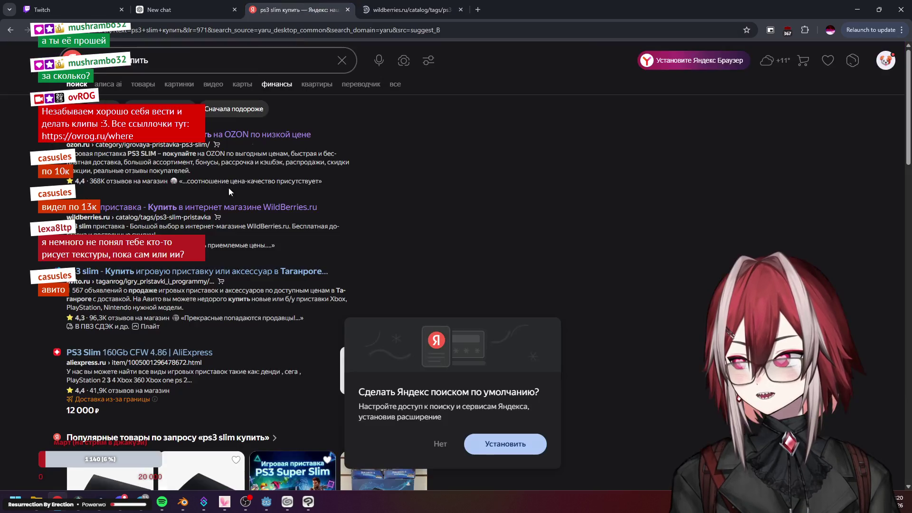
middle_click(178, 272)
click(408, 9)
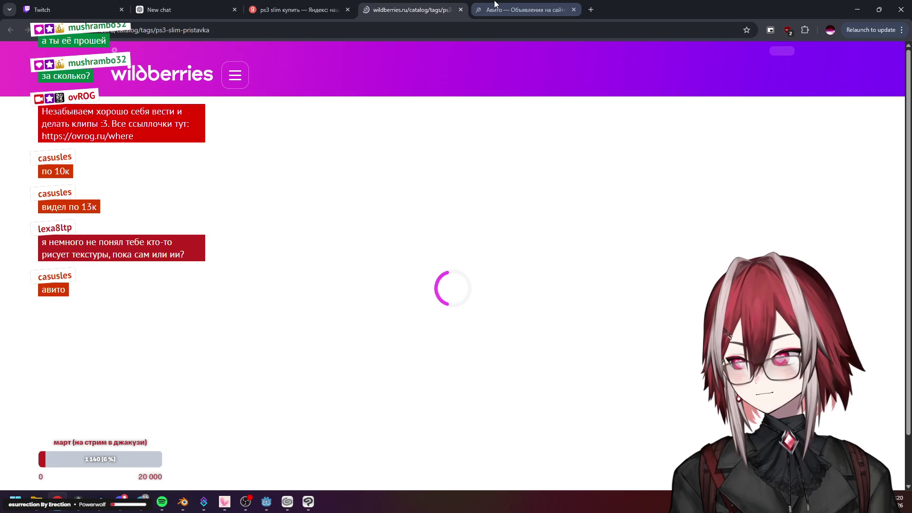
Close the Wildberries tab, browse the Avito PS3 Slim listings, then return to Clip Studio Paint
key(ctrl+w)
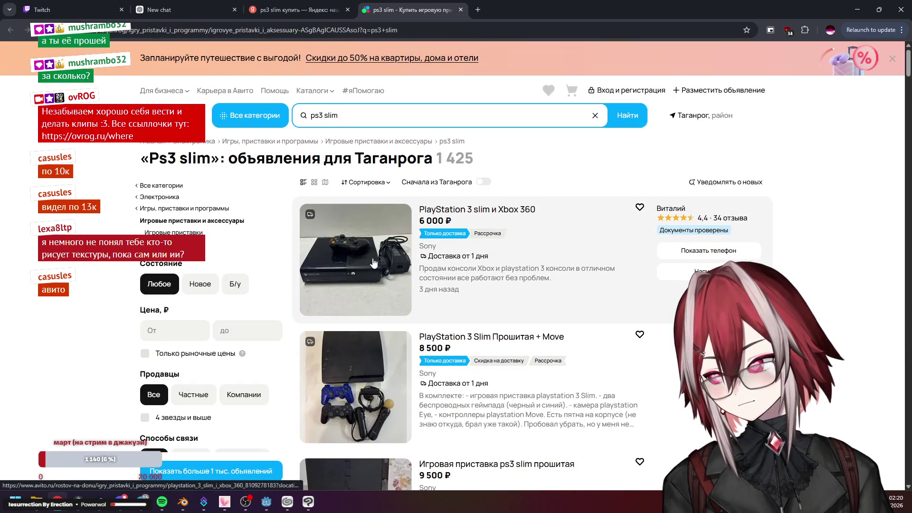
scroll(428, 264, down, 2)
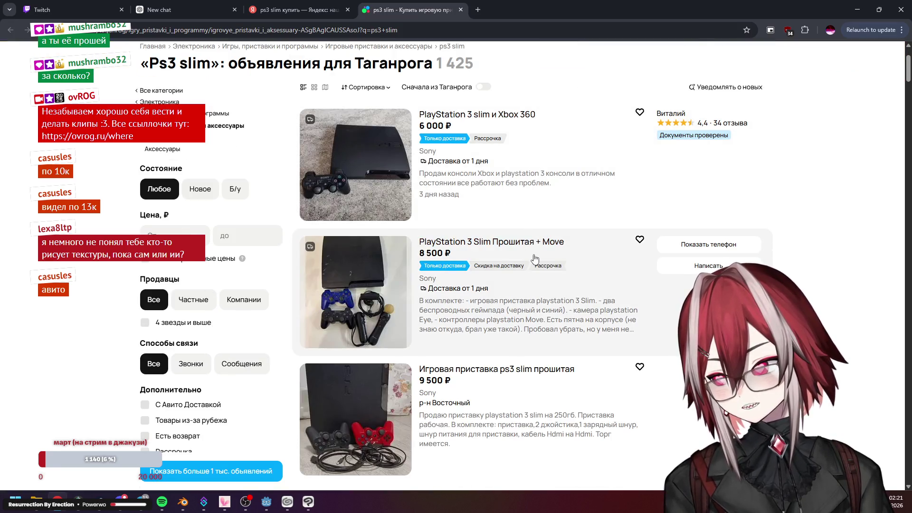
scroll(536, 259, down, 2)
scroll(505, 282, down, 2)
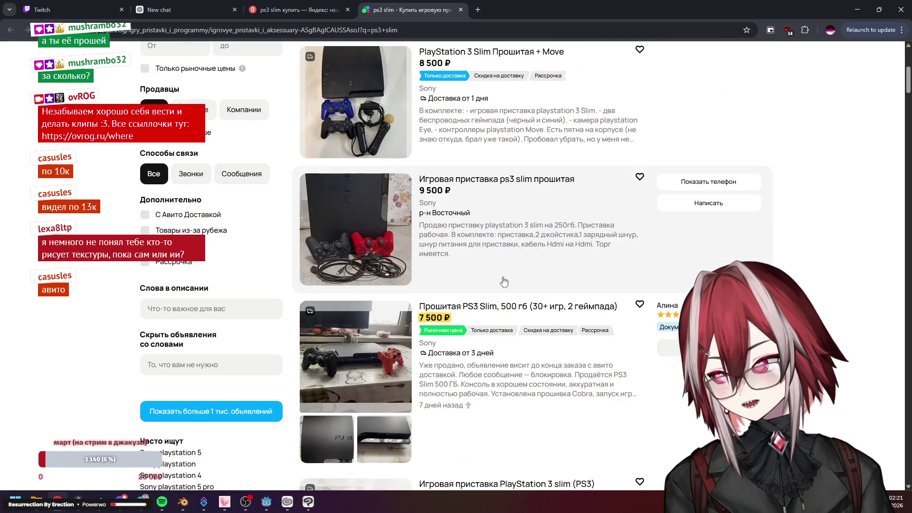
scroll(504, 282, down, 2)
scroll(495, 214, down, 2)
scroll(495, 214, down, 2)
scroll(499, 211, down, 2)
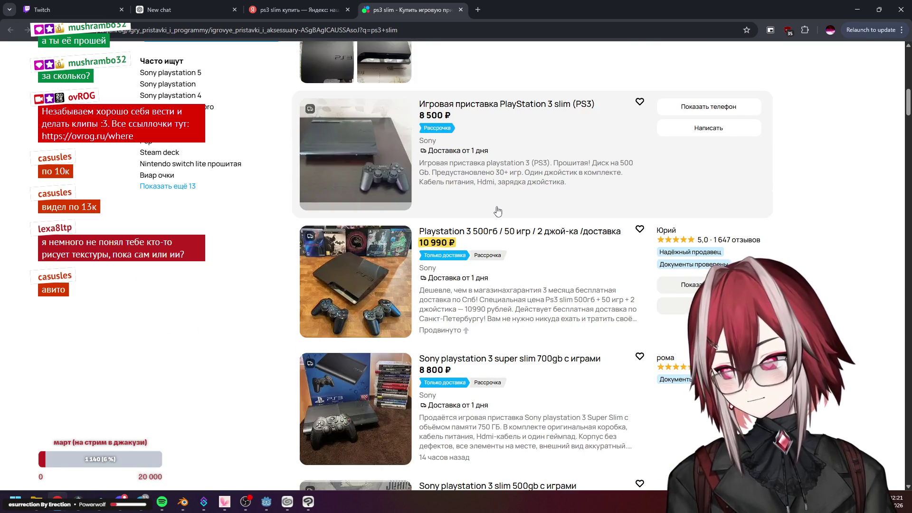
scroll(497, 211, down, 2)
scroll(531, 191, down, 2)
scroll(531, 191, down, 2)
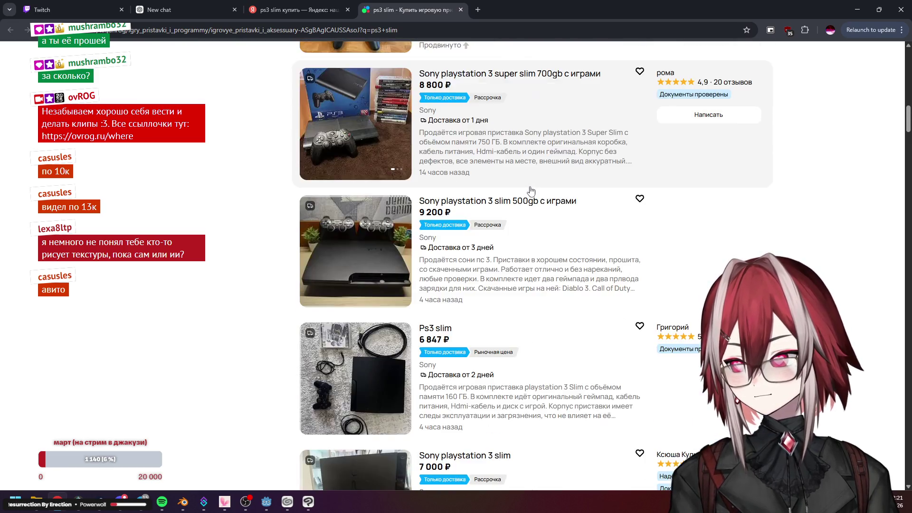
scroll(531, 191, down, 2)
key(ctrl+shift+Tab)
key(alt+Tab)
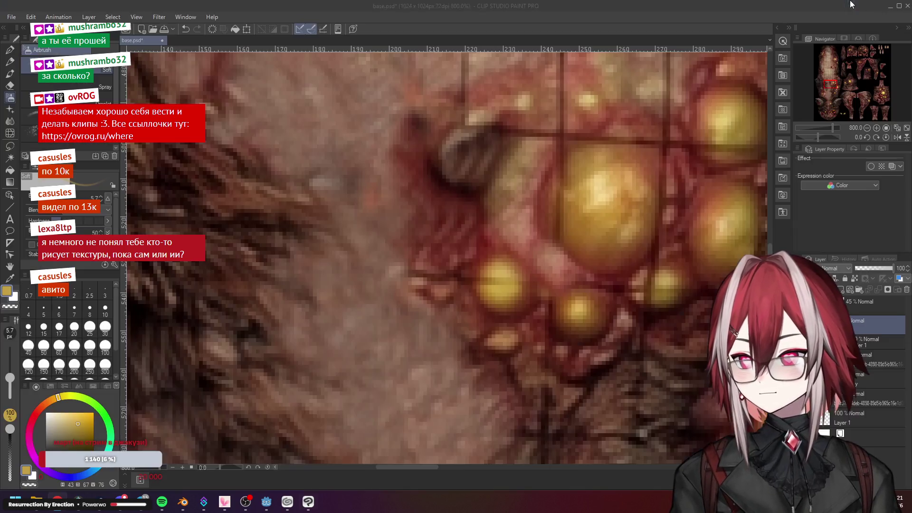
scroll(513, 193, down, 3)
scroll(513, 192, down, 2)
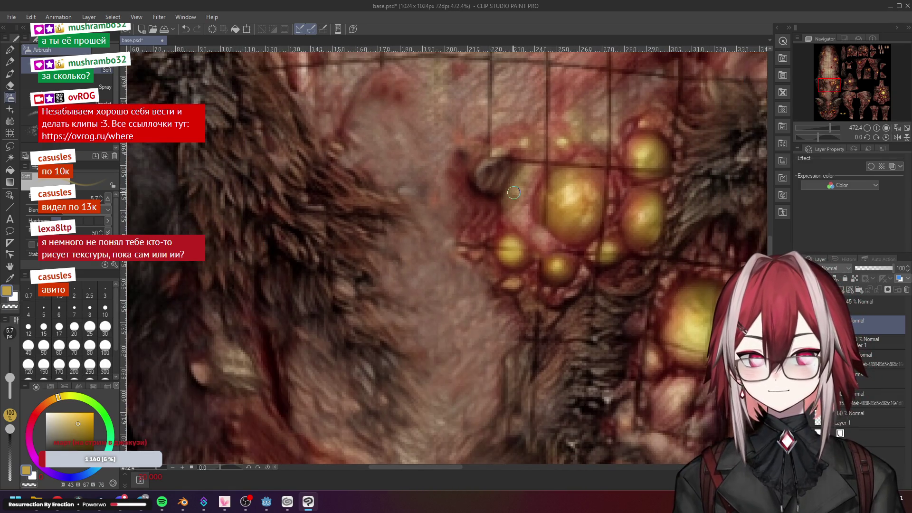
scroll(513, 193, down, 3)
scroll(513, 193, up, 1)
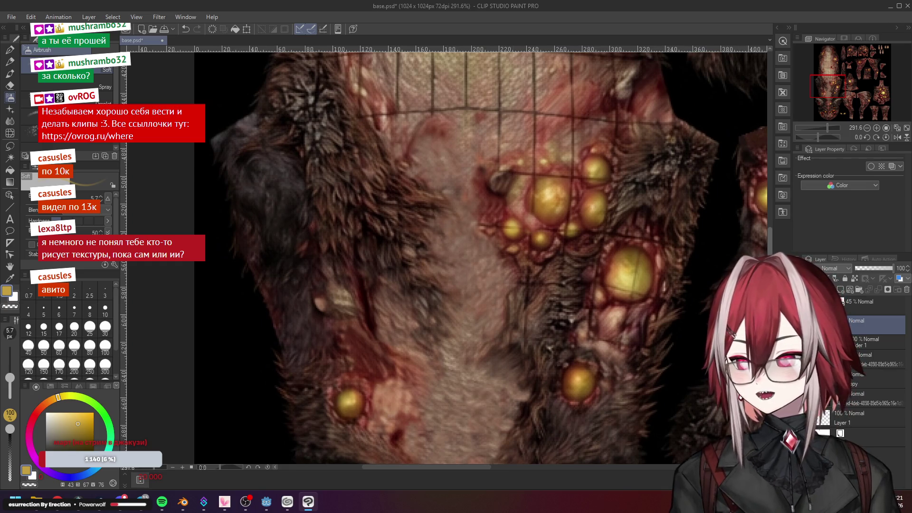
scroll(464, 250, up, 2)
scroll(464, 249, up, 2)
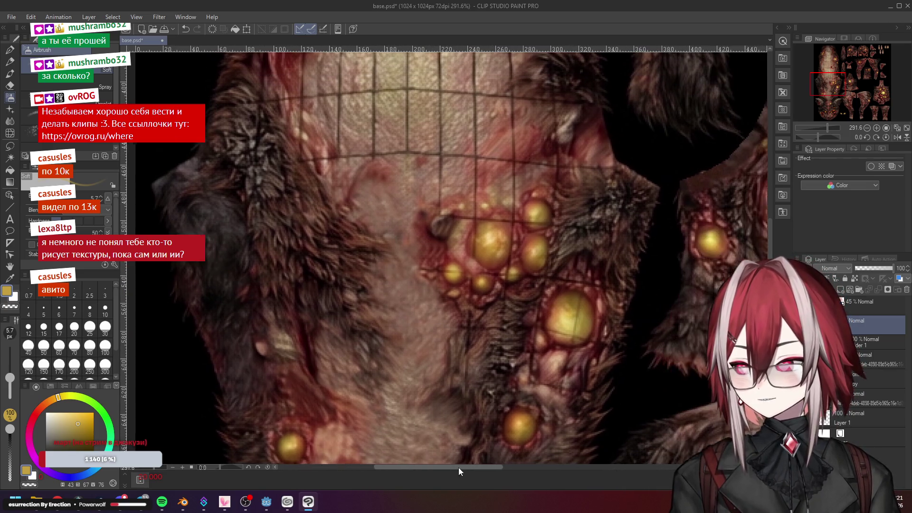
scroll(498, 249, down, 3)
scroll(535, 270, down, 3)
scroll(609, 287, down, 1)
scroll(563, 307, up, 2)
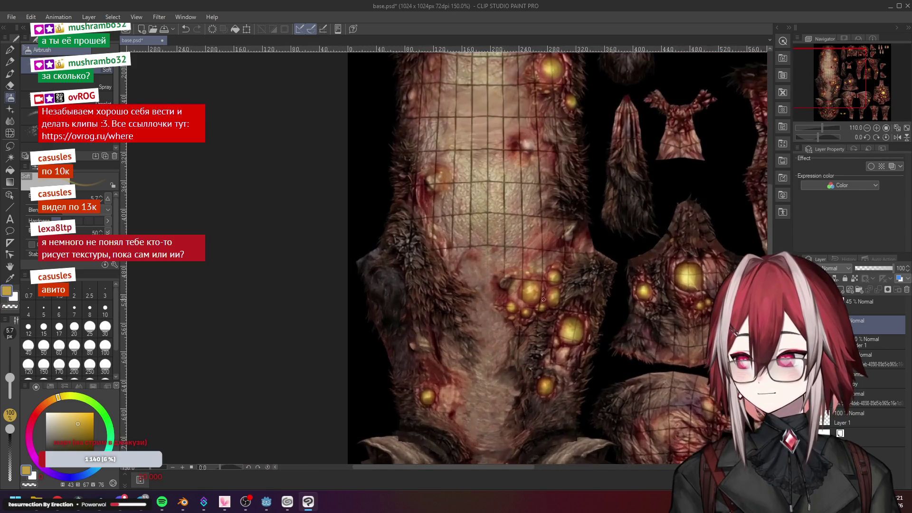
scroll(549, 314, up, 3)
scroll(535, 321, up, 1)
scroll(526, 327, up, 1)
scroll(526, 327, up, 2)
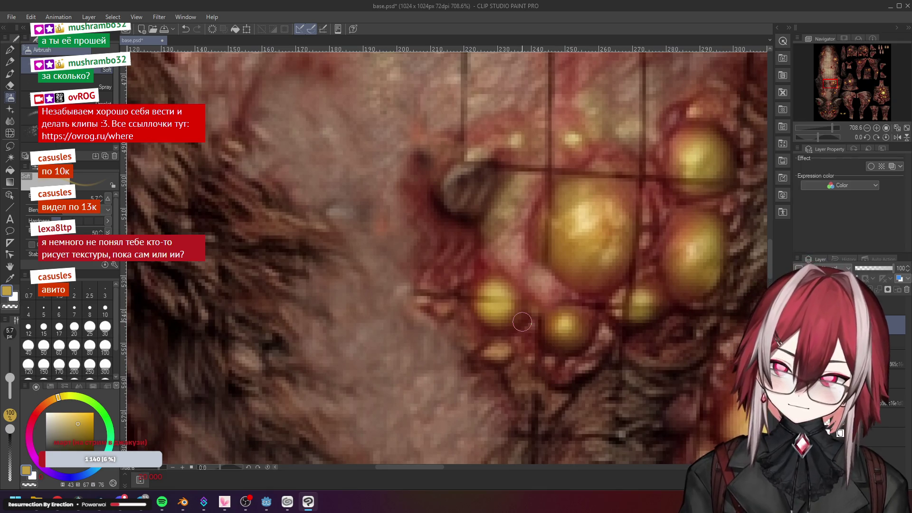
scroll(522, 322, down, 2)
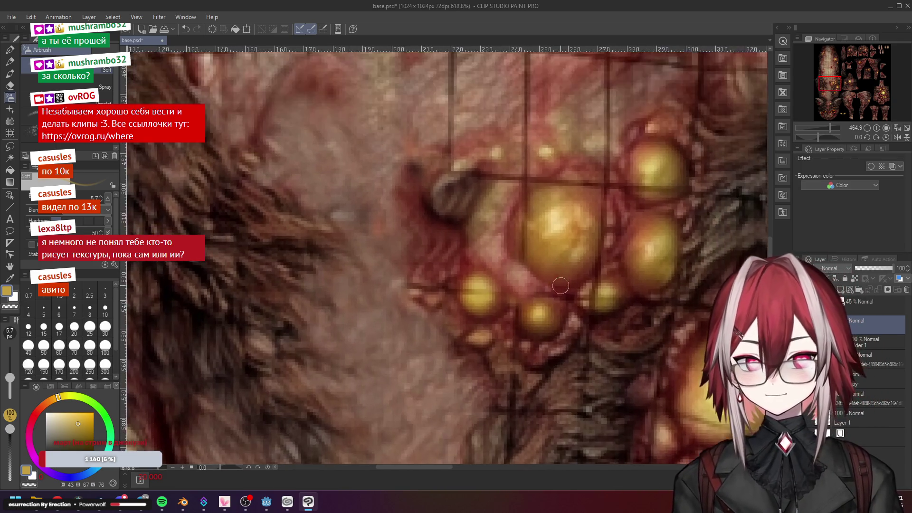
scroll(504, 266, up, 2)
Eyedrop a yellowish tan skin colour near the pustules and switch to the Blend tool (J)
alt+click(499, 284)
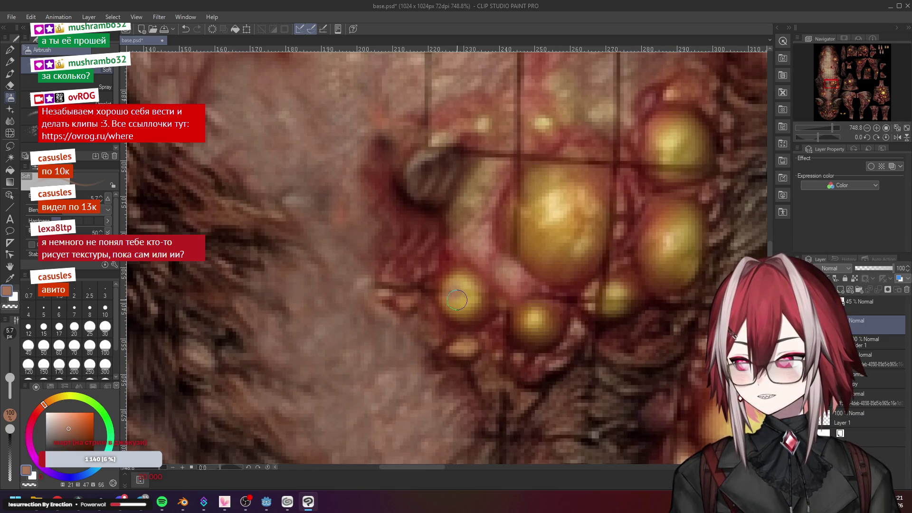
alt+click(456, 299)
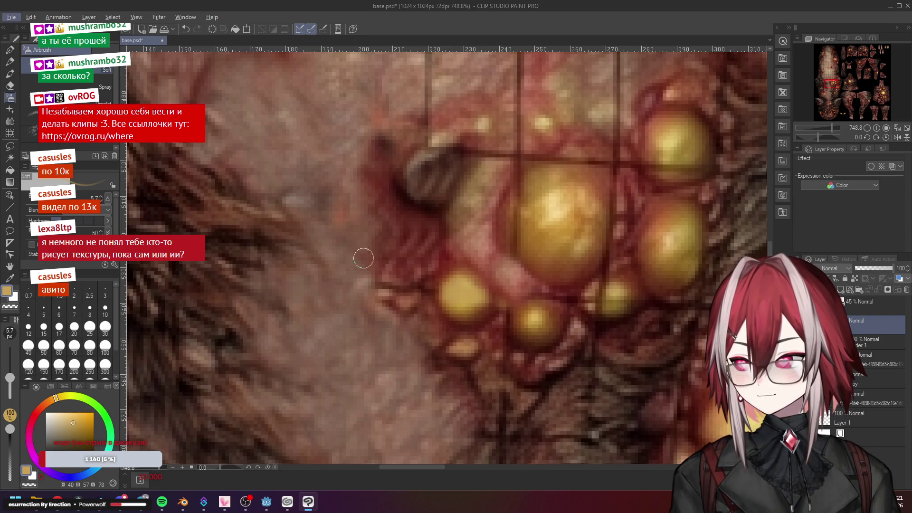
key(j)
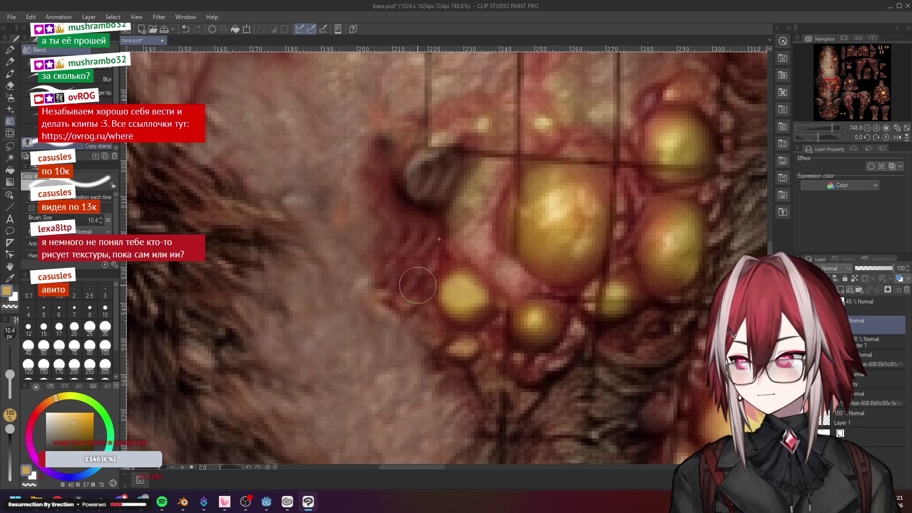
scroll(386, 291, down, 2)
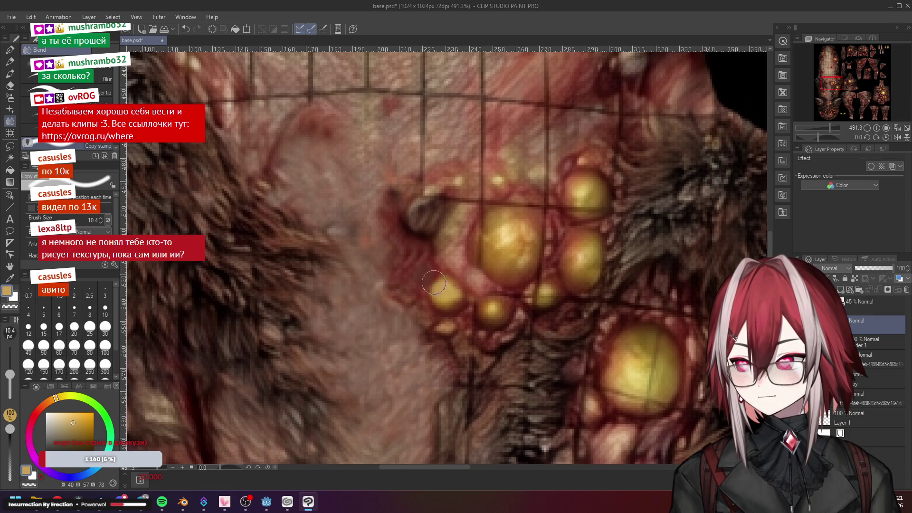
scroll(430, 278, down, 3)
scroll(488, 206, up, 3)
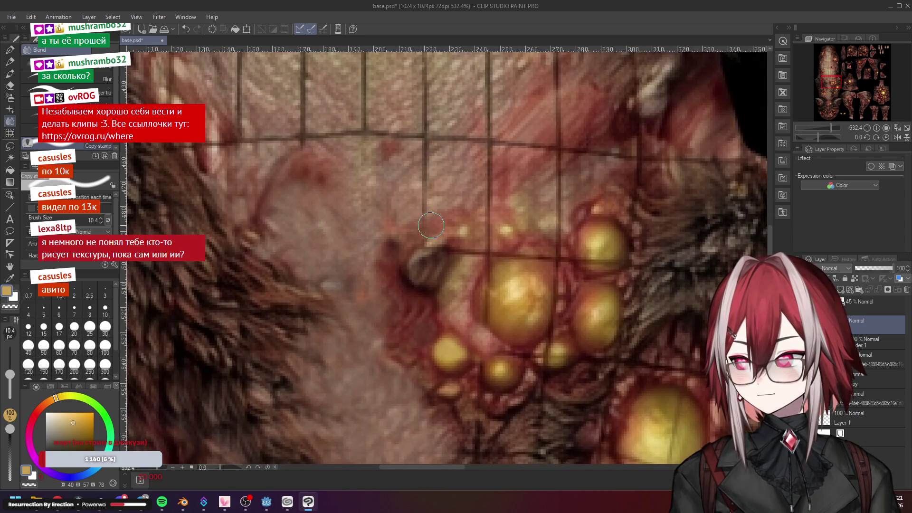
scroll(483, 238, down, 3)
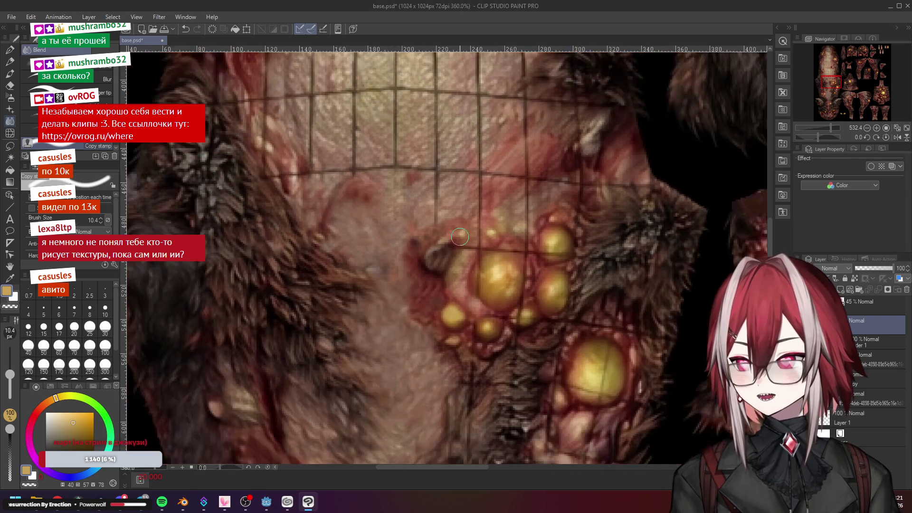
scroll(484, 238, down, 3)
scroll(471, 238, down, 2)
scroll(463, 237, down, 2)
scroll(460, 238, up, 2)
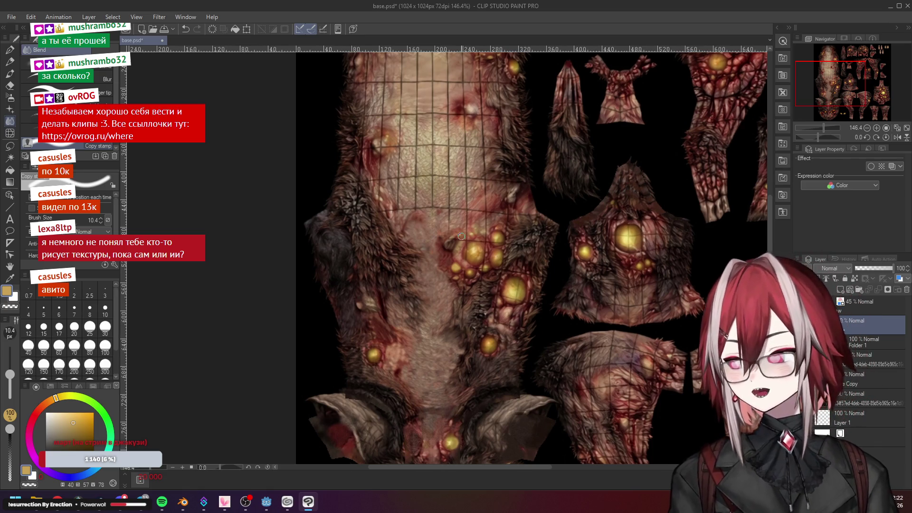
scroll(460, 236, up, 6)
scroll(460, 236, up, 4)
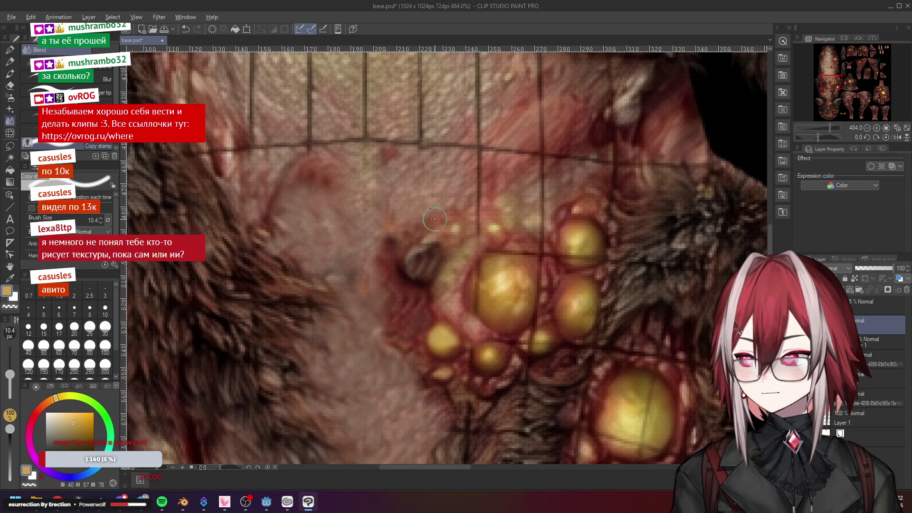
scroll(412, 228, down, 5)
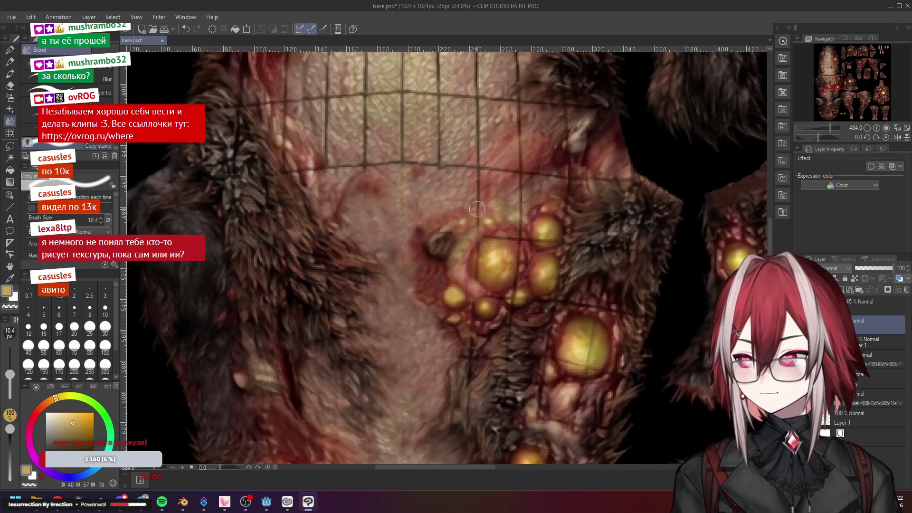
scroll(407, 176, up, 5)
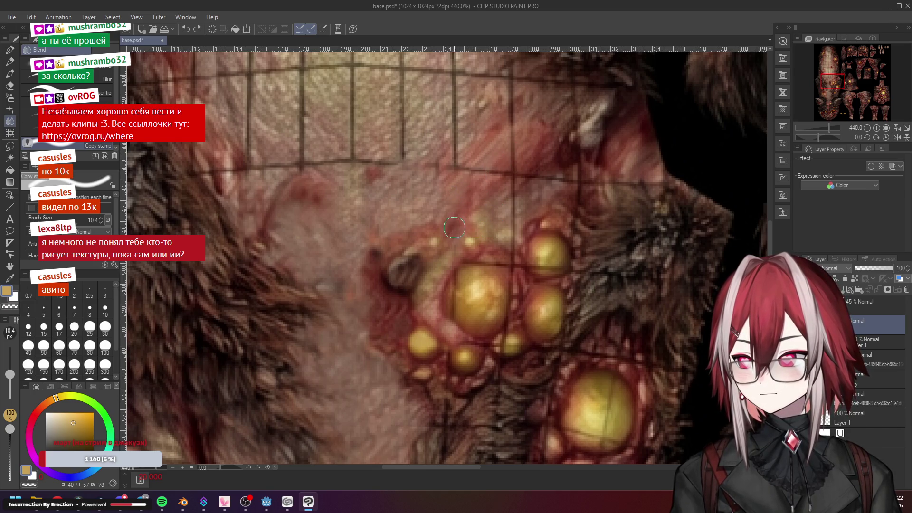
scroll(493, 254, down, 5)
scroll(499, 271, down, 3)
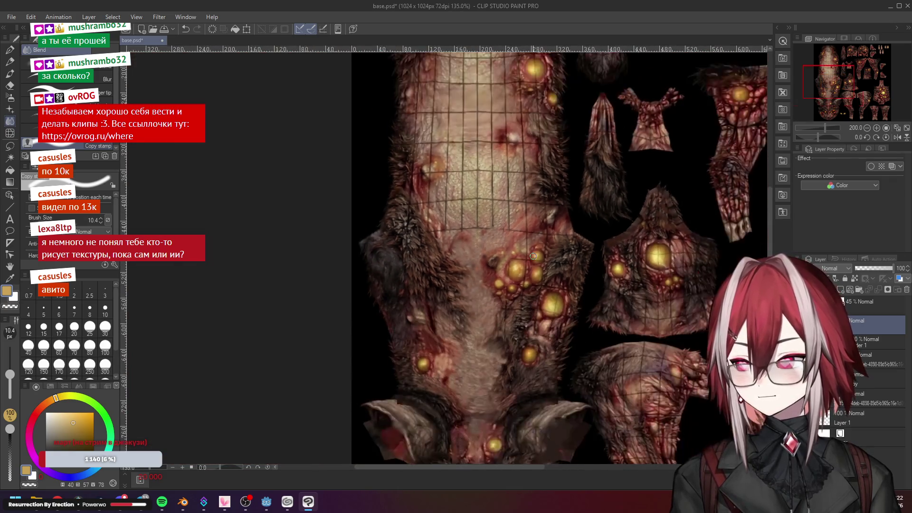
scroll(558, 293, down, 1)
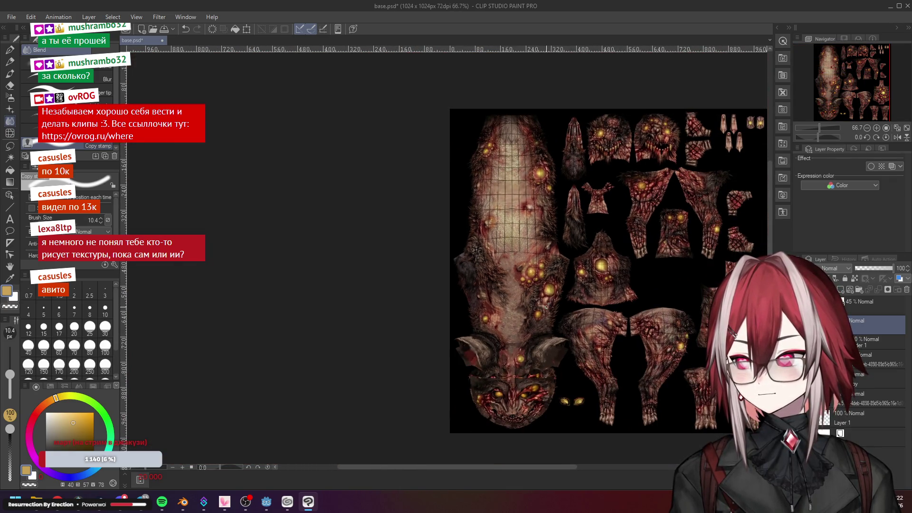
scroll(547, 306, up, 3)
scroll(535, 296, up, 3)
scroll(523, 284, up, 3)
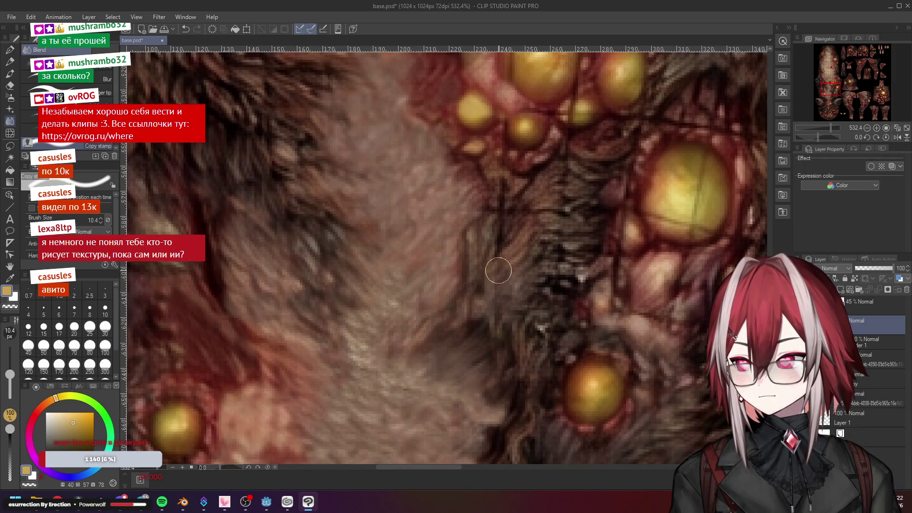
scroll(502, 221, down, 1)
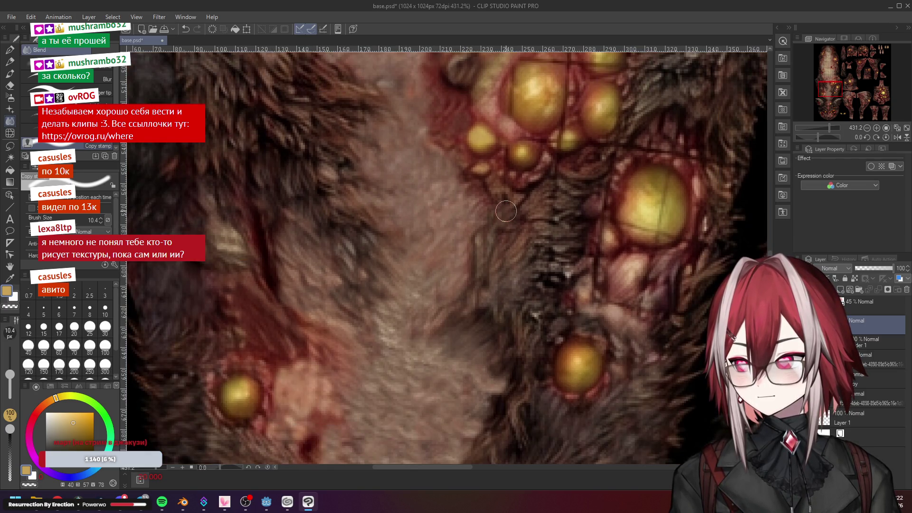
scroll(528, 233, down, 5)
scroll(528, 233, up, 3)
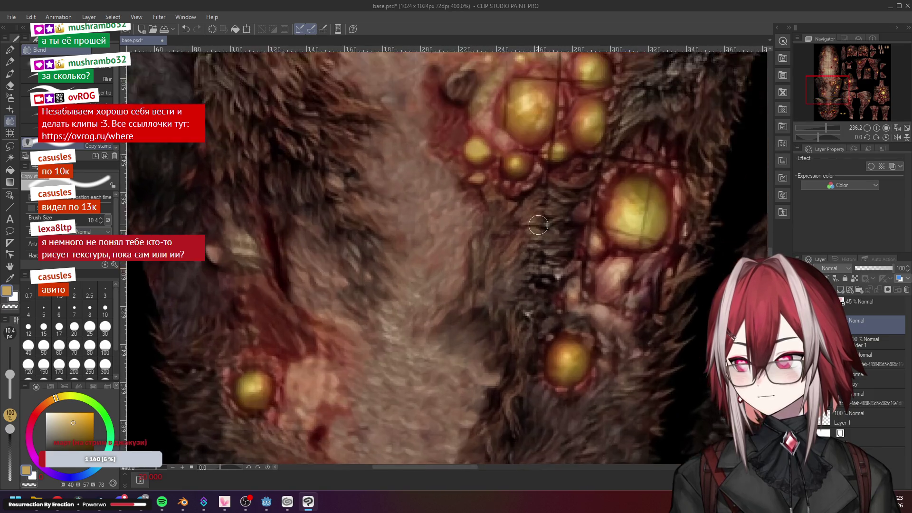
scroll(527, 233, up, 2)
scroll(510, 188, down, 5)
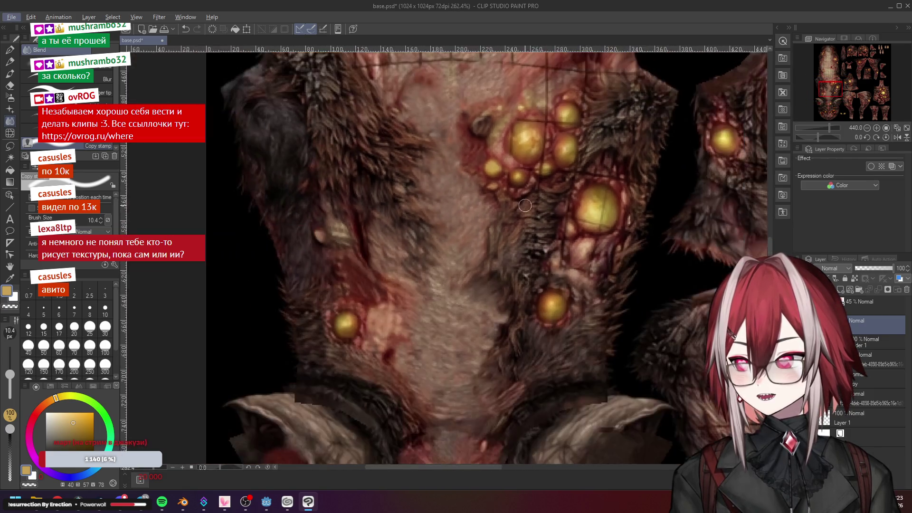
scroll(513, 207, up, 4)
scroll(519, 216, up, 3)
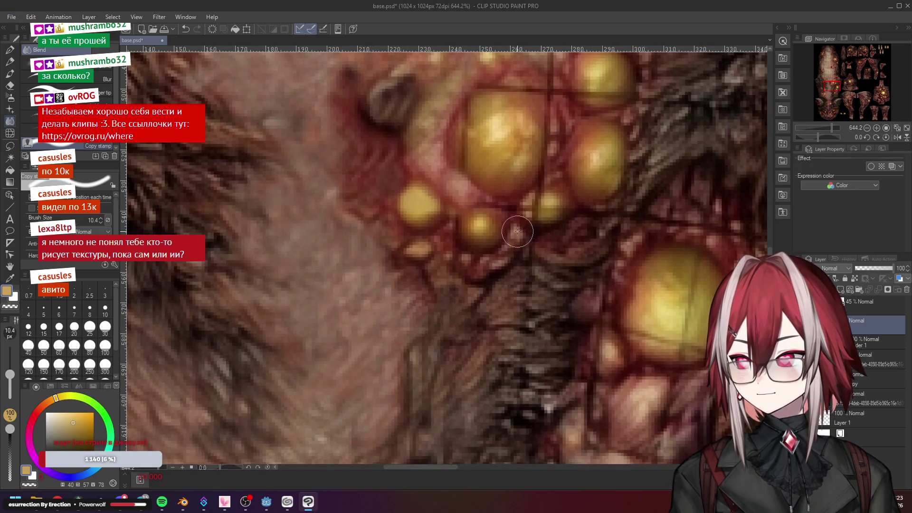
Smudge the dark crease and grid line beside the pustules into the surrounding pinkish skin
drag(499, 207, 511, 208)
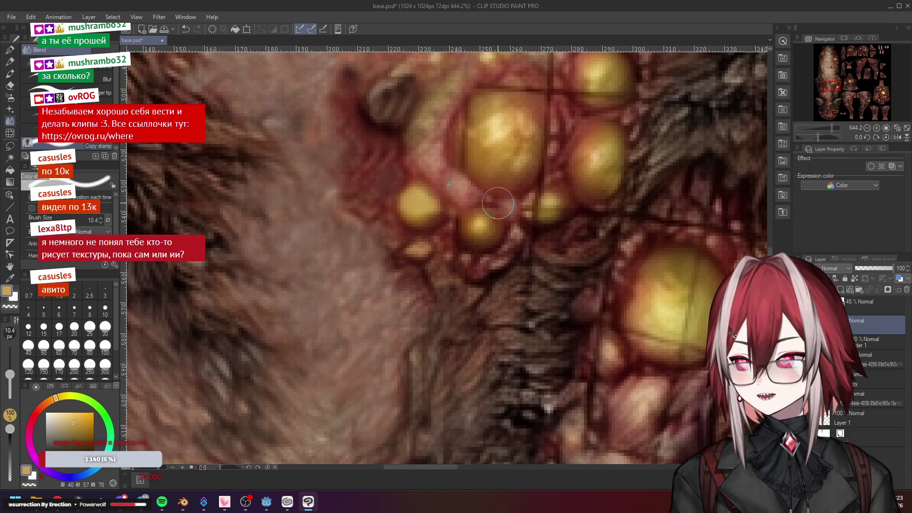
scroll(531, 214, down, 5)
scroll(531, 214, up, 6)
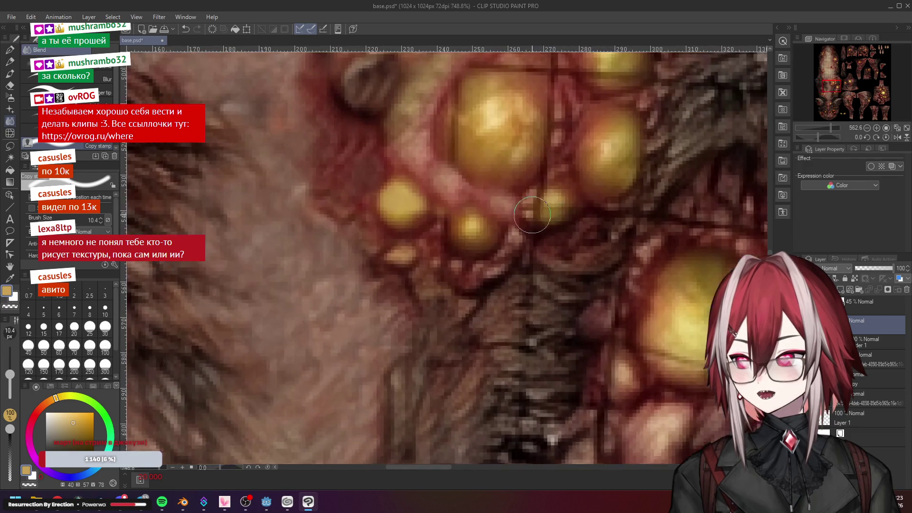
drag(470, 196, 499, 202)
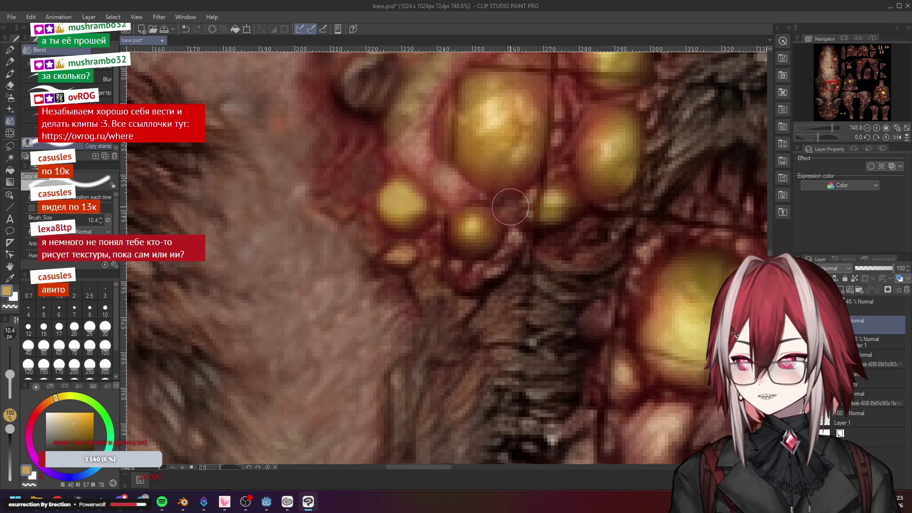
scroll(574, 239, down, 2)
scroll(575, 238, down, 4)
scroll(499, 213, up, 5)
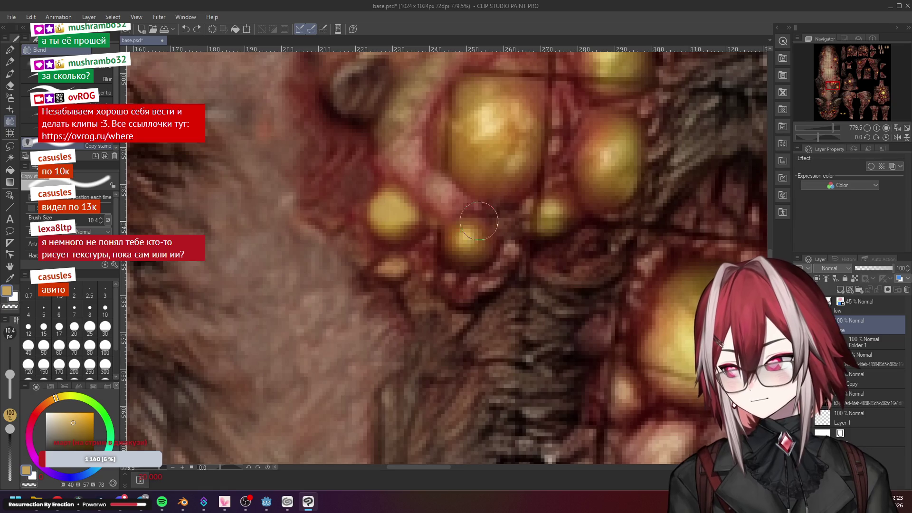
Go from Watercolor to the Airbrush spray, eyedrop a reddish skin tone, then switch to the browser
key(b)
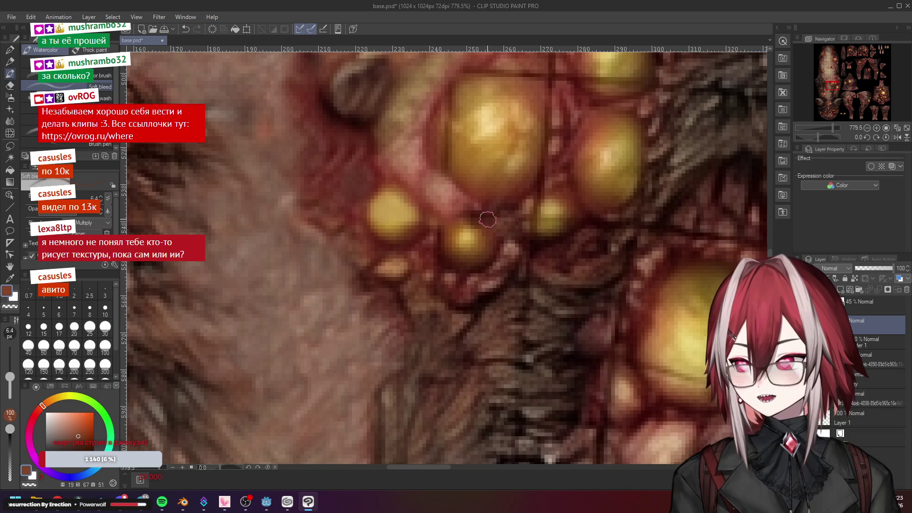
alt+click(471, 222)
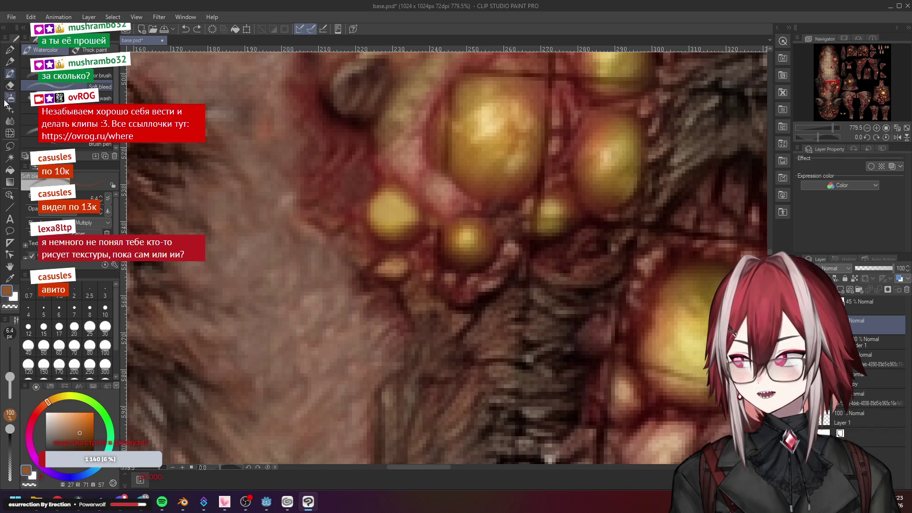
click(10, 101)
alt+click(476, 204)
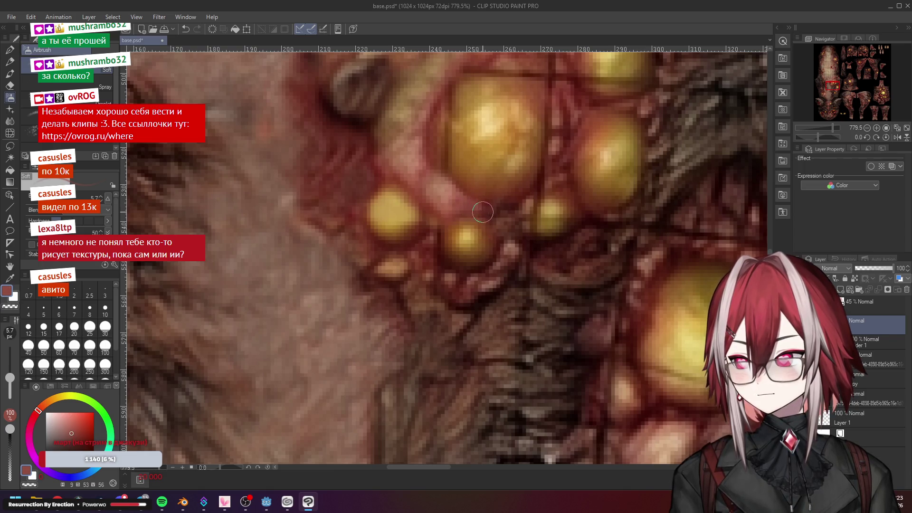
drag(517, 217, 505, 254)
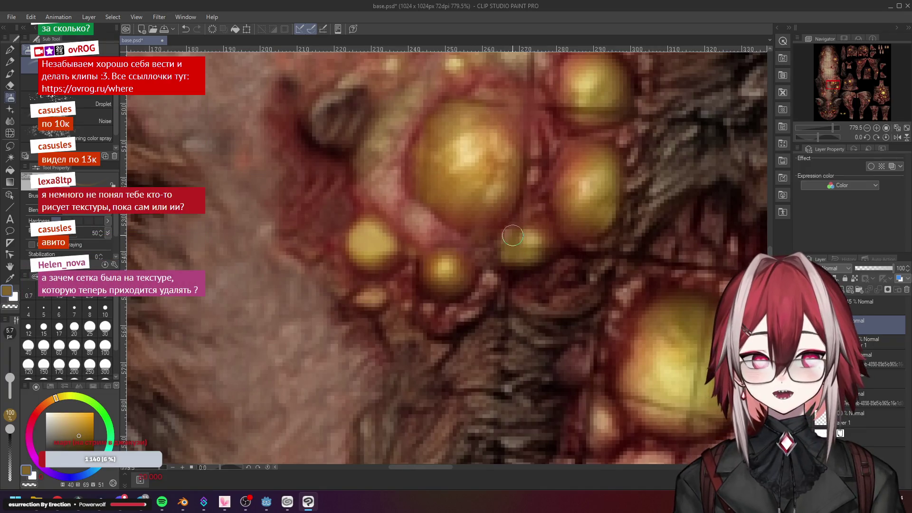
scroll(513, 236, down, 3)
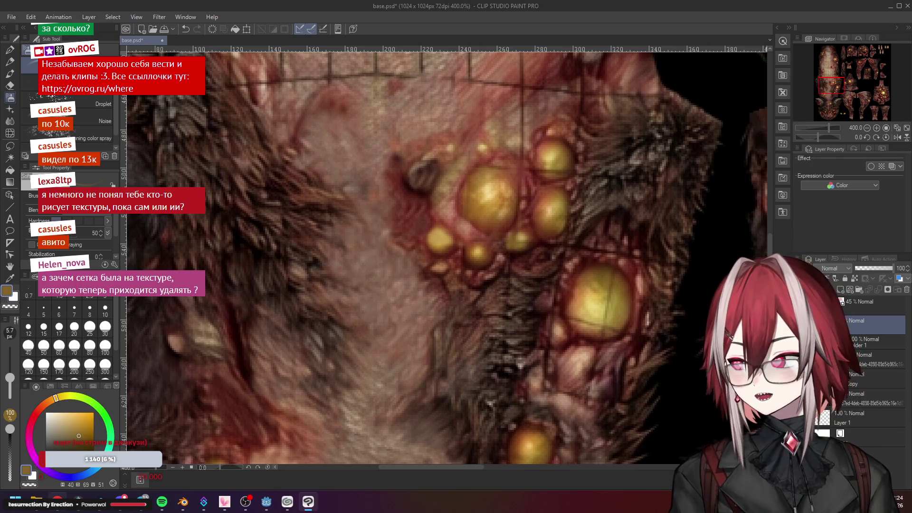
key(alt+Tab)
Open the Chrome tab holding the chat with the generated dog textures
click(185, 10)
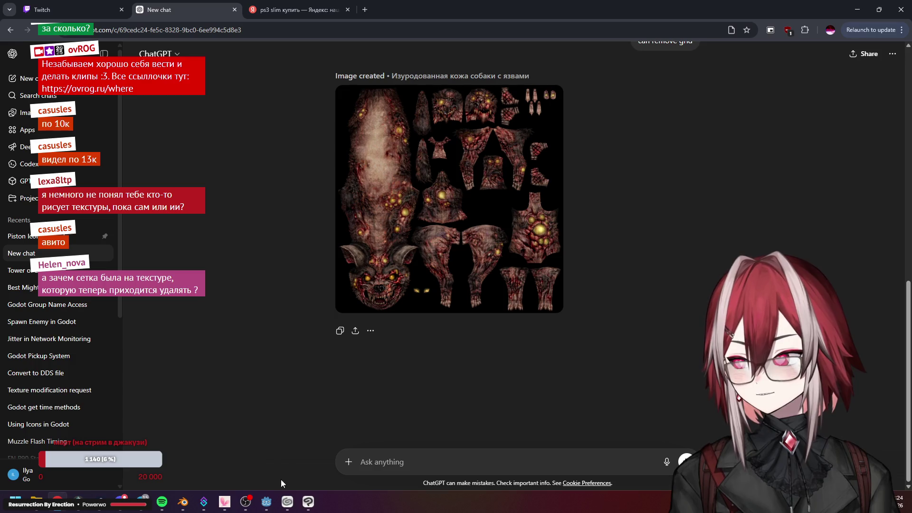
scroll(385, 285, up, 5)
scroll(386, 250, up, 5)
scroll(385, 214, up, 3)
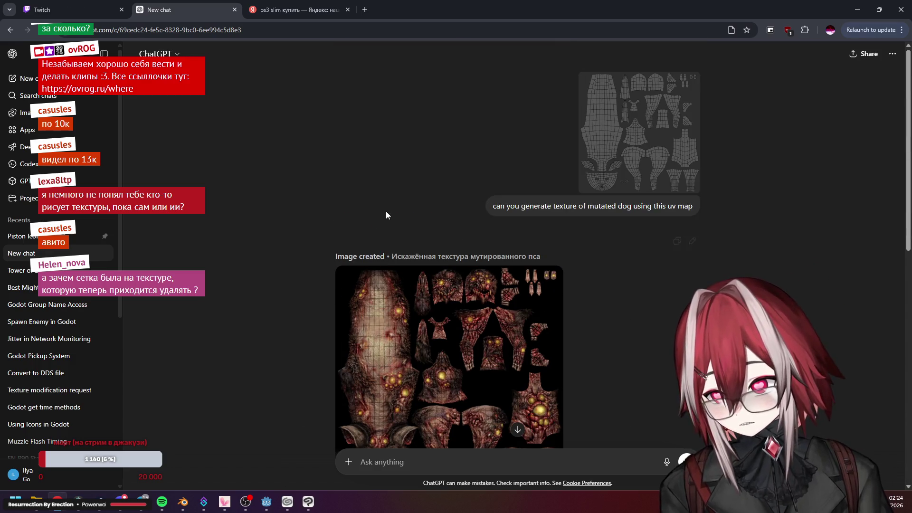
scroll(386, 211, down, 3)
scroll(499, 142, down, 1)
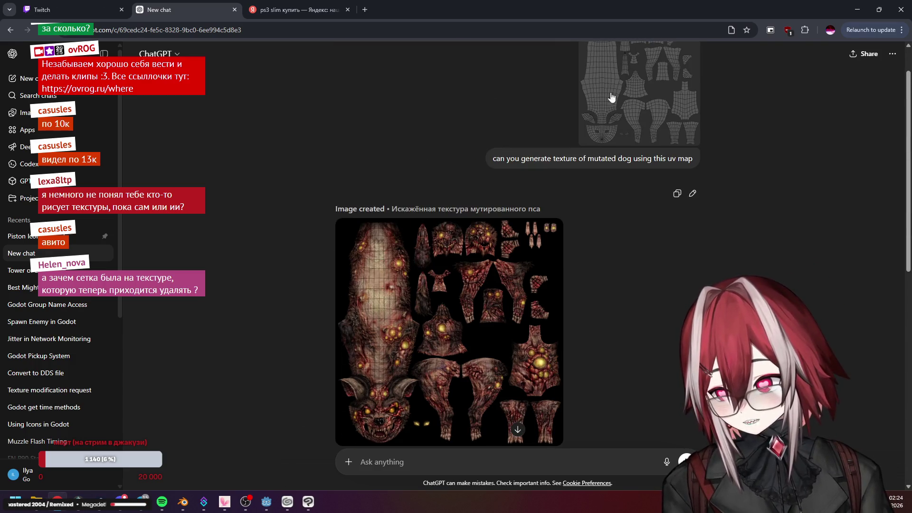
scroll(613, 93, up, 1)
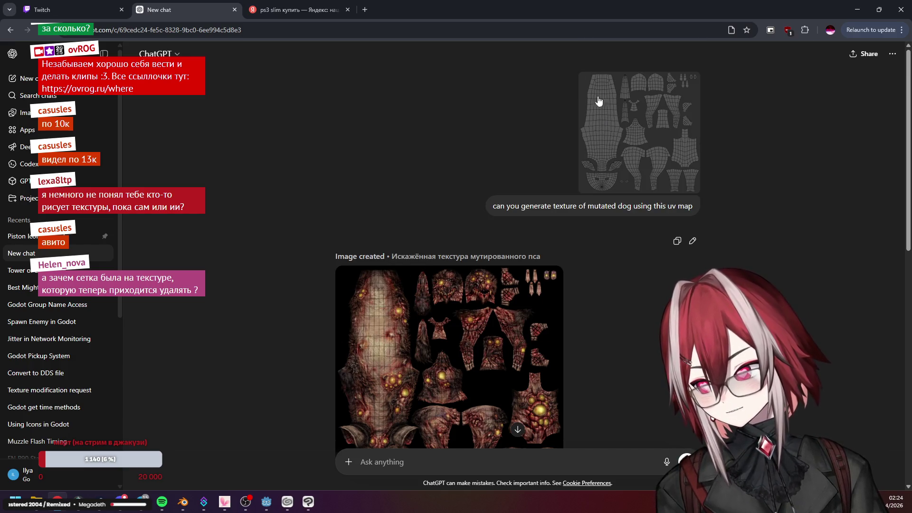
scroll(601, 94, down, 2)
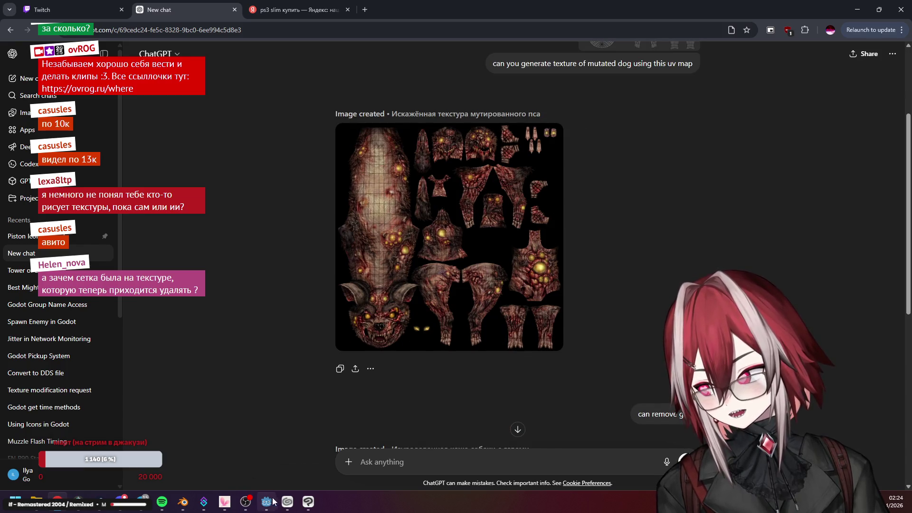
Bring Blender forward, orbit the dog model to view its side, head and chest, then return to Clip Studio Paint
click(183, 502)
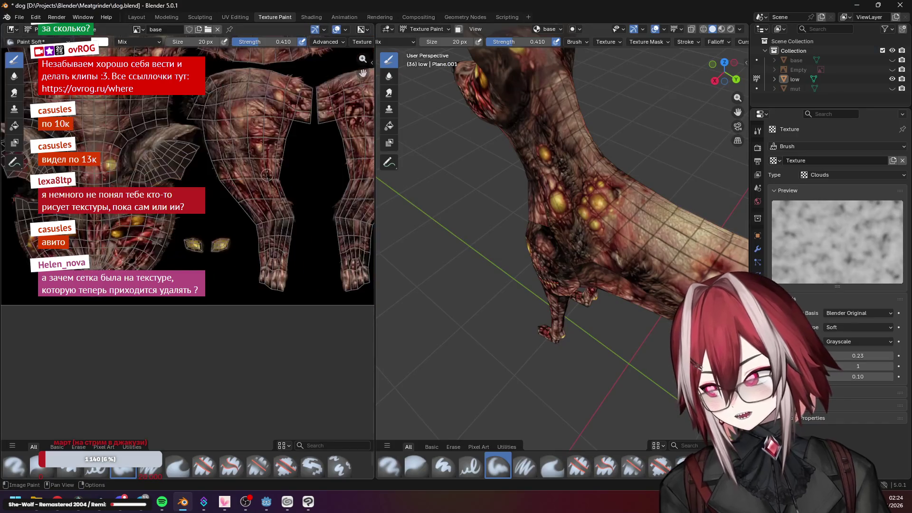
scroll(267, 174, down, 3)
scroll(214, 157, up, 2)
scroll(207, 142, down, 3)
scroll(191, 134, down, 2)
scroll(192, 134, up, 3)
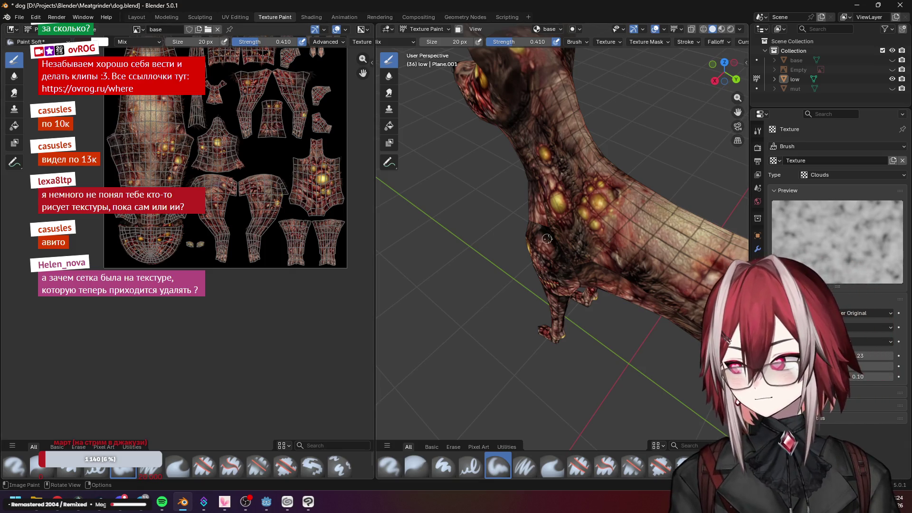
middle_click(630, 234)
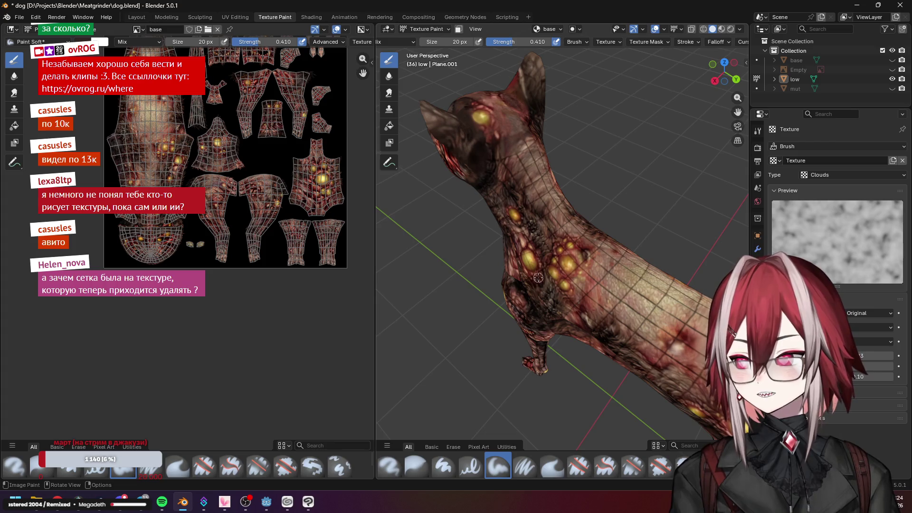
drag(539, 281, 537, 287)
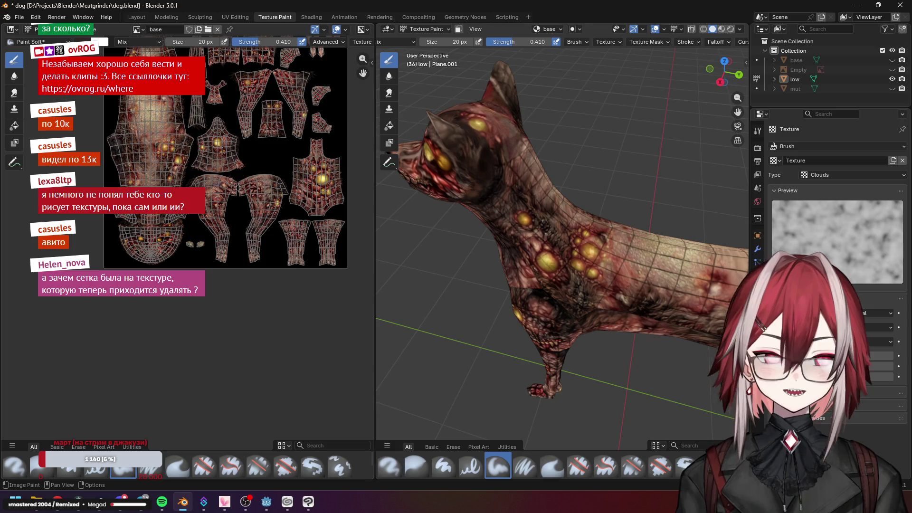
drag(584, 271, 588, 266)
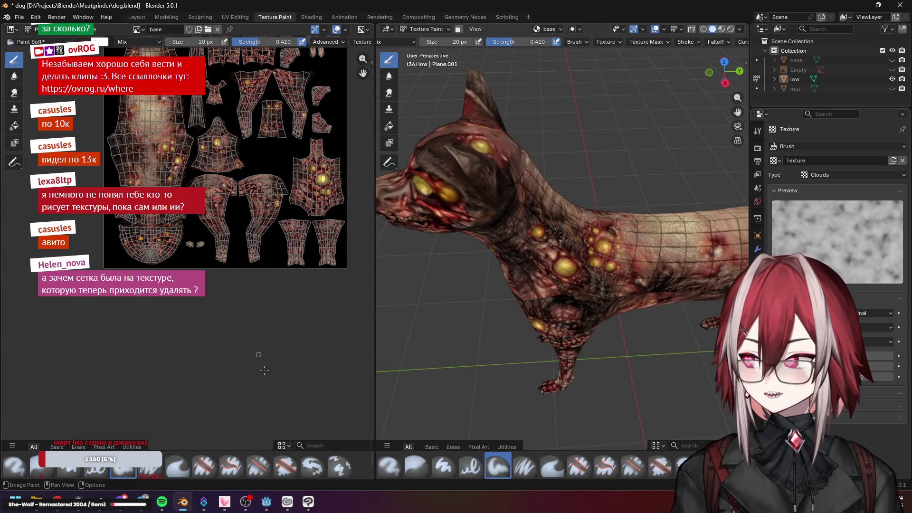
click(309, 502)
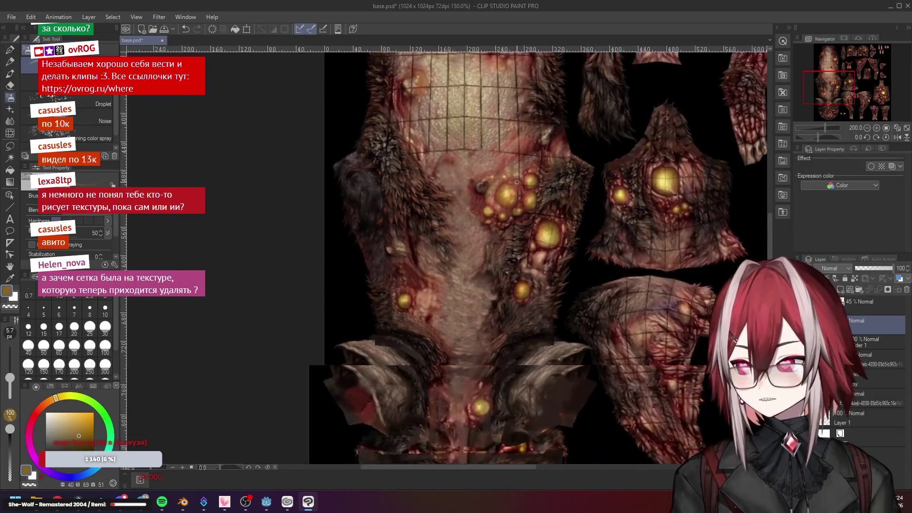
scroll(516, 182, up, 4)
scroll(516, 182, up, 4)
scroll(499, 192, up, 2)
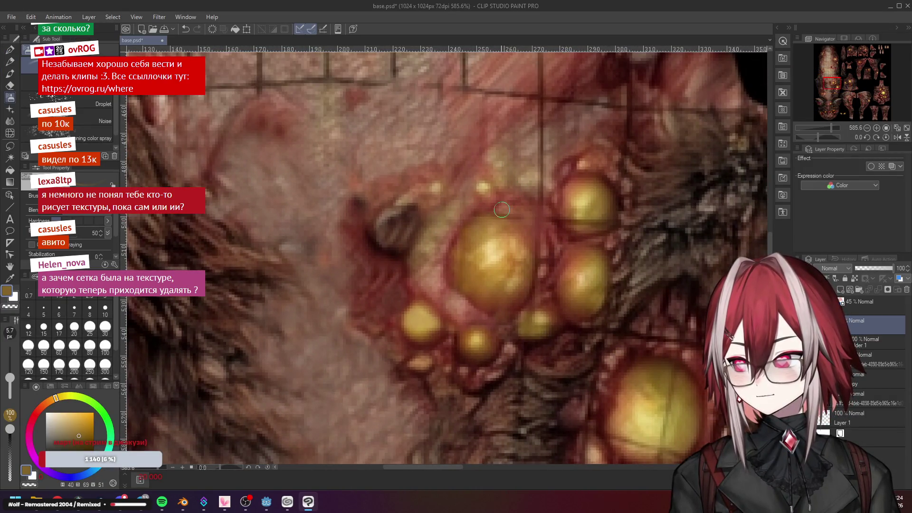
Eyedrop reddish, orange-yellow and nearby skin tones around the large pustule
alt+click(511, 205)
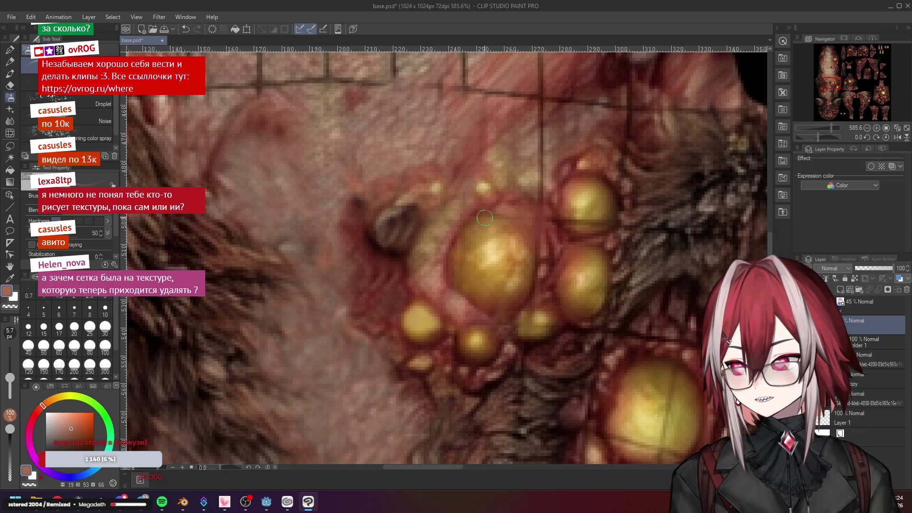
alt+click(485, 216)
alt+click(466, 203)
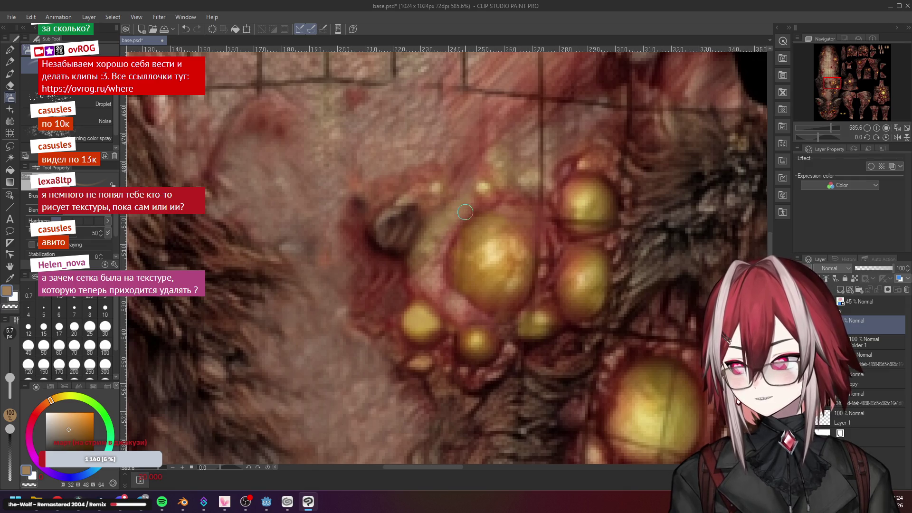
alt+click(482, 246)
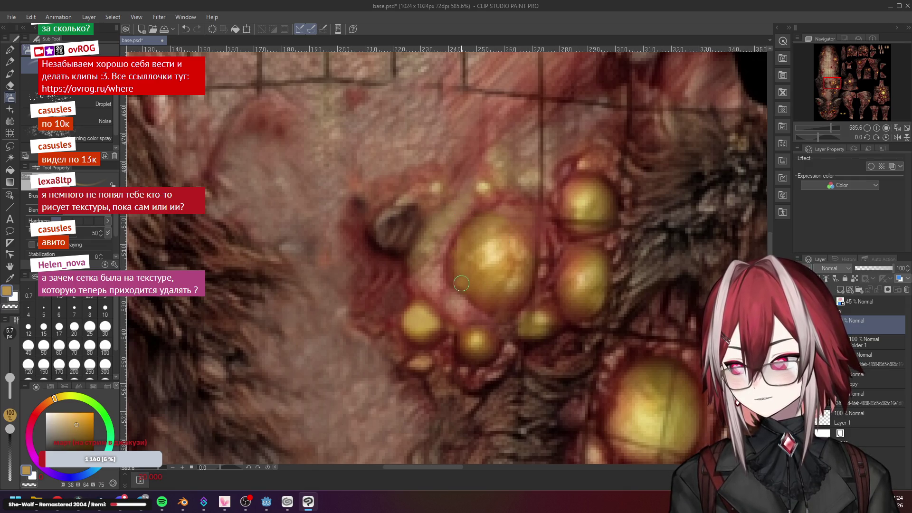
alt+click(460, 285)
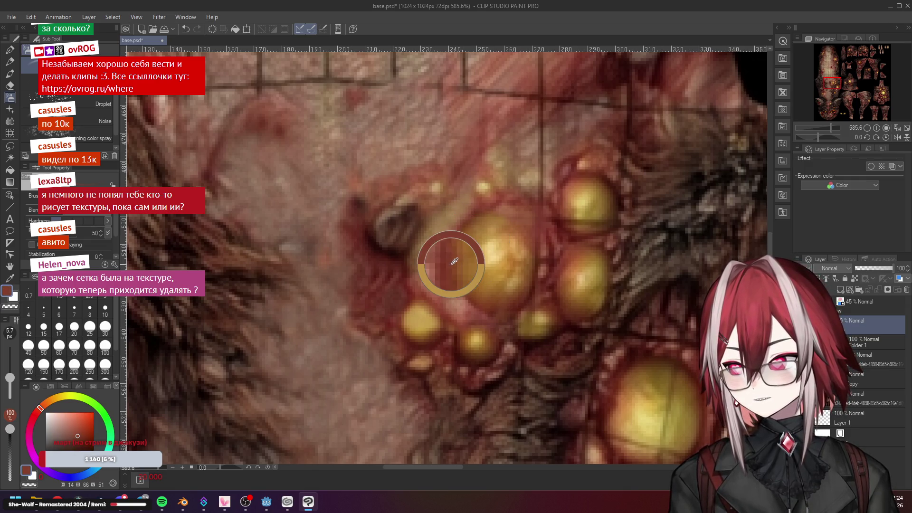
Resample skin and brown tones beside the small pustule, then switch to File Explorer
alt+click(523, 209)
alt+click(546, 247)
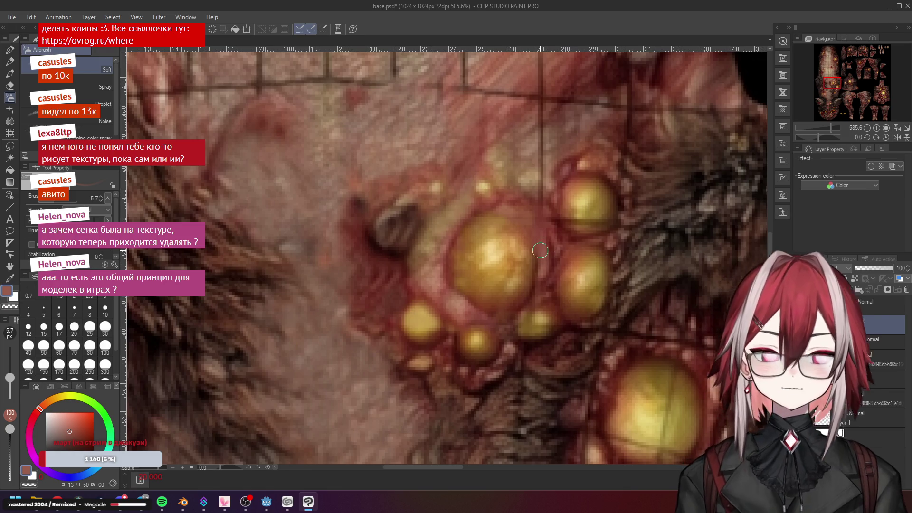
scroll(545, 255, down, 5)
scroll(541, 246, down, 5)
scroll(536, 238, down, 1)
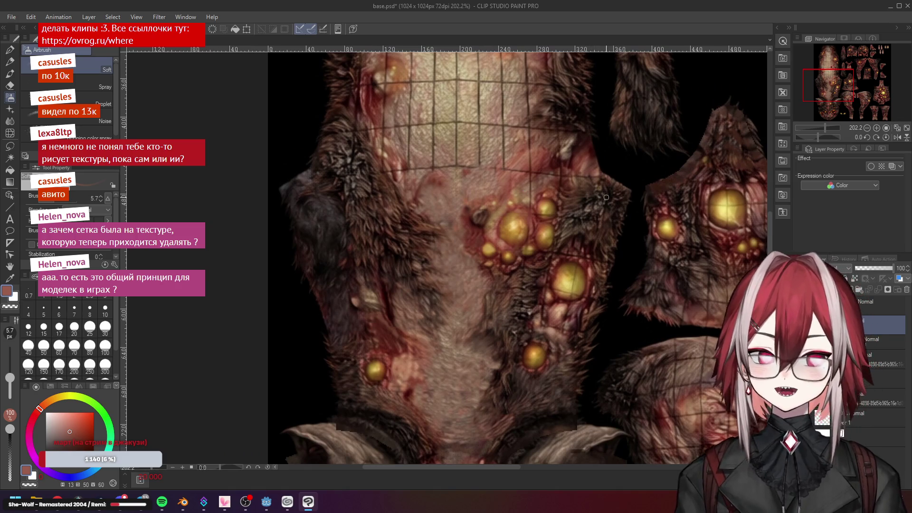
scroll(525, 186, up, 4)
scroll(485, 200, up, 3)
scroll(439, 211, up, 2)
scroll(440, 210, up, 3)
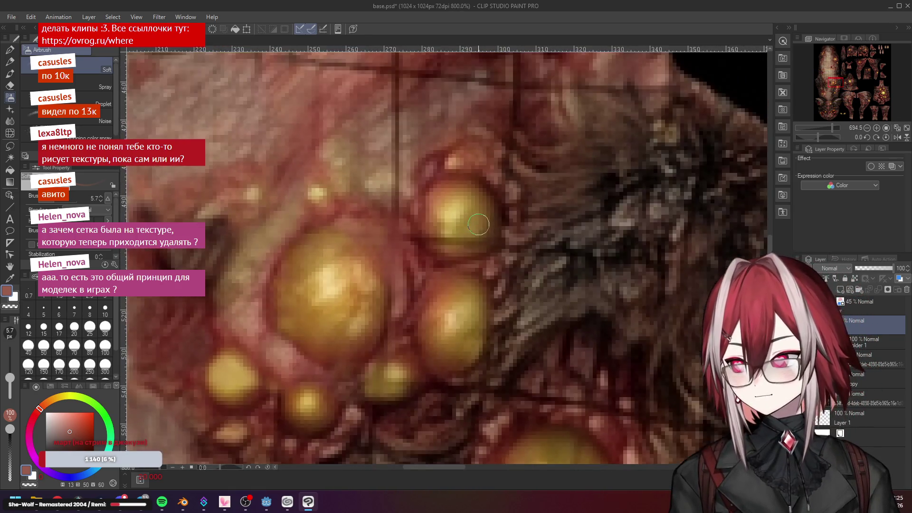
alt+click(478, 225)
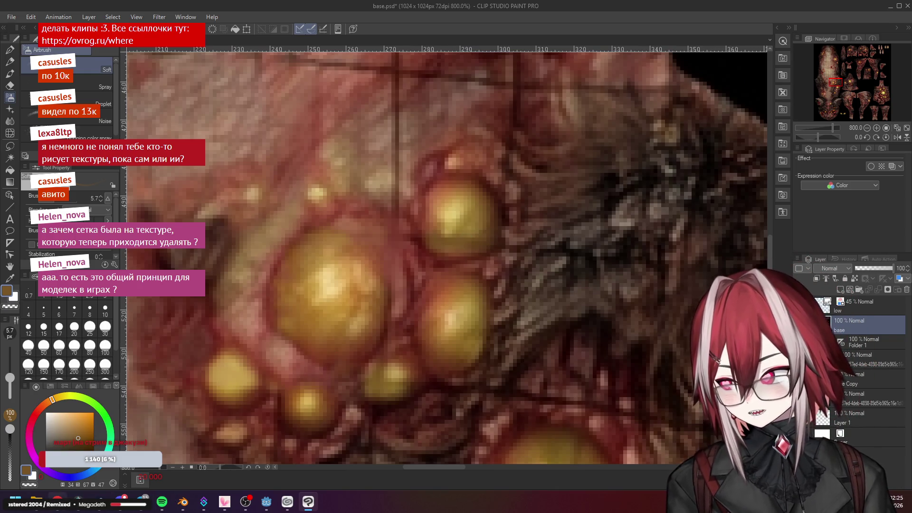
key(alt+Tab)
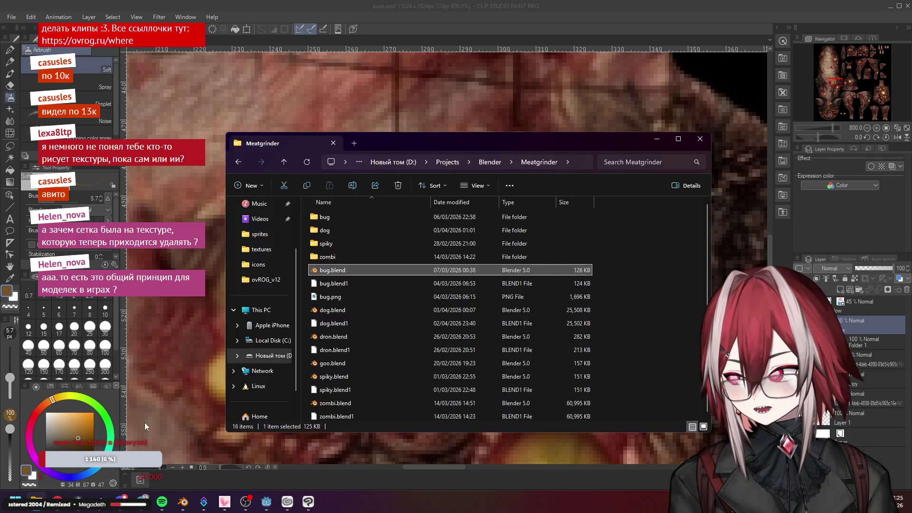
Go up to the Blender projects folder and launch ovROG_v12.blend from the ovROG_v12 folder
click(493, 164)
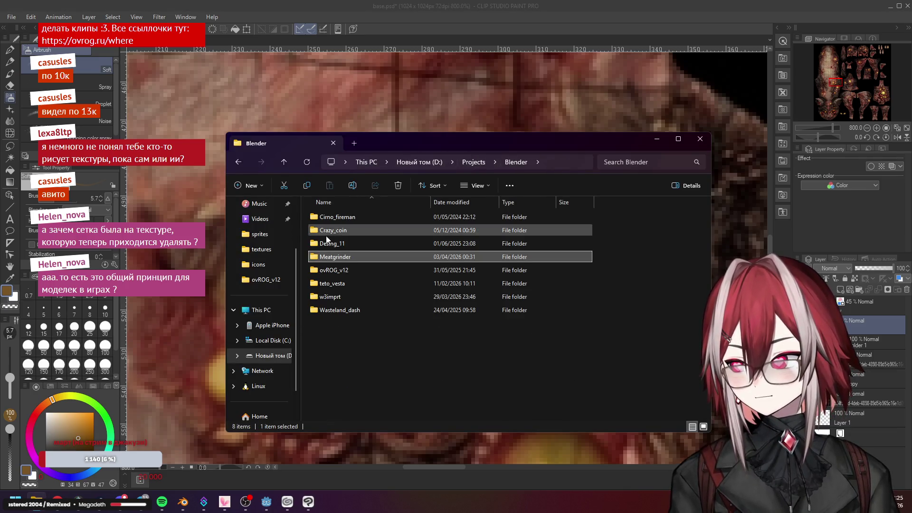
double_click(350, 271)
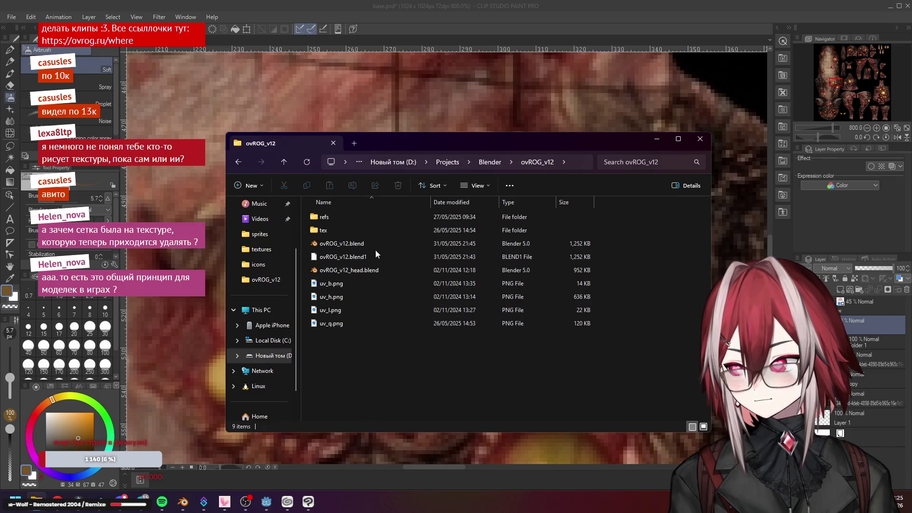
double_click(376, 244)
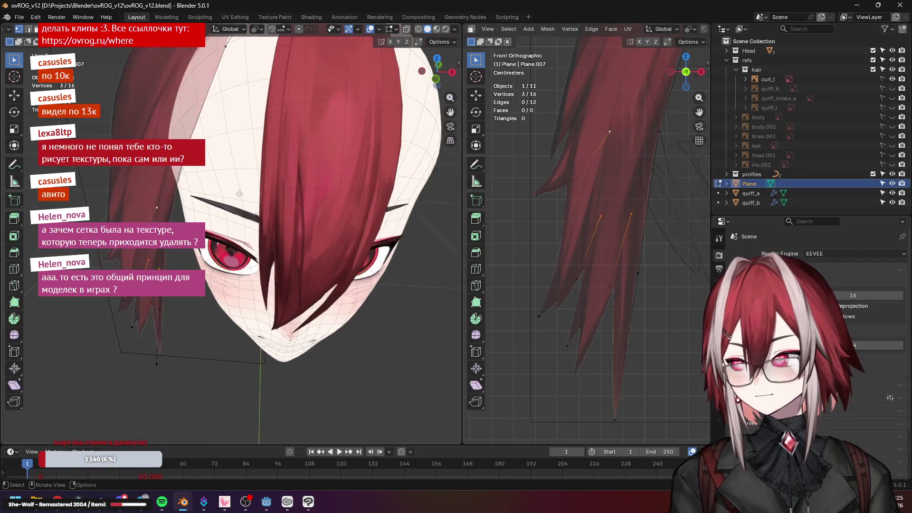
Face the head from the front, switch to the UV Editing workspace with overlays on, in Object Mode
drag(333, 137, 285, 177)
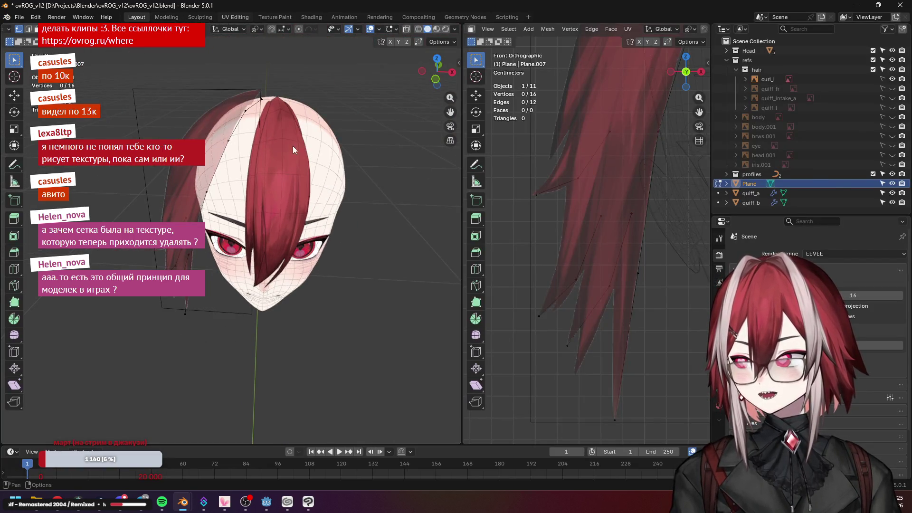
click(235, 17)
scroll(295, 171, up, 3)
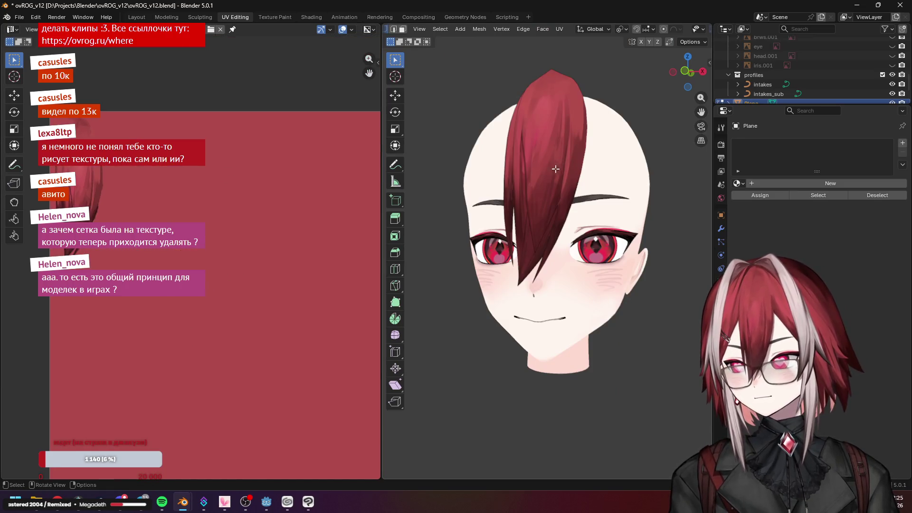
scroll(550, 177, down, 3)
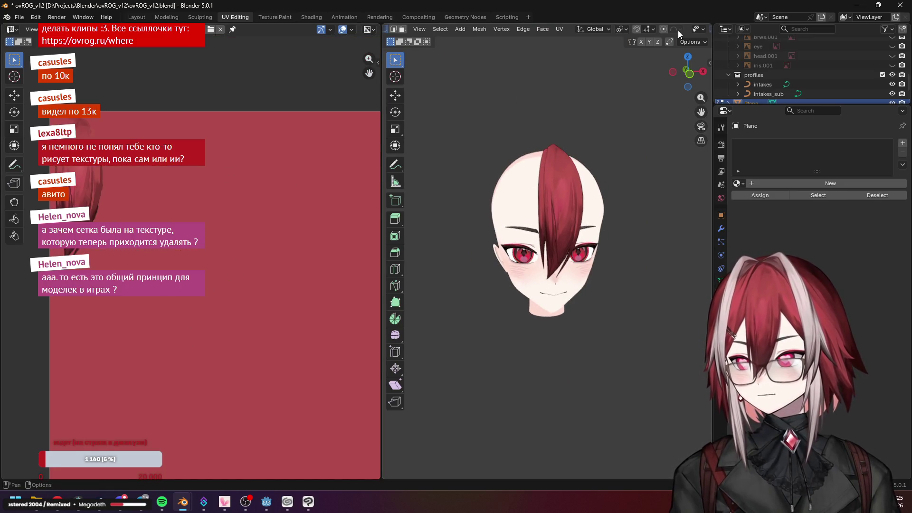
scroll(678, 31, down, 3)
click(620, 29)
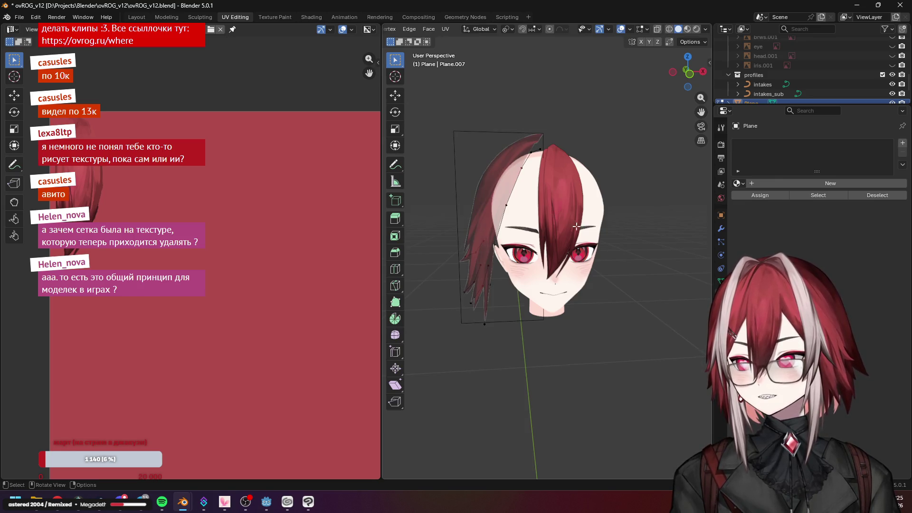
scroll(434, 29, up, 3)
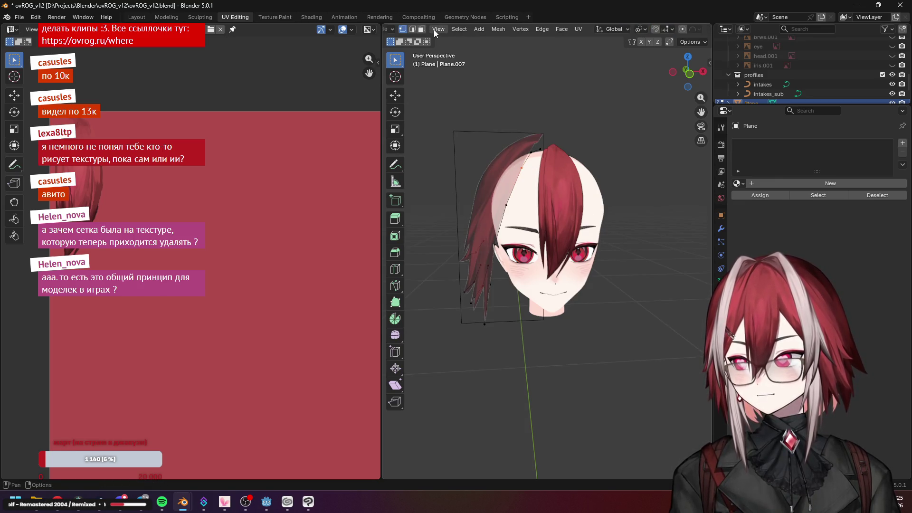
click(432, 29)
Select the hair objects, then settle on the head object so its UV layout shows in the image view
click(579, 151)
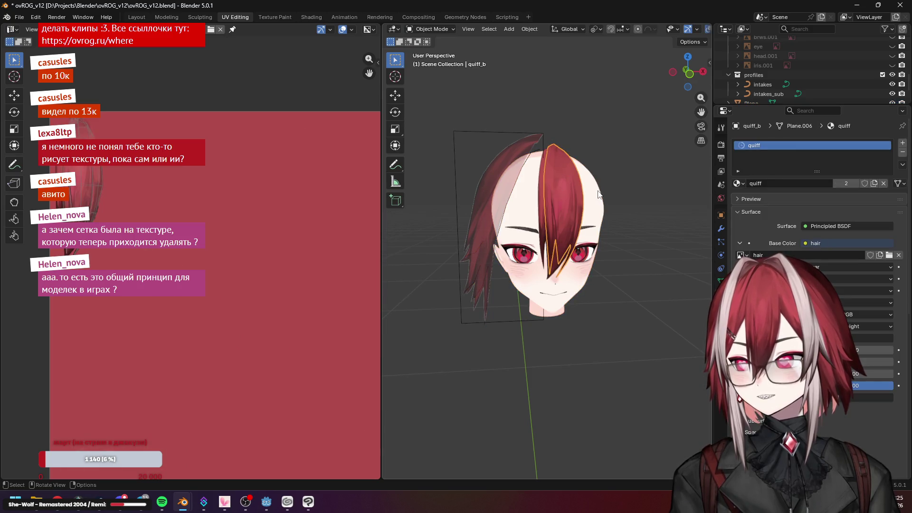
key(a)
scroll(204, 190, down, 5)
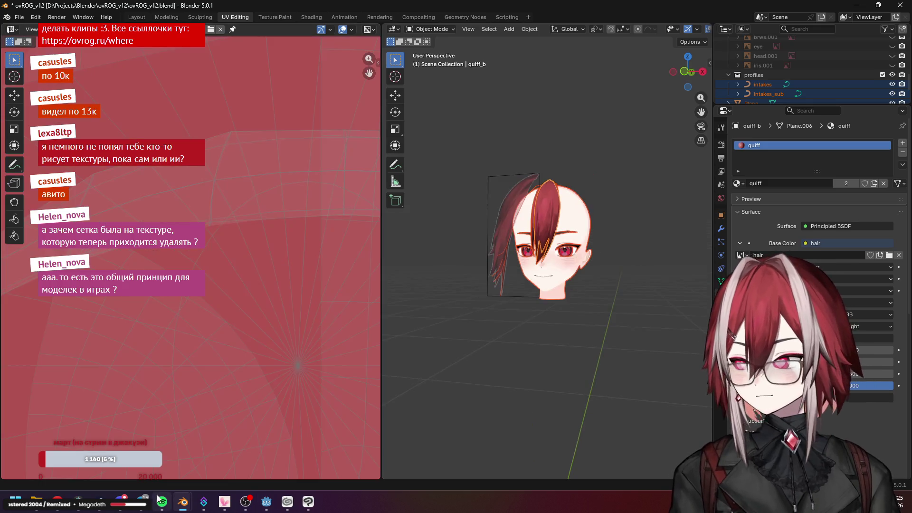
click(552, 286)
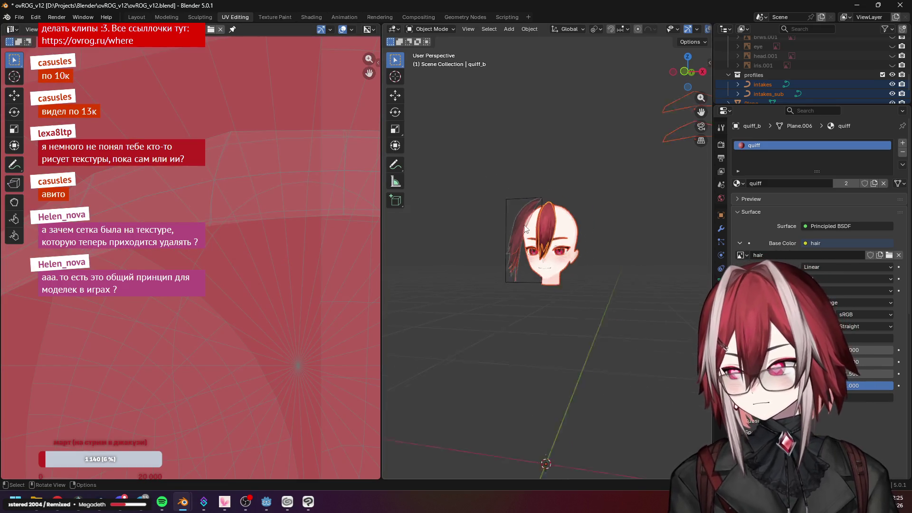
scroll(552, 231, up, 4)
click(551, 231)
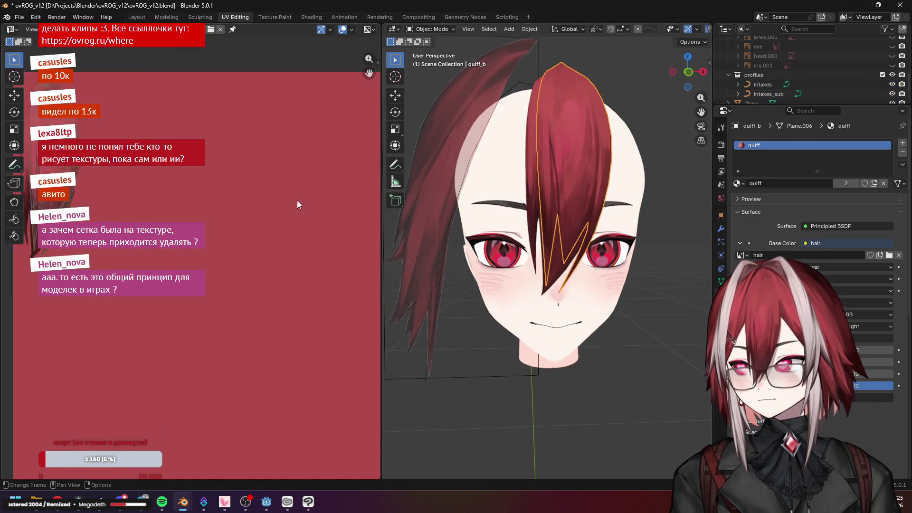
scroll(249, 249, up, 4)
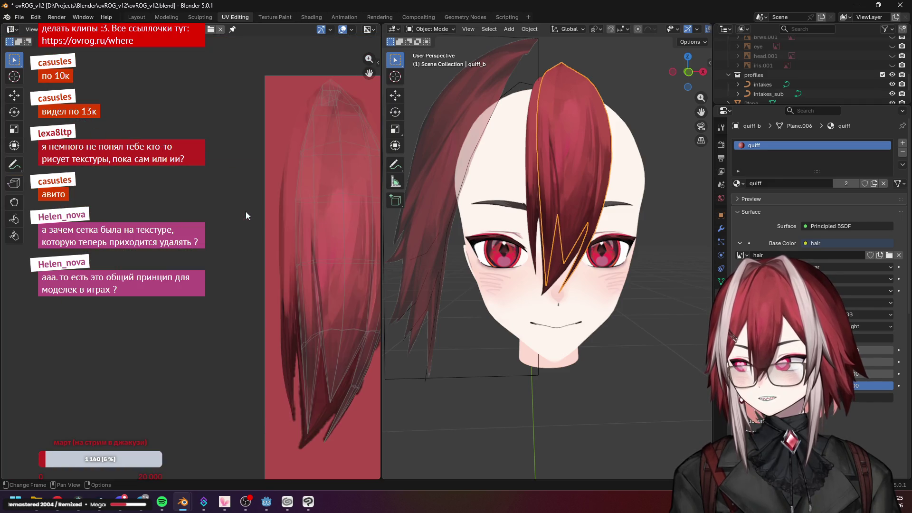
click(559, 270)
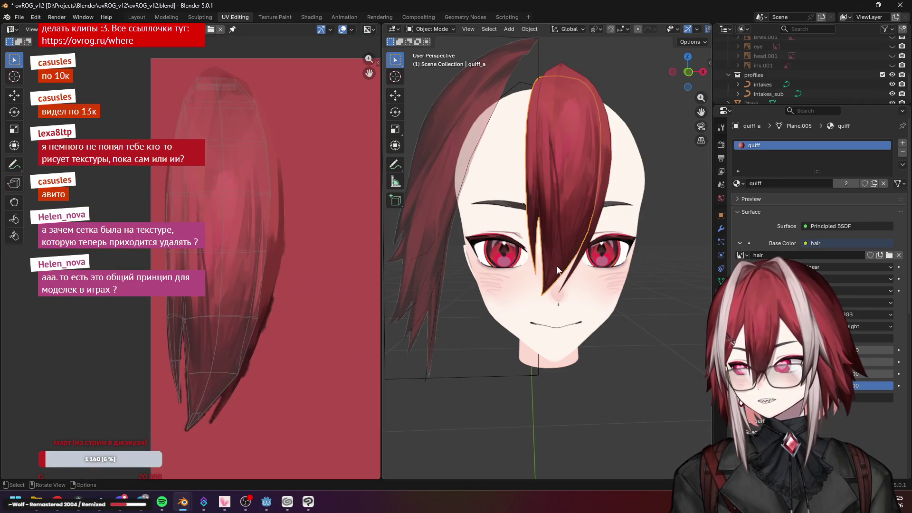
click(553, 320)
drag(196, 249, 217, 204)
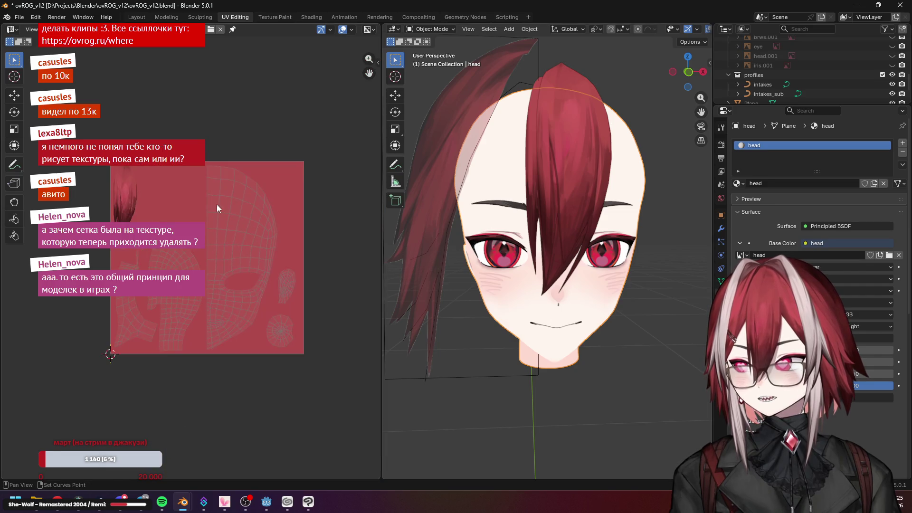
scroll(232, 255, up, 3)
scroll(142, 250, down, 1)
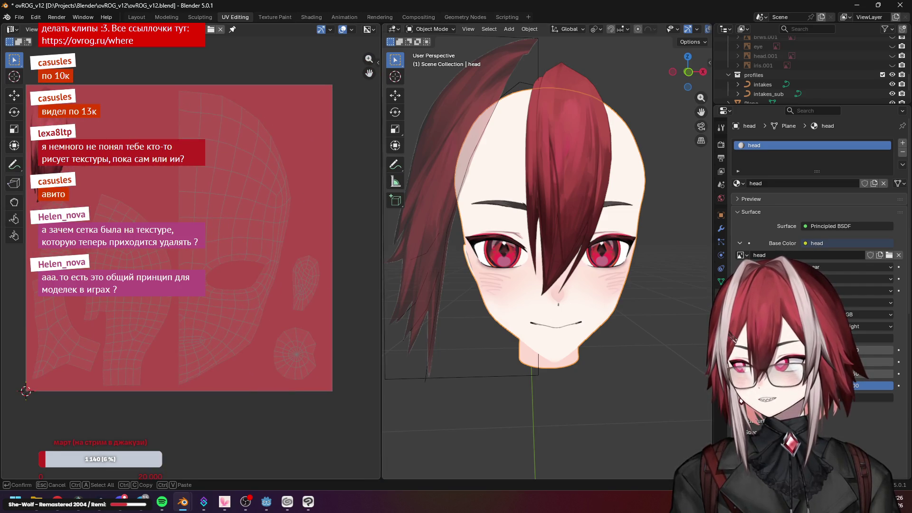
click(164, 29)
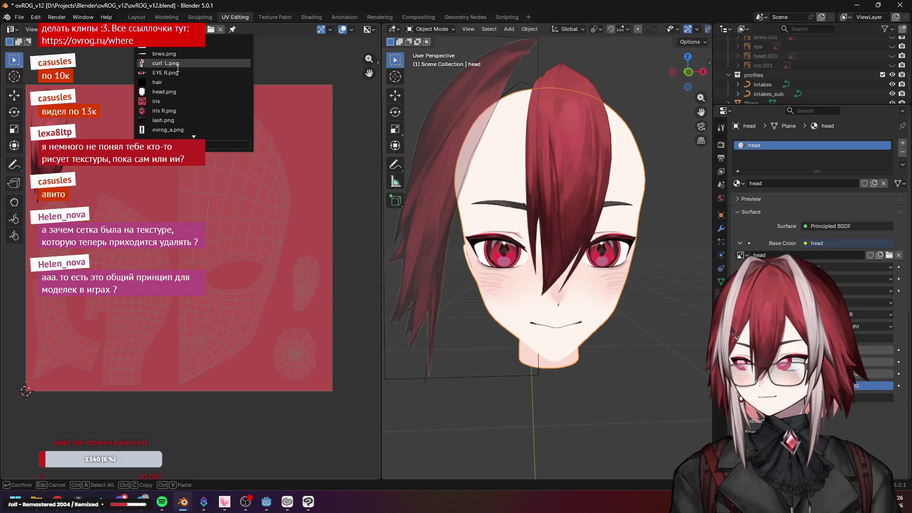
scroll(177, 93, down, 4)
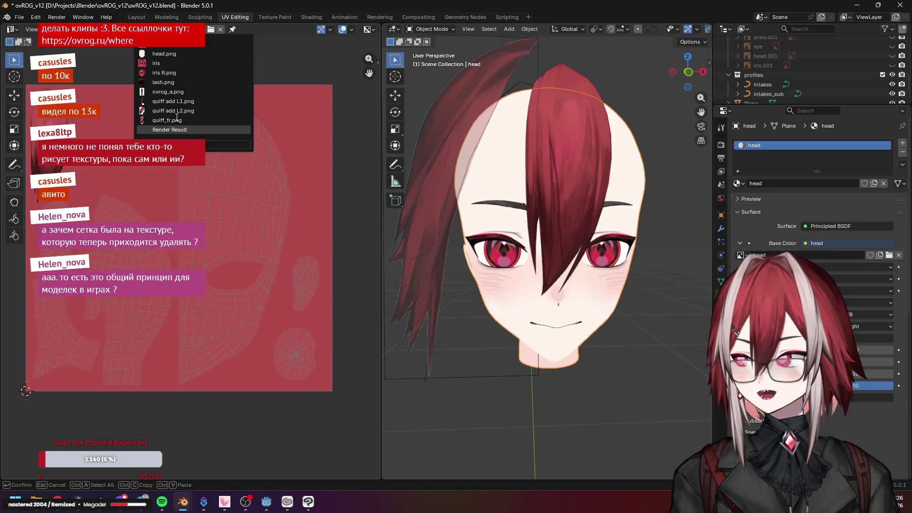
scroll(177, 115, up, 3)
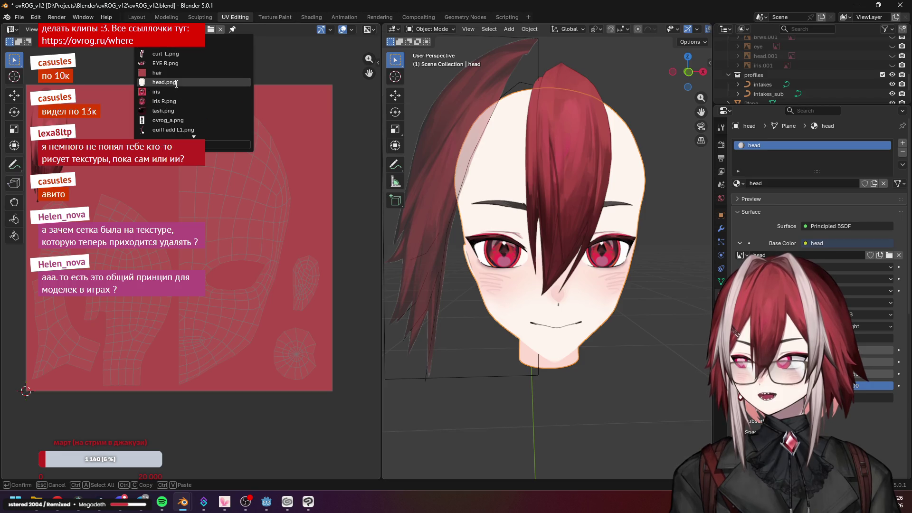
Choose head.png as the image behind the head's UVs and recenter on the painted texture
click(173, 84)
click(179, 33)
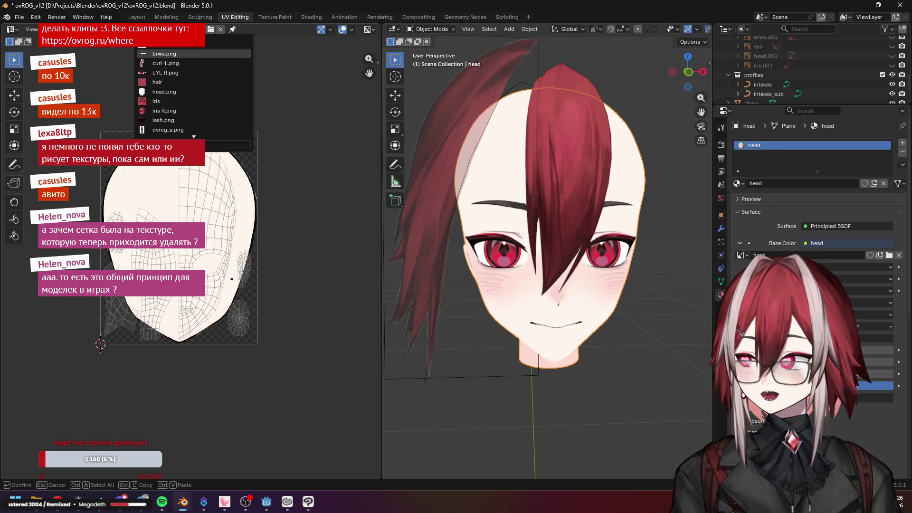
click(193, 53)
scroll(214, 235, up, 2)
scroll(191, 261, down, 2)
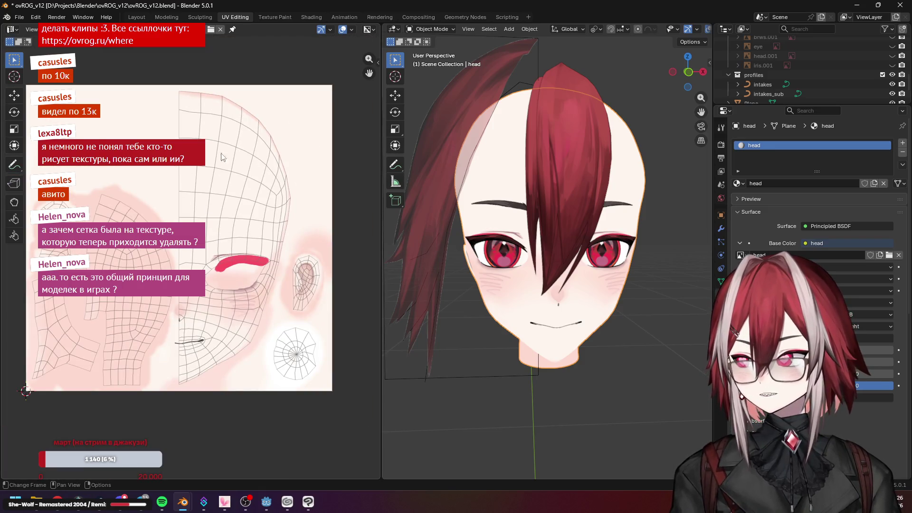
scroll(557, 165, up, 5)
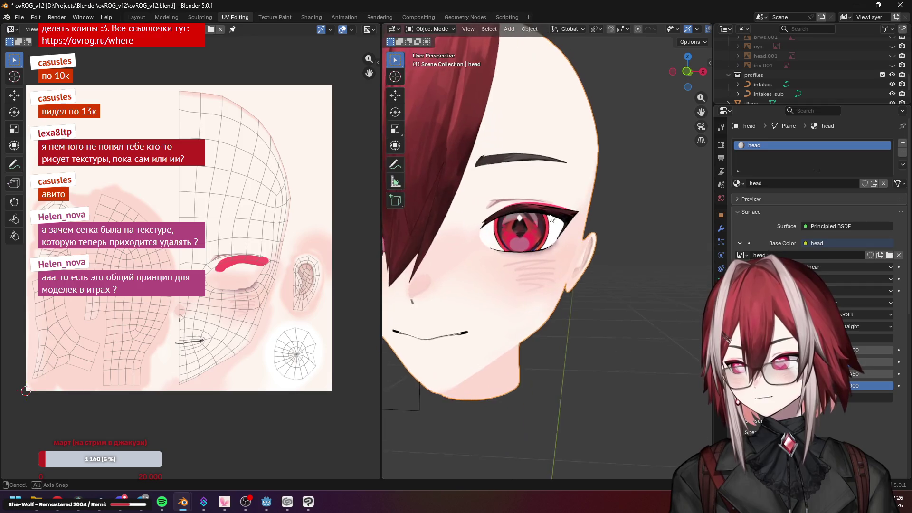
scroll(203, 301, up, 2)
scroll(276, 313, up, 1)
scroll(277, 313, up, 2)
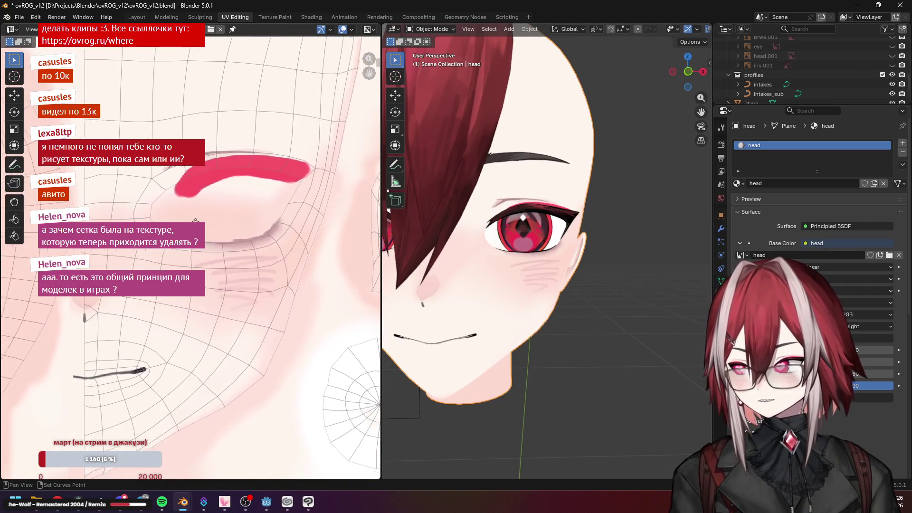
scroll(221, 233, down, 4)
scroll(263, 261, down, 2)
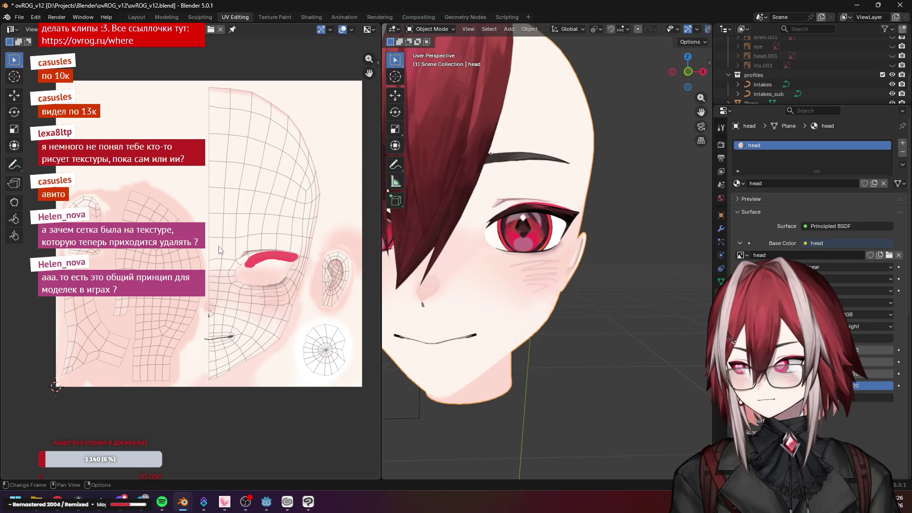
drag(266, 248, 259, 274)
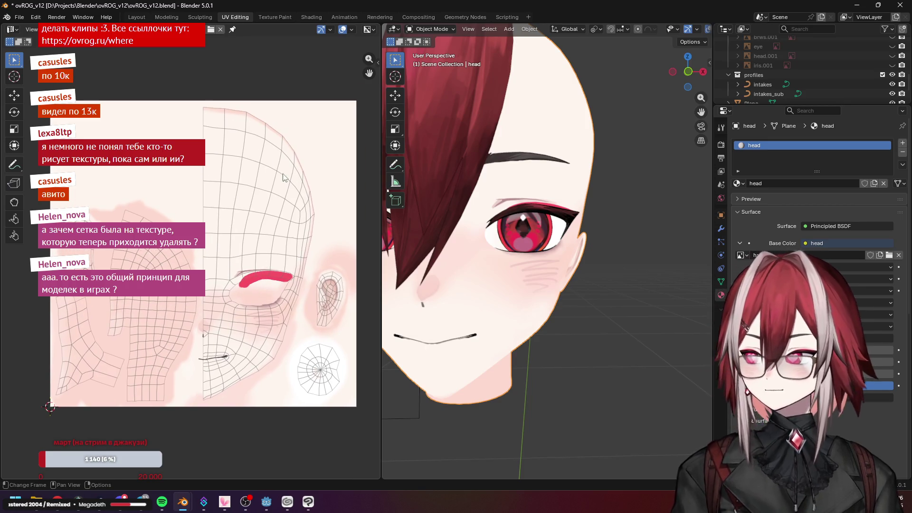
scroll(260, 289, up, 4)
scroll(260, 289, up, 4)
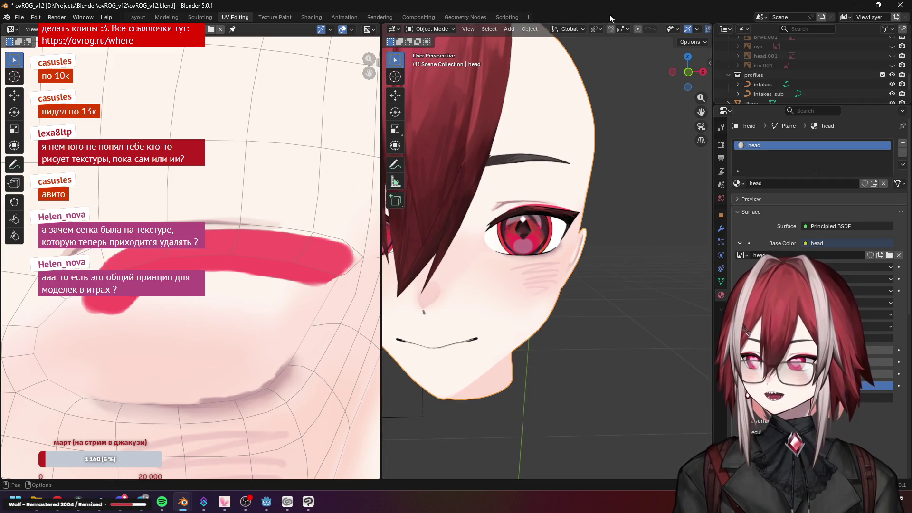
scroll(615, 30, down, 3)
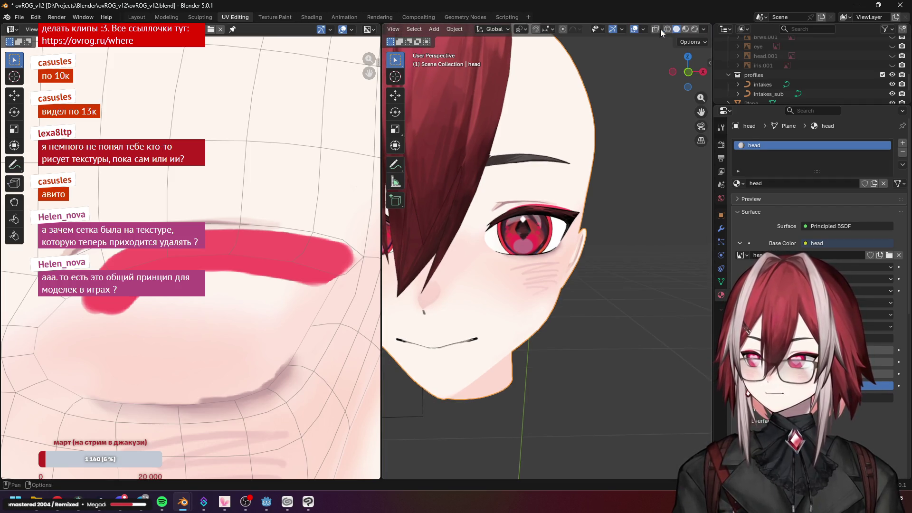
Turn on the wireframe overlay and orbit the head to inspect under the chin and a three-quarter view
click(703, 29)
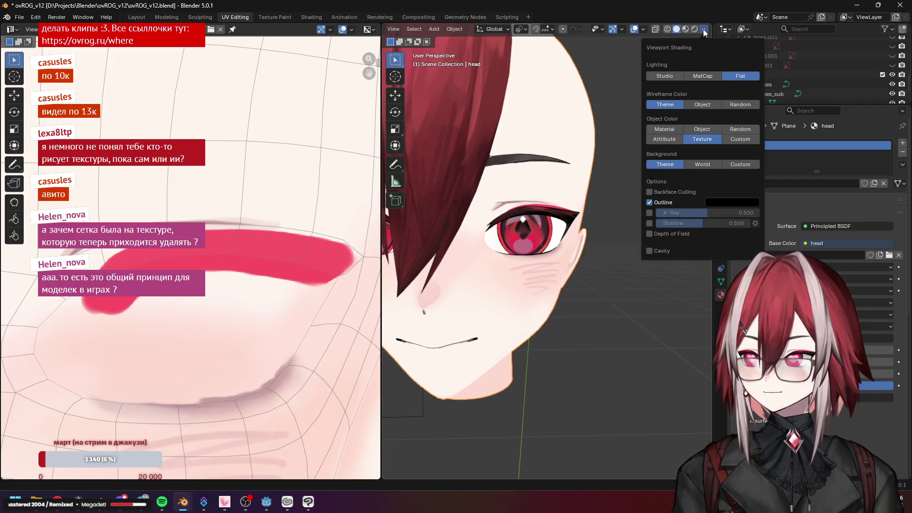
click(640, 29)
click(578, 190)
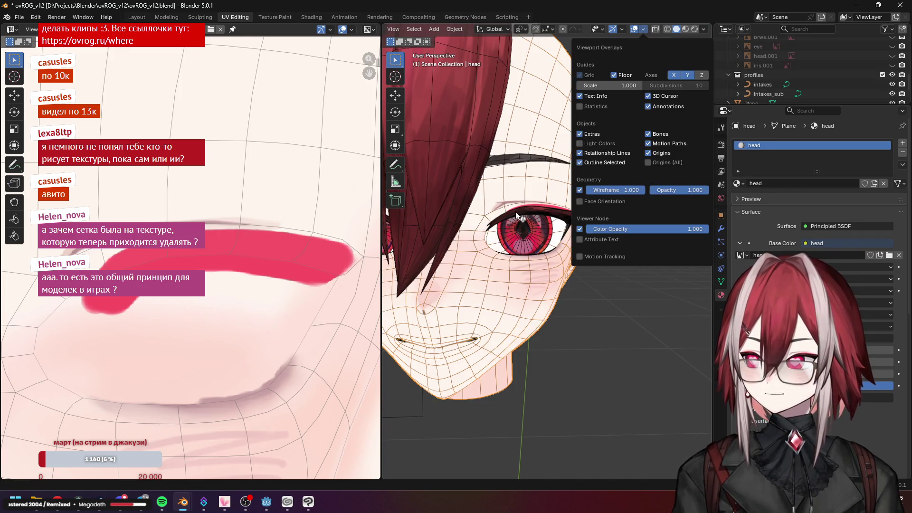
scroll(538, 256, up, 4)
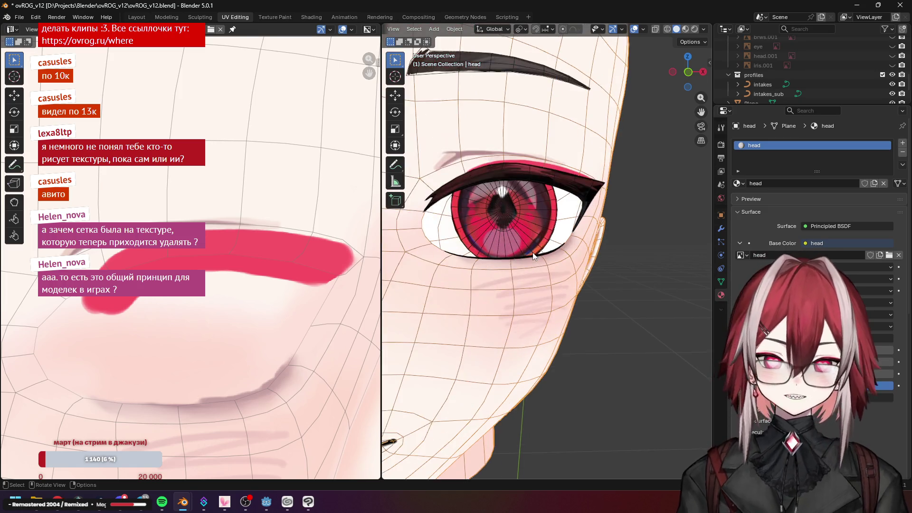
scroll(538, 285, up, 3)
drag(529, 312, 538, 236)
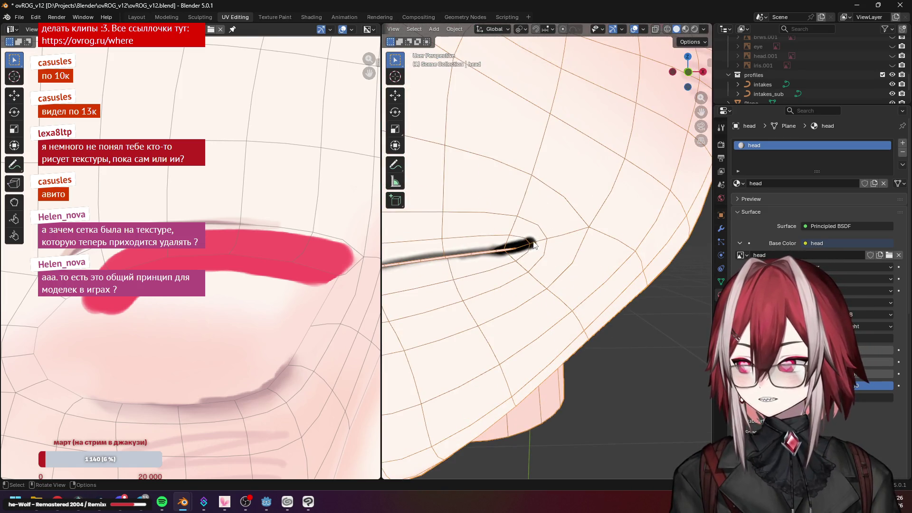
scroll(178, 249, up, 3)
mouse_move(178, 250)
mouse_down()
mouse_move(161, 308)
mouse_move(214, 271)
mouse_up()
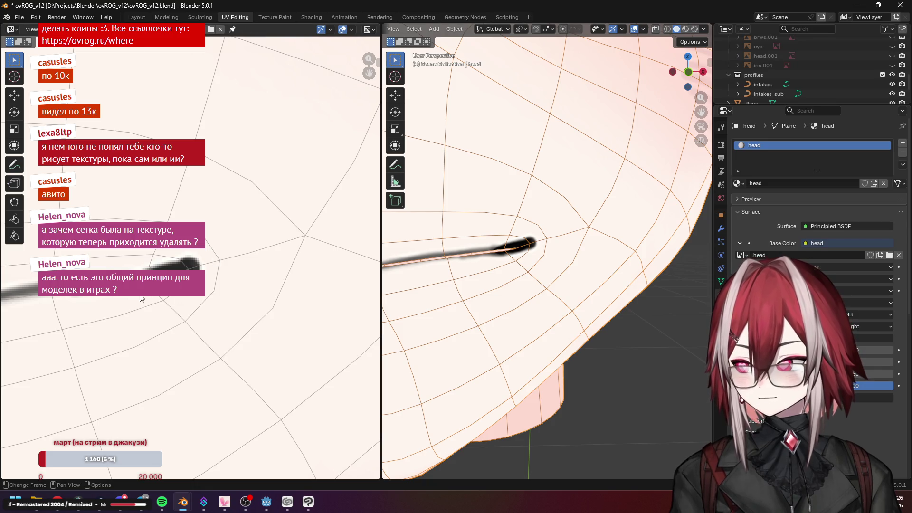
scroll(214, 271, down, 6)
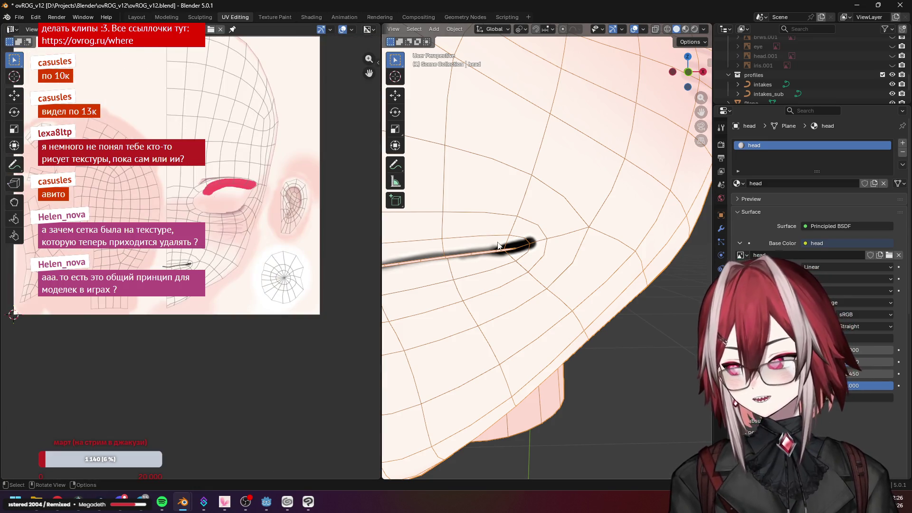
scroll(542, 250, down, 8)
scroll(541, 249, down, 3)
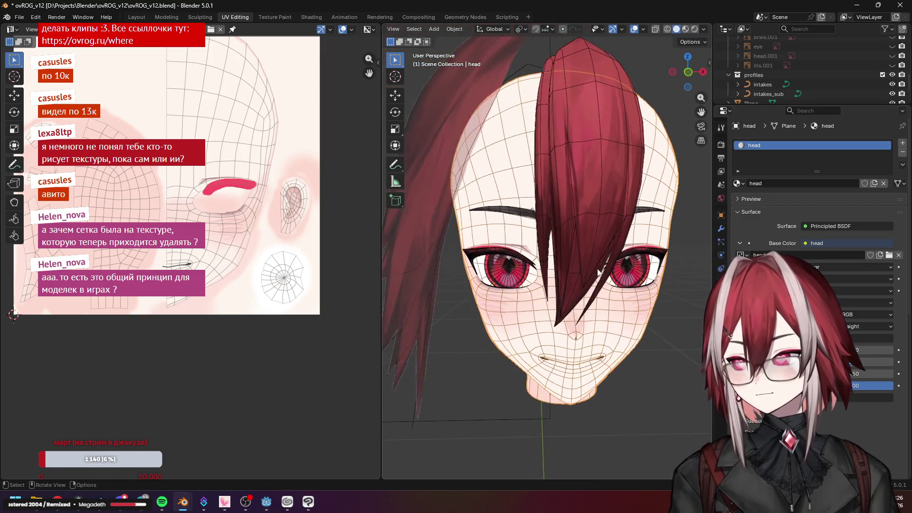
drag(499, 249, 553, 267)
scroll(553, 268, down, 8)
Close Blender, discarding the unsaved changes
click(897, 6)
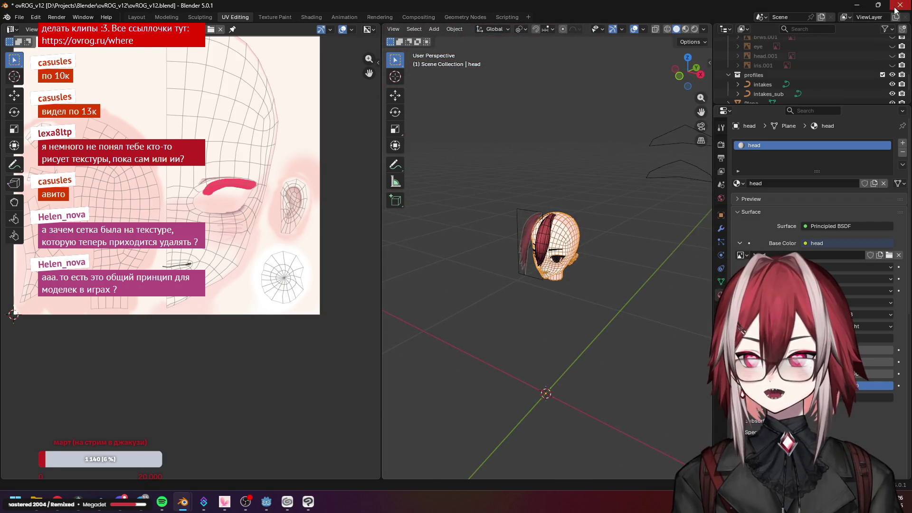
click(485, 265)
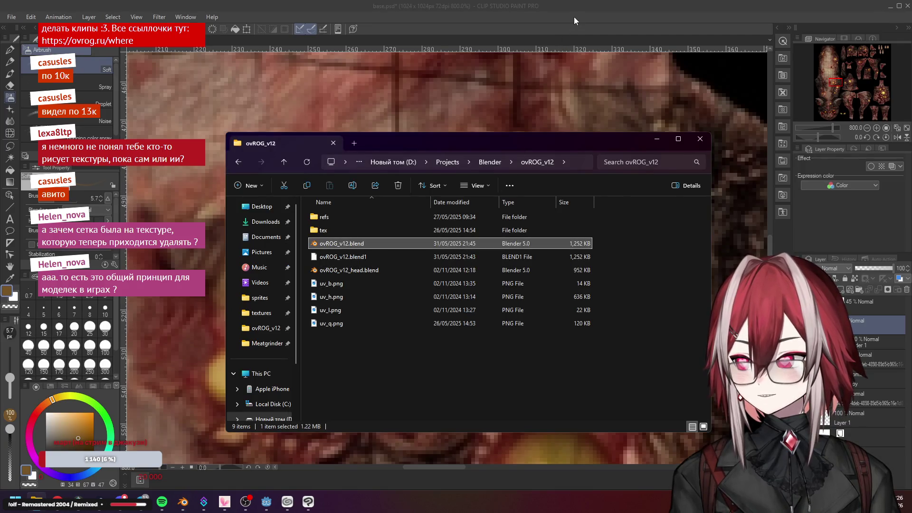
scroll(489, 214, down, 3)
scroll(430, 225, down, 2)
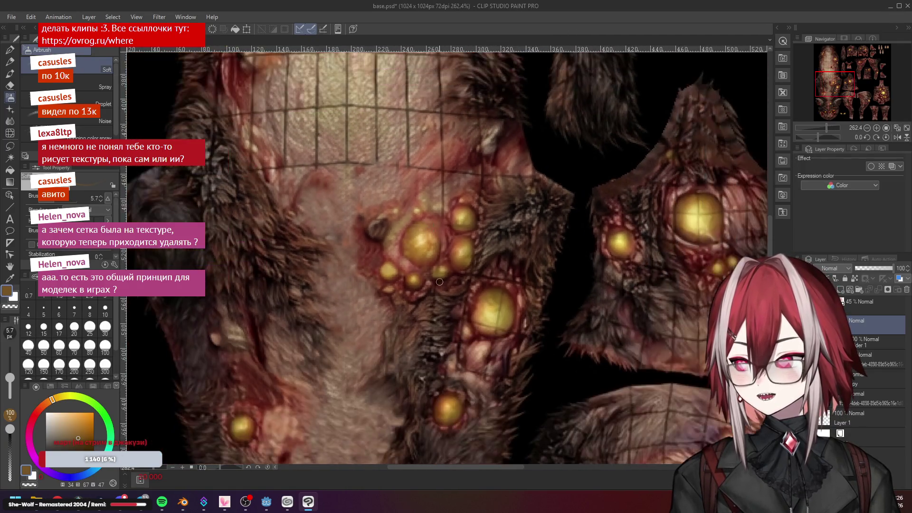
scroll(442, 235, up, 4)
scroll(449, 242, up, 4)
scroll(456, 248, up, 2)
scroll(456, 248, down, 2)
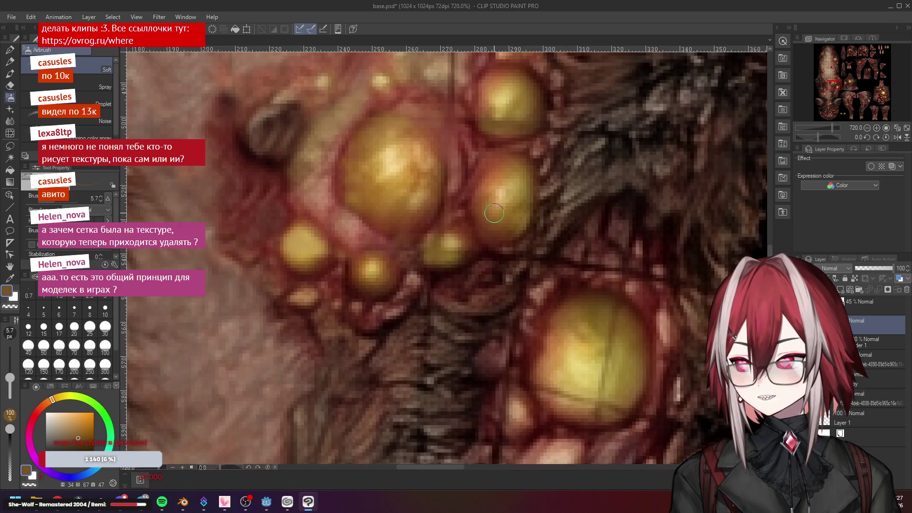
scroll(457, 247, down, 2)
Sample skin, flesh, fur and pustule tones and airbrush then smudge over the grid above the pustules
alt+click(449, 246)
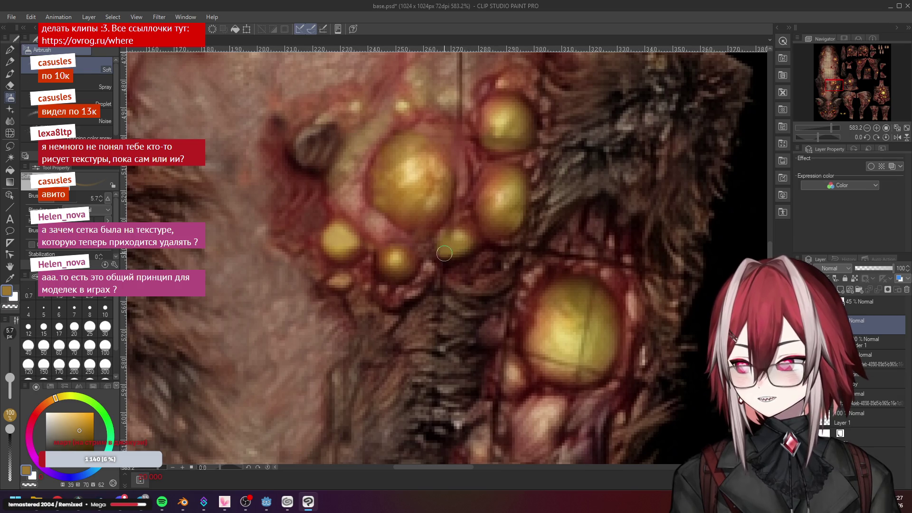
alt+click(396, 230)
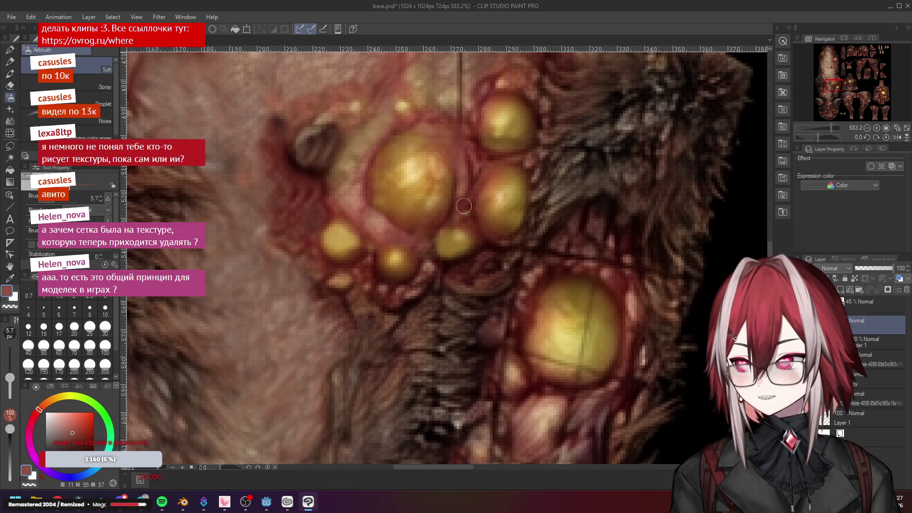
drag(431, 178, 431, 243)
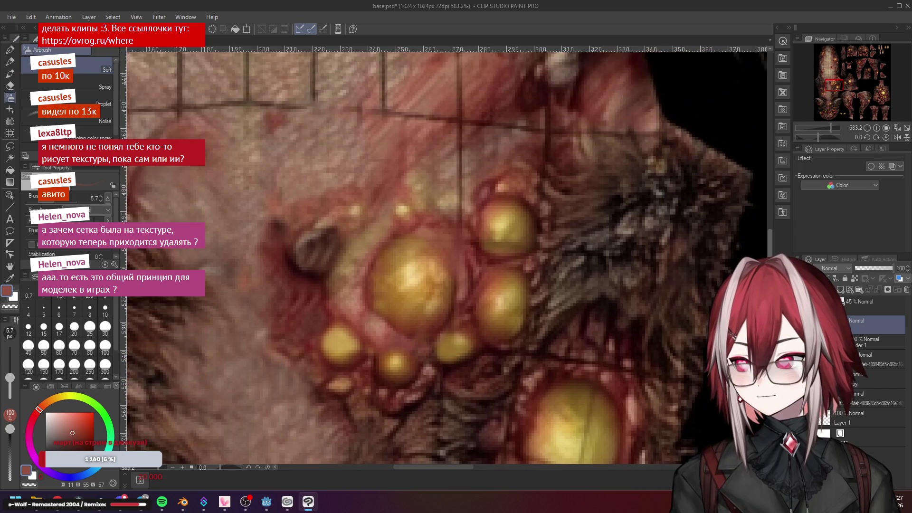
alt+click(438, 210)
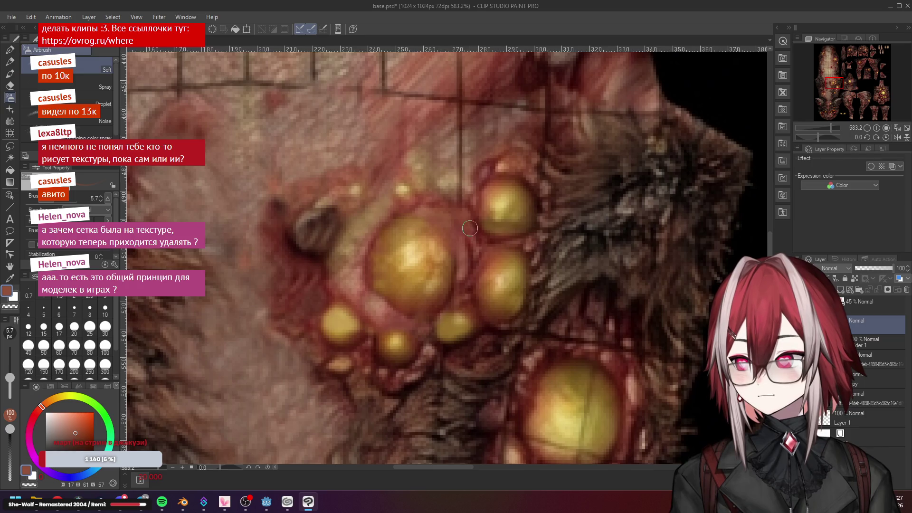
scroll(471, 226, down, 5)
scroll(470, 250, up, 4)
alt+click(459, 269)
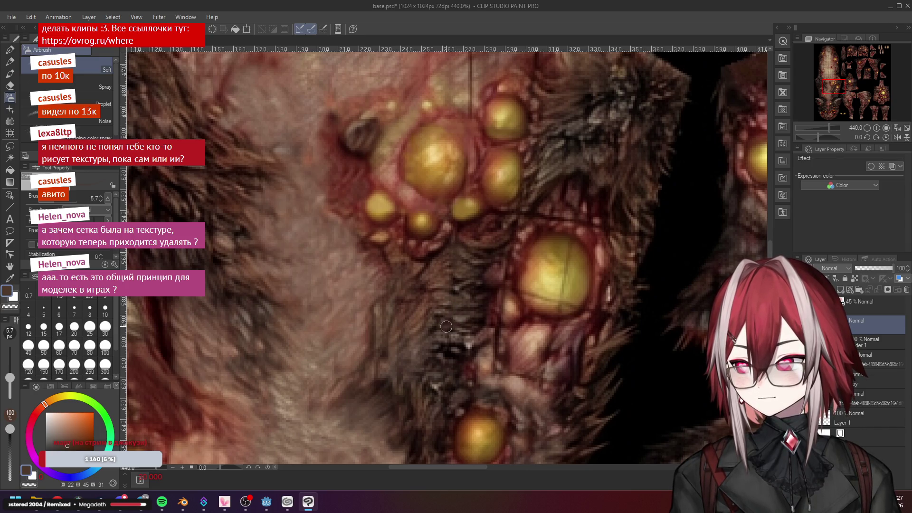
scroll(446, 326, down, 4)
scroll(456, 299, up, 1)
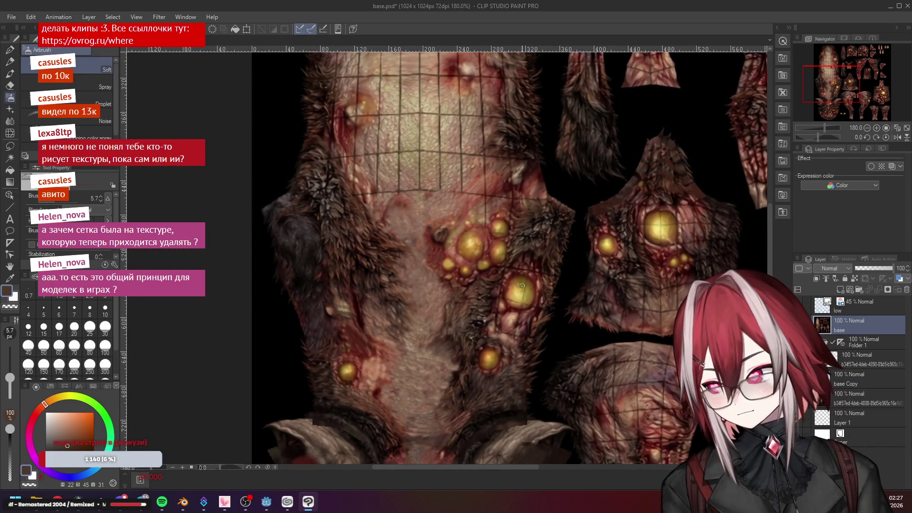
scroll(523, 286, down, 1)
scroll(527, 285, up, 3)
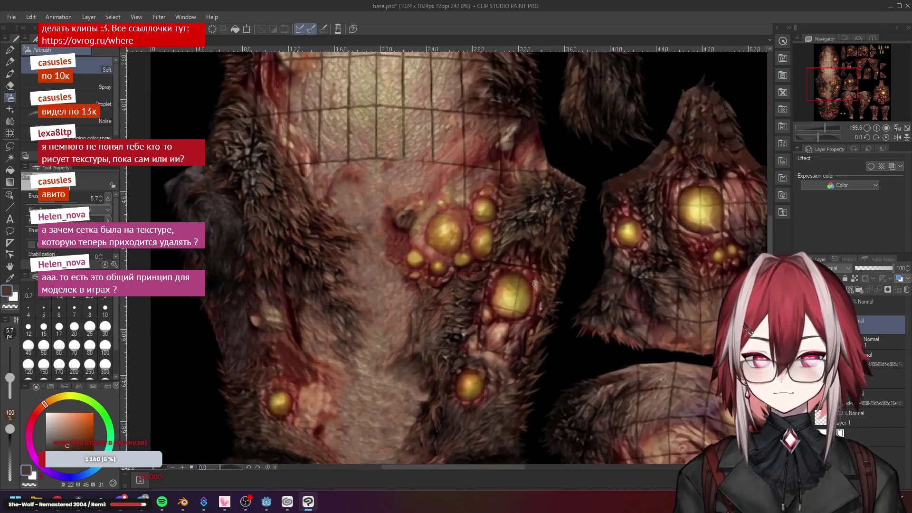
scroll(532, 285, up, 2)
scroll(527, 271, up, 2)
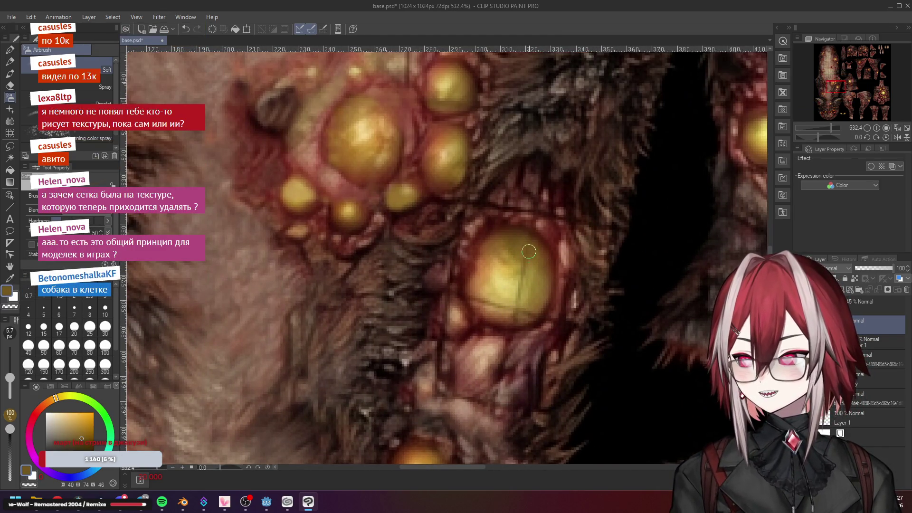
alt+click(524, 281)
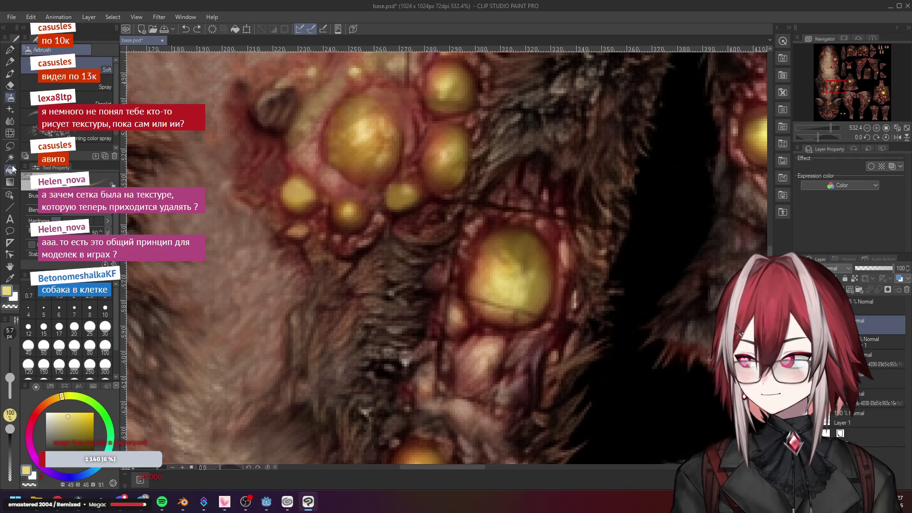
click(11, 105)
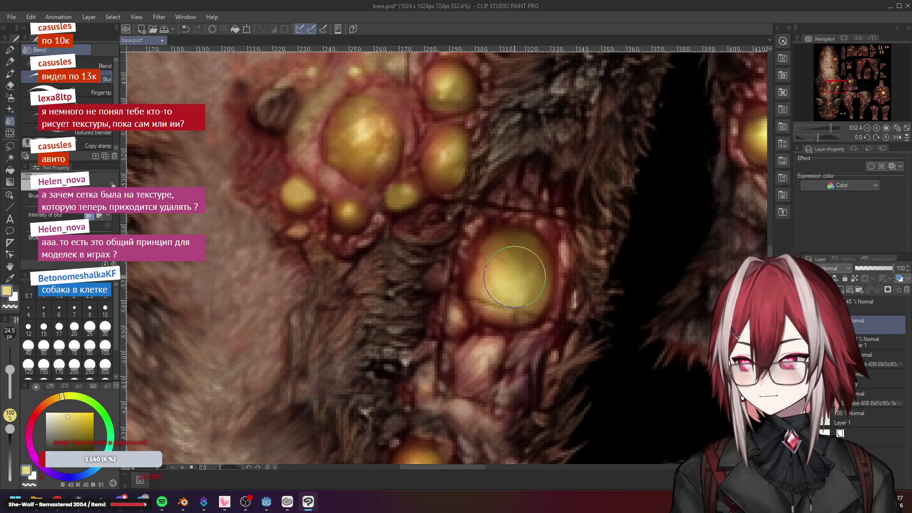
scroll(516, 277, down, 3)
scroll(590, 316, up, 4)
scroll(589, 316, up, 3)
click(10, 97)
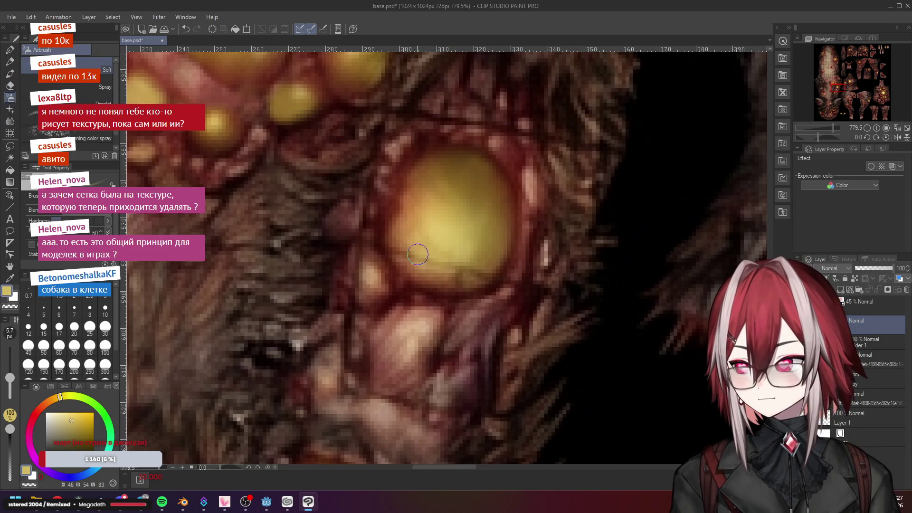
Sample brown, yellow and orange tones around the large pustule and paint out the grid beside it
alt+click(403, 243)
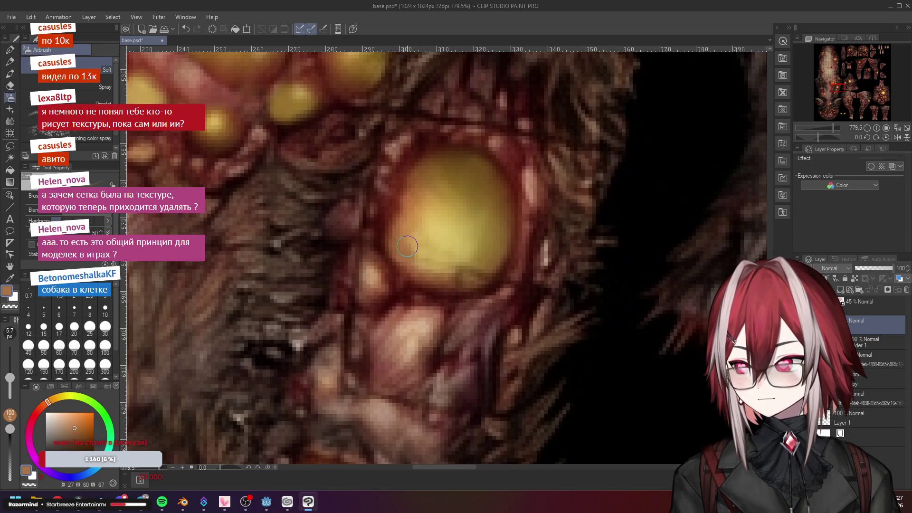
alt+click(489, 259)
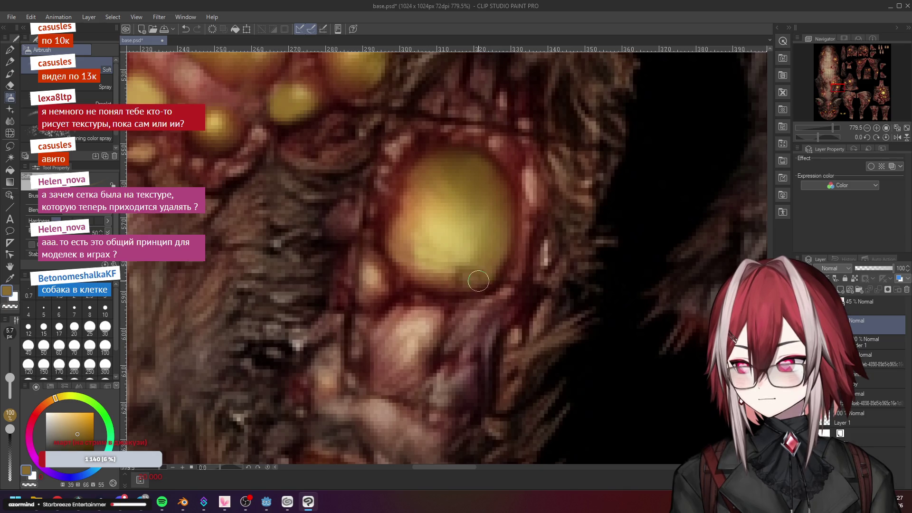
alt+click(436, 278)
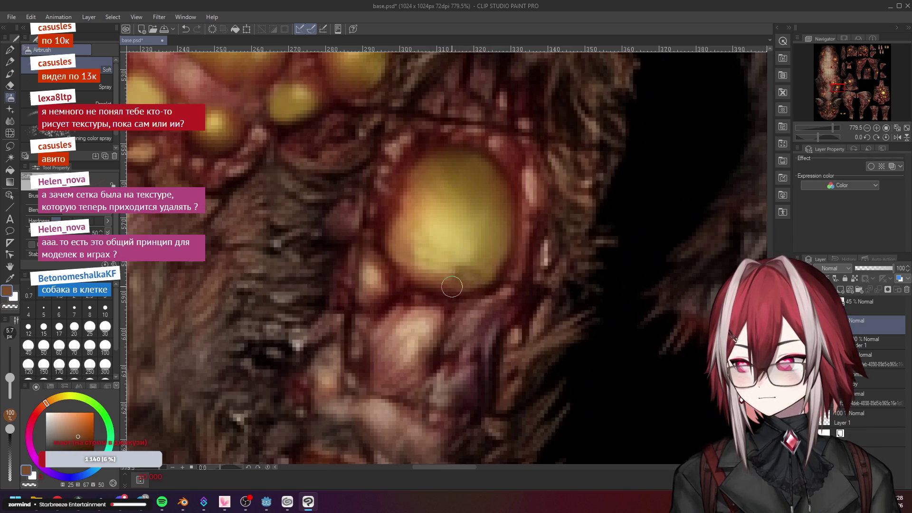
scroll(460, 274, down, 3)
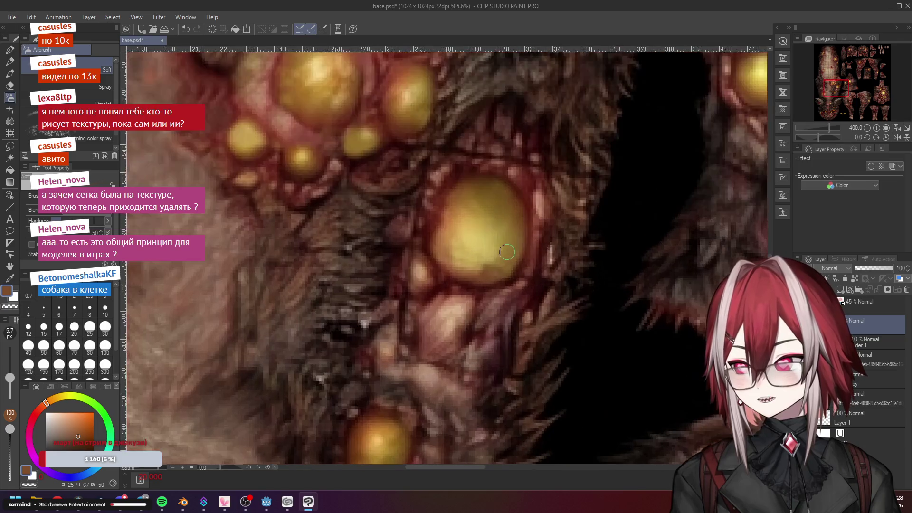
scroll(470, 271, up, 3)
alt+click(487, 270)
alt+click(475, 263)
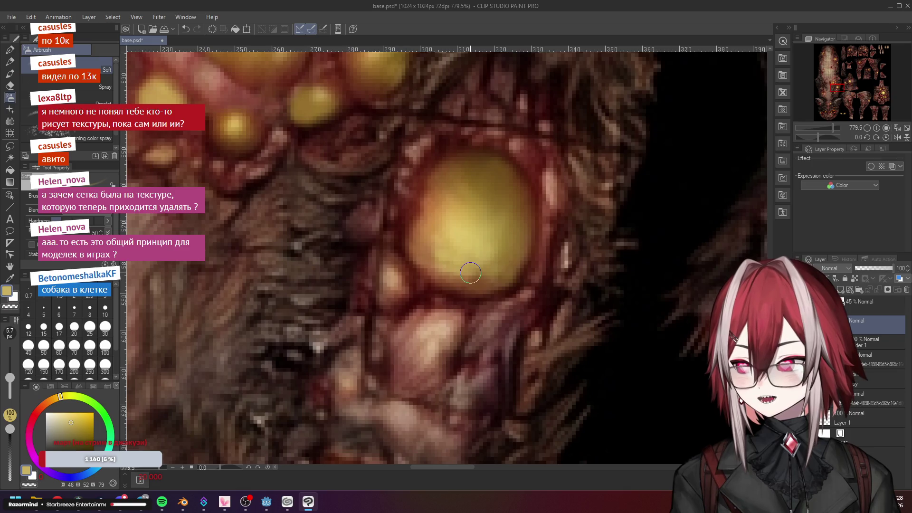
scroll(508, 259, down, 3)
scroll(499, 257, down, 2)
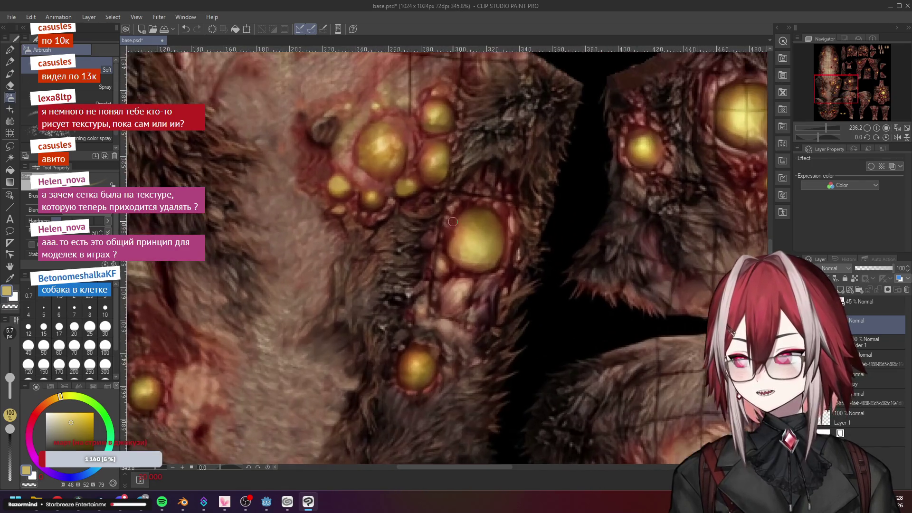
scroll(470, 243, up, 3)
scroll(452, 221, up, 3)
alt+click(444, 286)
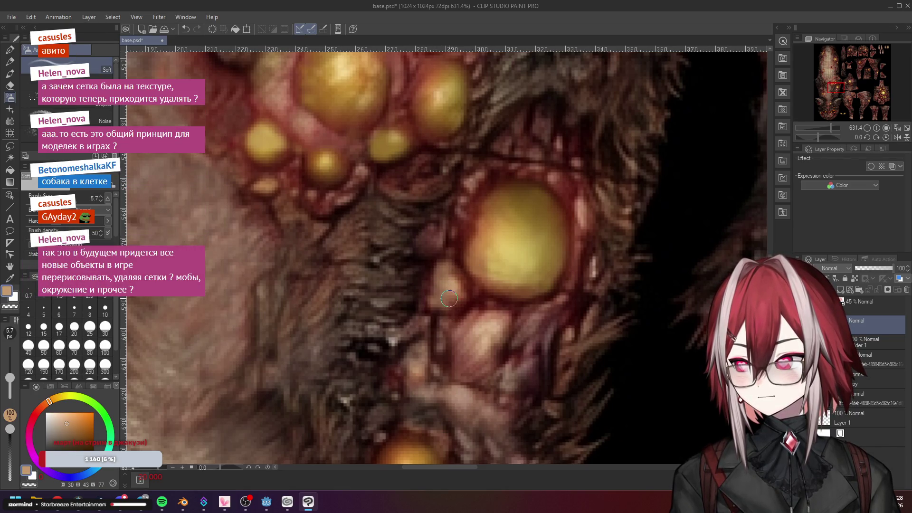
scroll(442, 300, down, 4)
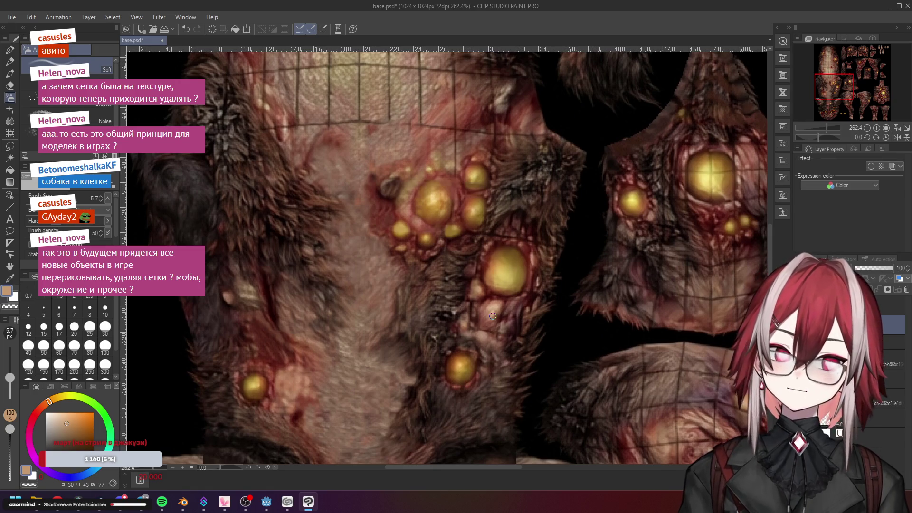
scroll(623, 264, down, 1)
scroll(622, 265, down, 1)
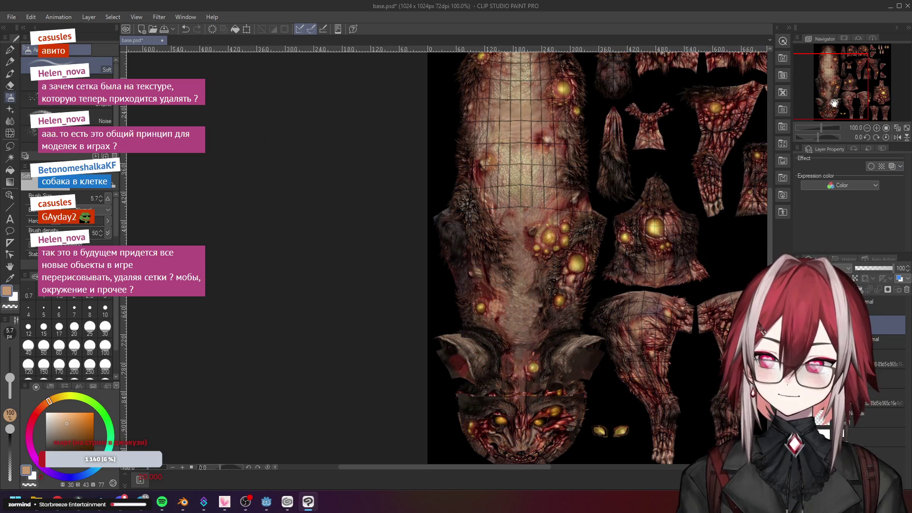
Toggle the wireframe overlay layer on and off over the whole texture to compare against the grid
key(space)
click(824, 426)
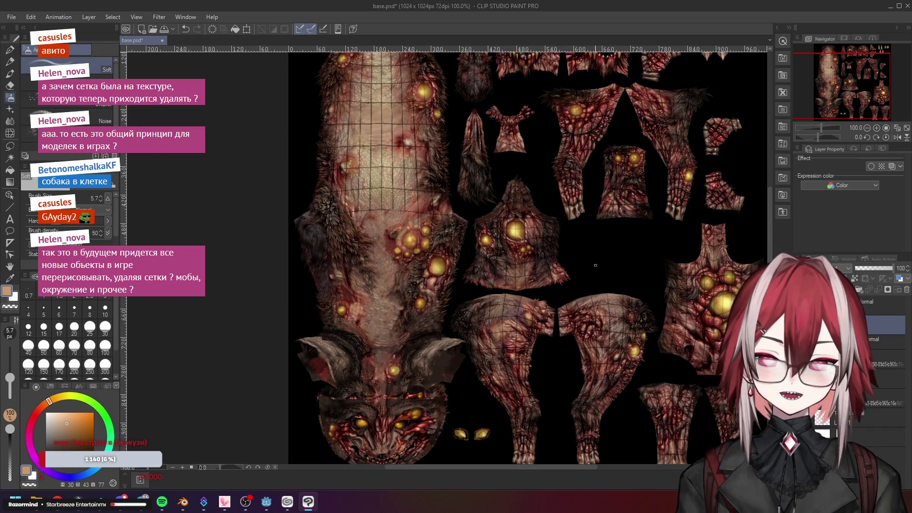
click(824, 426)
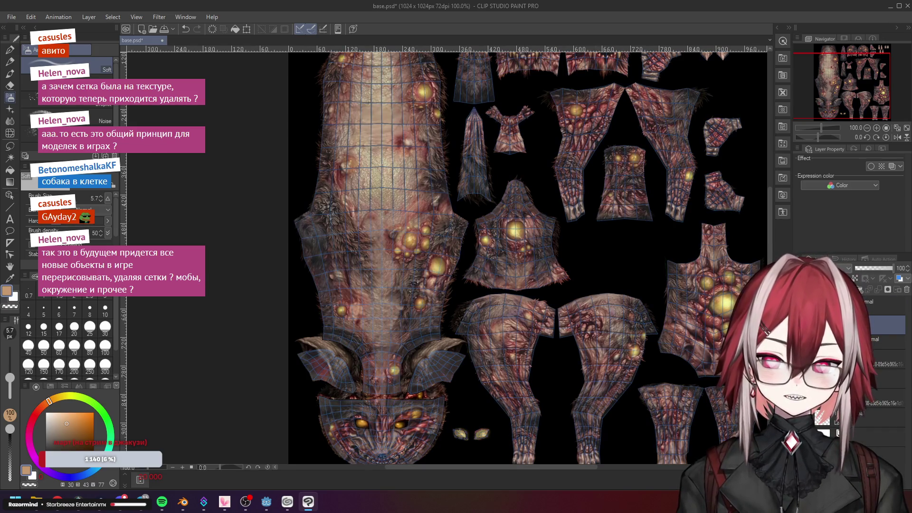
click(824, 427)
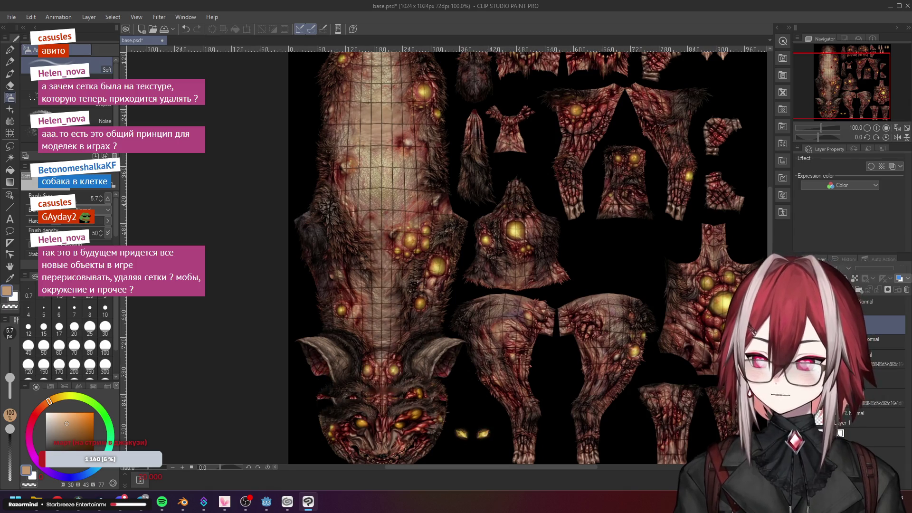
click(754, 334)
scroll(651, 230, down, 5)
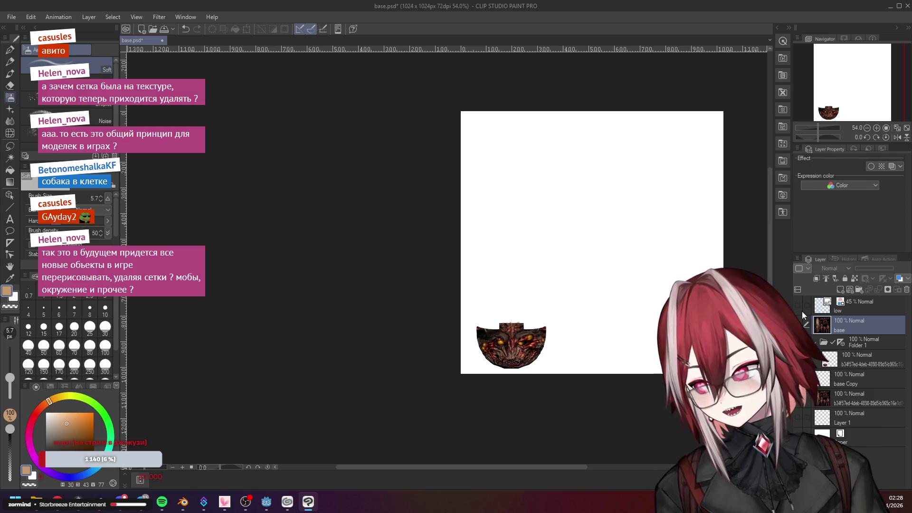
Flip between the bare UV grid and the dog texture with undo/redo, ending with the texture visible
click(801, 307)
scroll(569, 214, up, 4)
scroll(569, 215, up, 3)
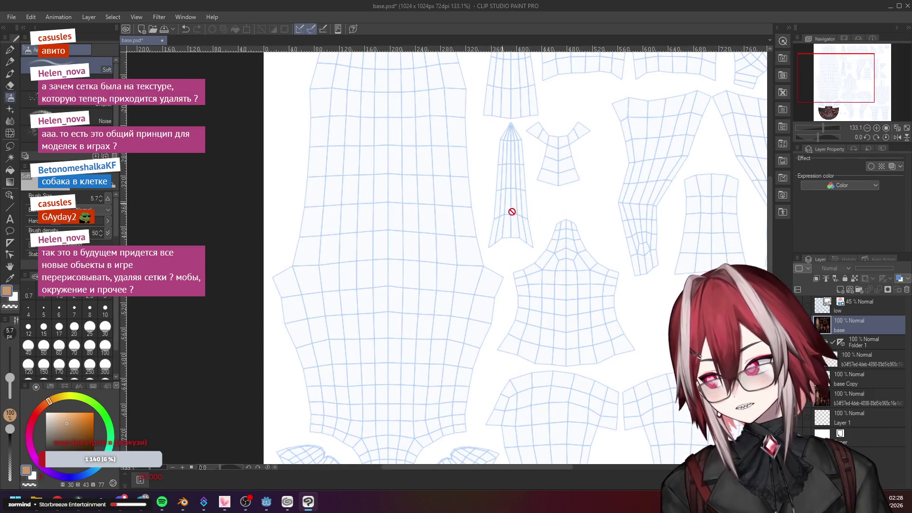
key(ctrl+z)
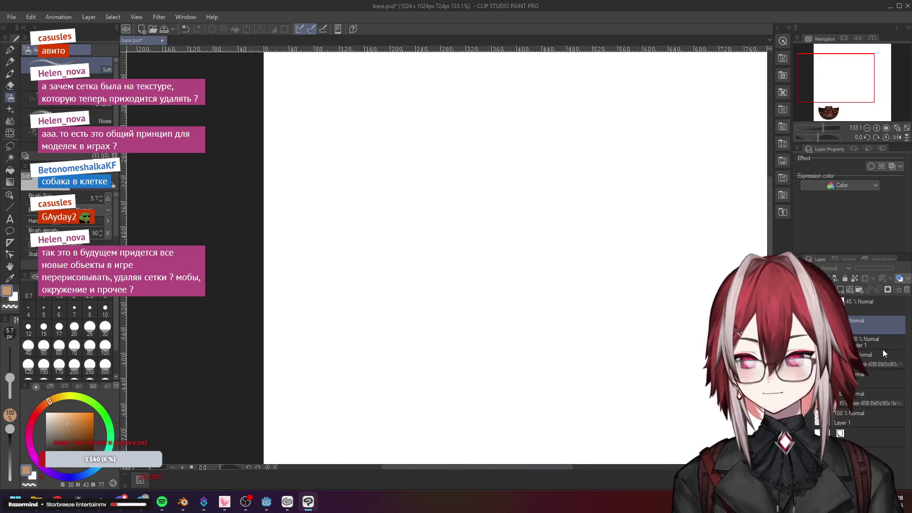
key(ctrl+z)
scroll(656, 208, down, 5)
scroll(556, 236, up, 4)
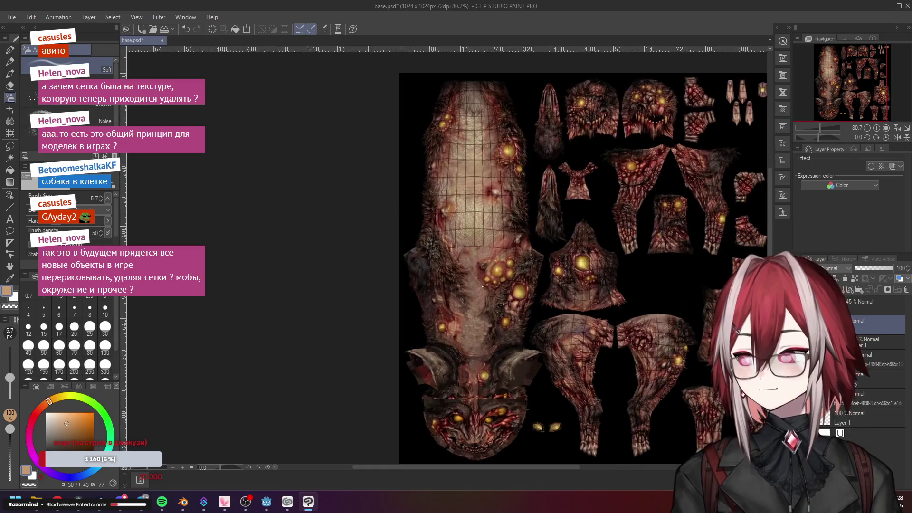
key(ctrl+y)
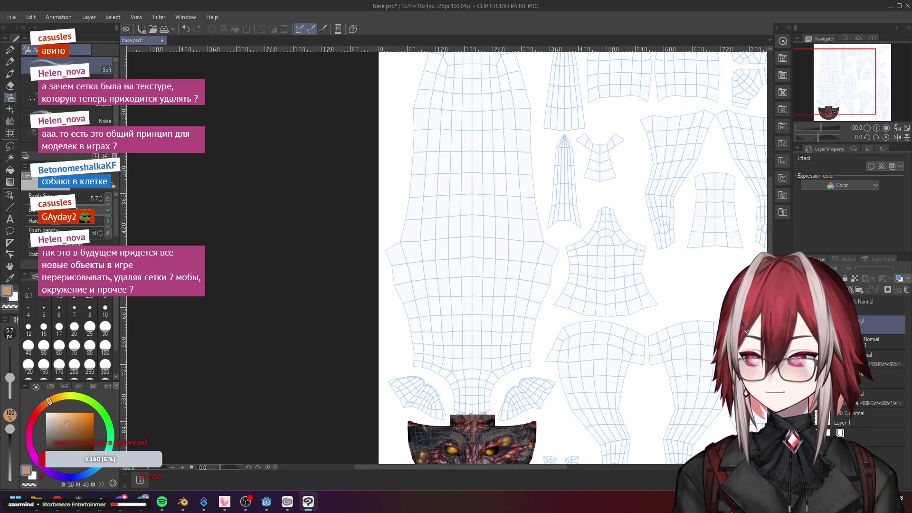
key(ctrl+z)
scroll(542, 278, down, 4)
scroll(542, 279, up, 3)
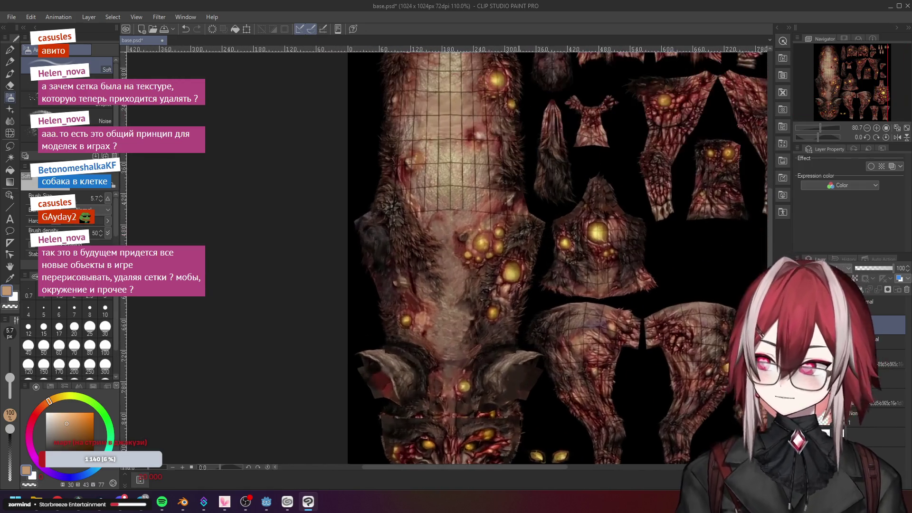
scroll(498, 278, up, 3)
scroll(464, 278, up, 3)
scroll(452, 279, up, 2)
scroll(452, 279, up, 2)
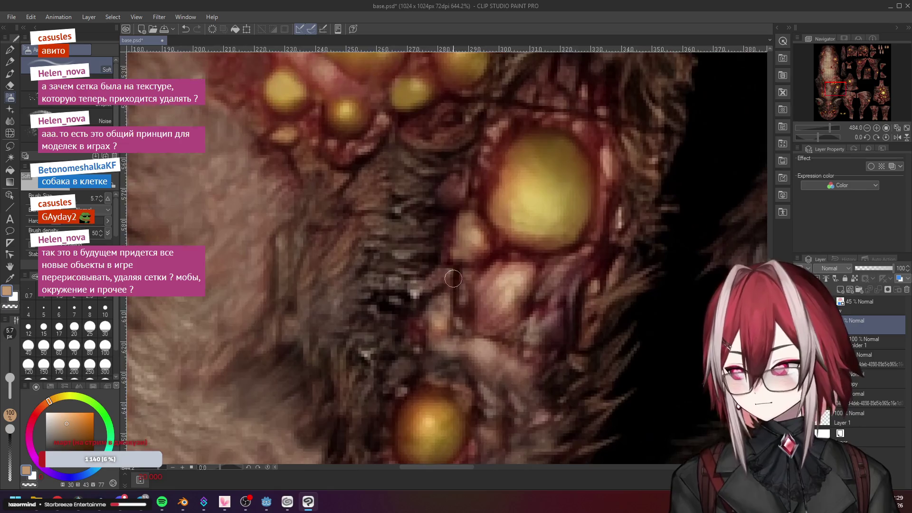
scroll(450, 274, up, 2)
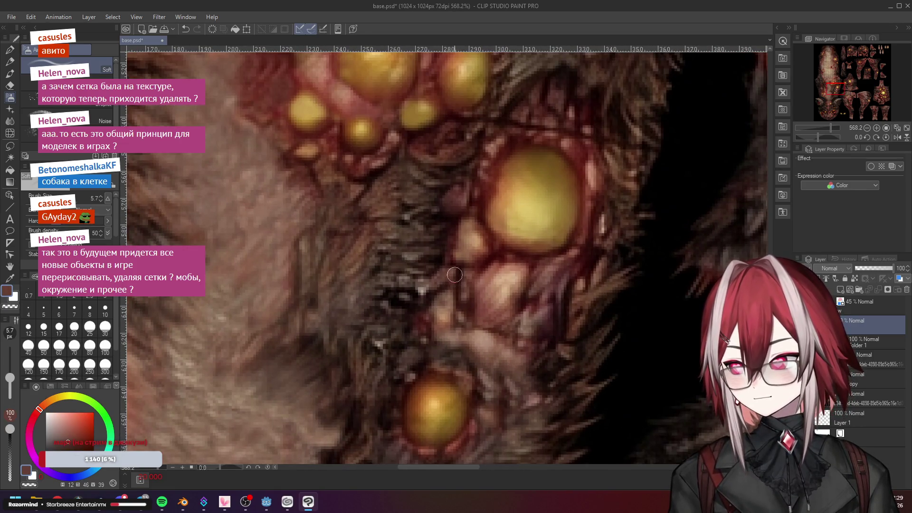
Sample fur, torso and pustule colours, paint over the seams, then smudge them with the Blend tool
alt+click(448, 304)
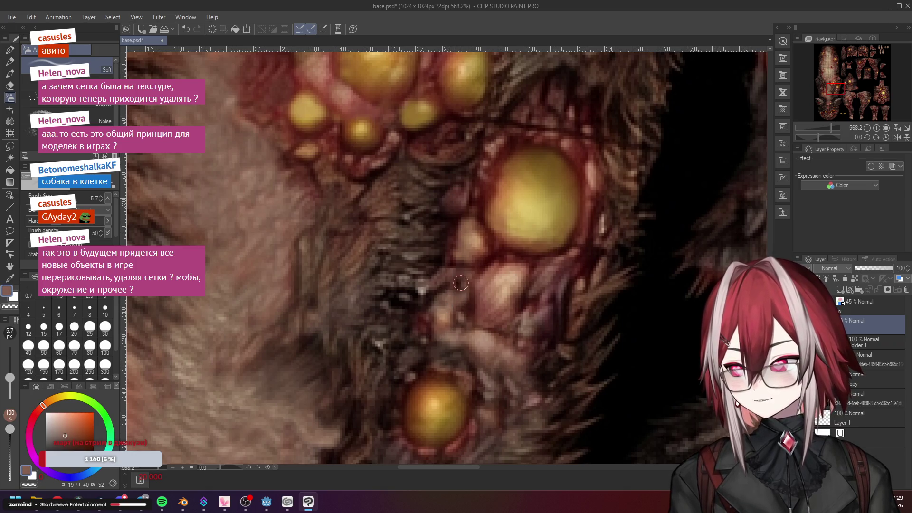
scroll(464, 303, down, 3)
scroll(464, 303, down, 3)
scroll(470, 307, up, 5)
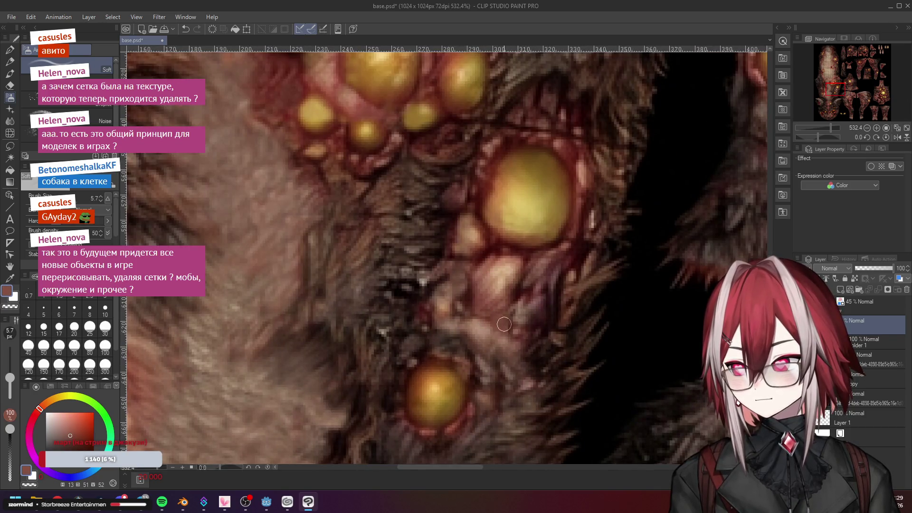
scroll(543, 335, up, 2)
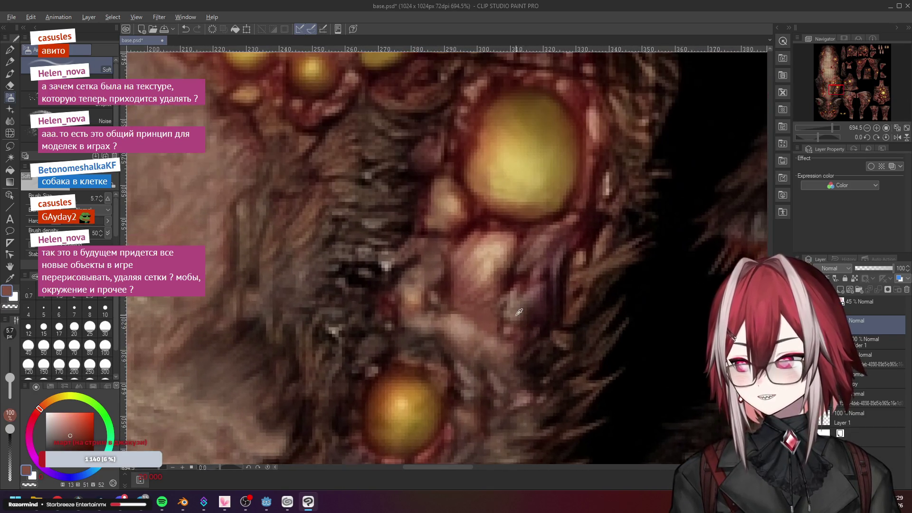
alt+click(572, 311)
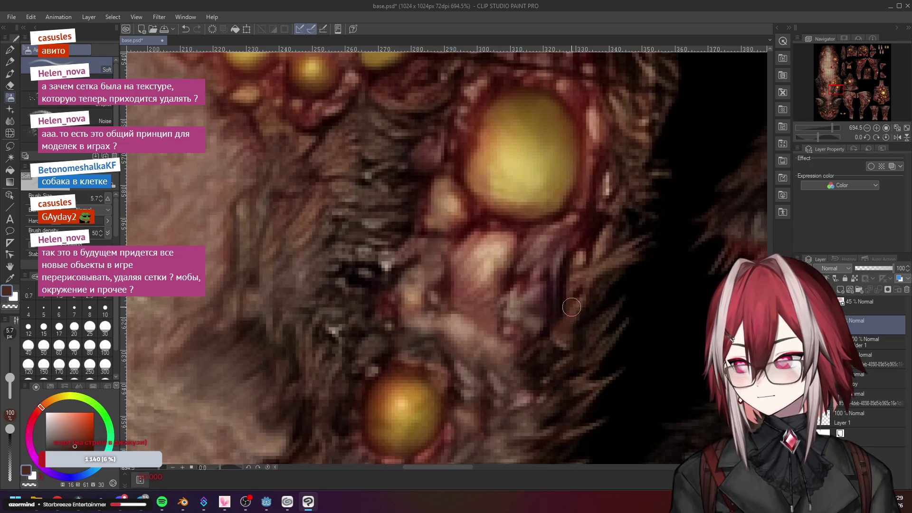
scroll(571, 308, down, 3)
scroll(541, 157, down, 3)
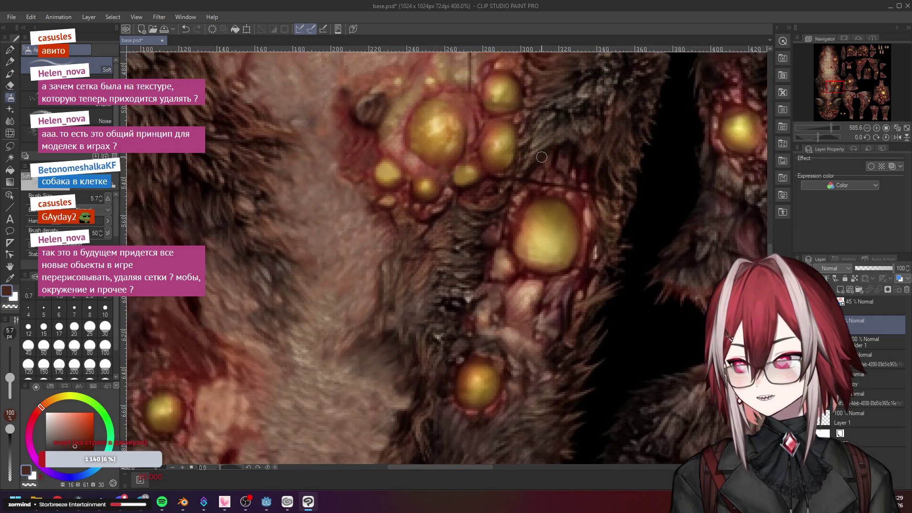
scroll(542, 157, down, 3)
scroll(582, 180, up, 5)
scroll(484, 258, up, 2)
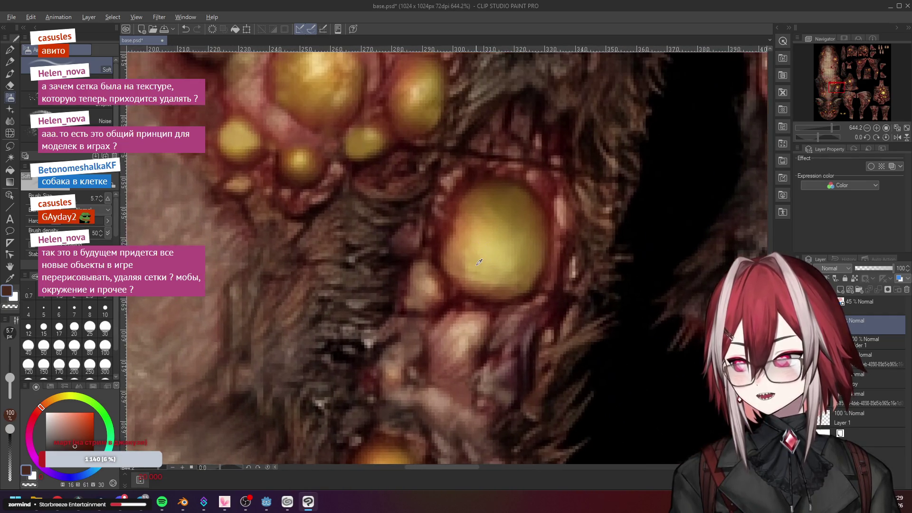
alt+click(469, 272)
scroll(475, 272, down, 3)
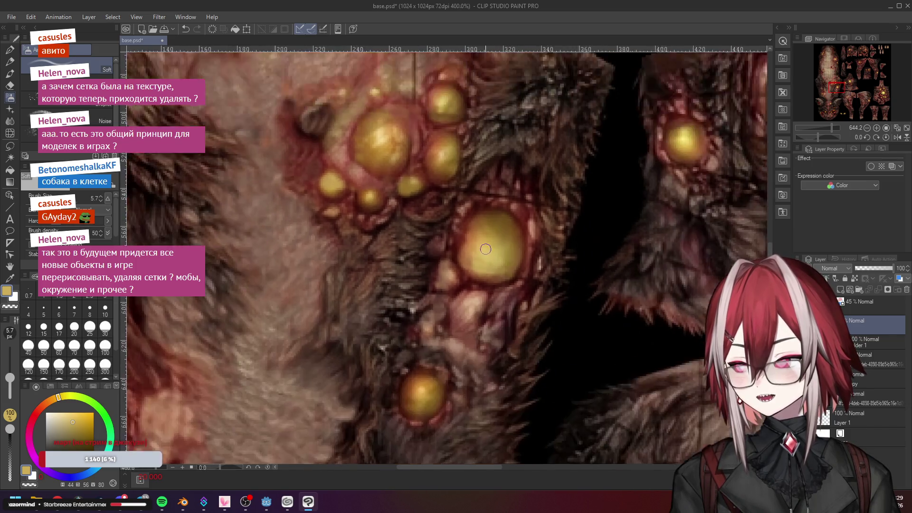
scroll(472, 257, up, 2)
alt+click(474, 268)
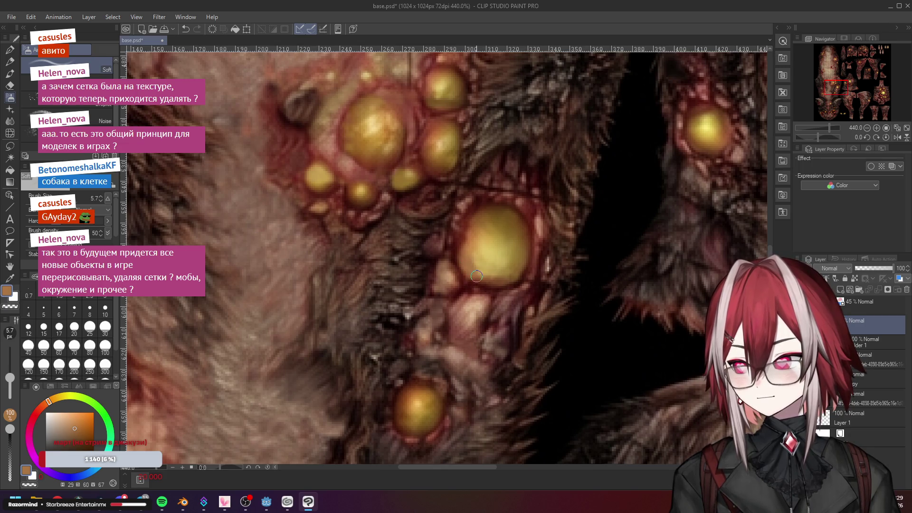
scroll(479, 269, up, 2)
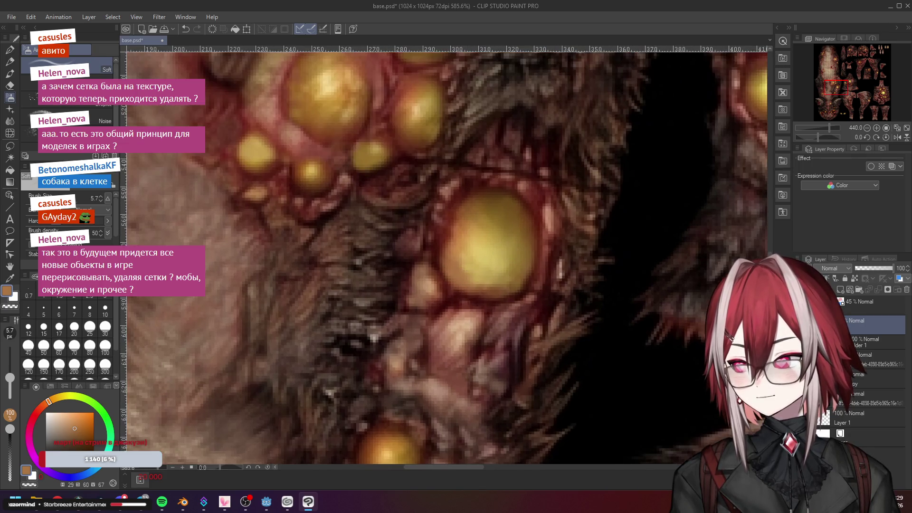
click(12, 122)
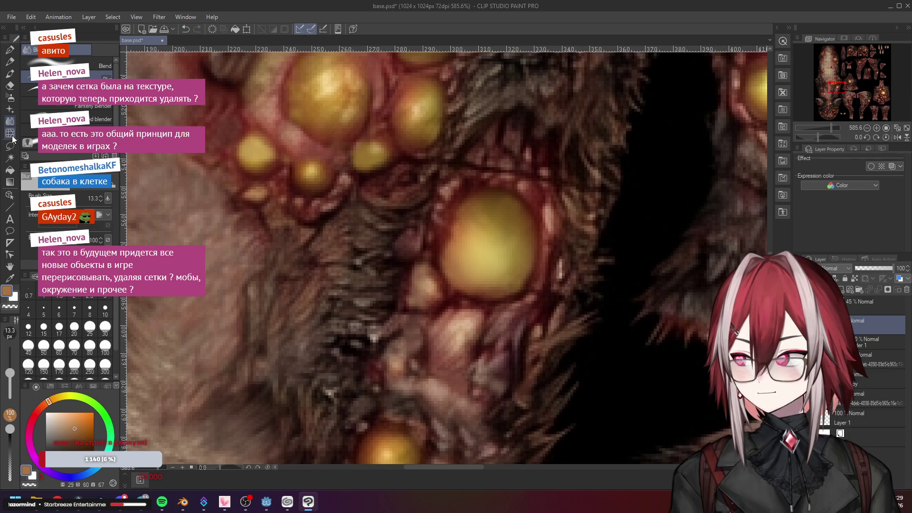
Airbrush dark reds beside the large pustule and a sampled tone near the torso pustules
click(10, 98)
scroll(529, 223, down, 3)
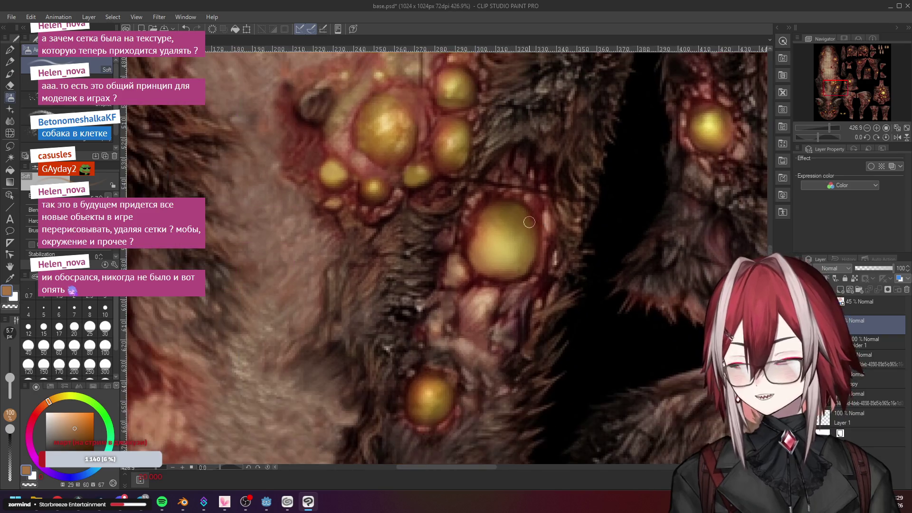
scroll(528, 222, up, 2)
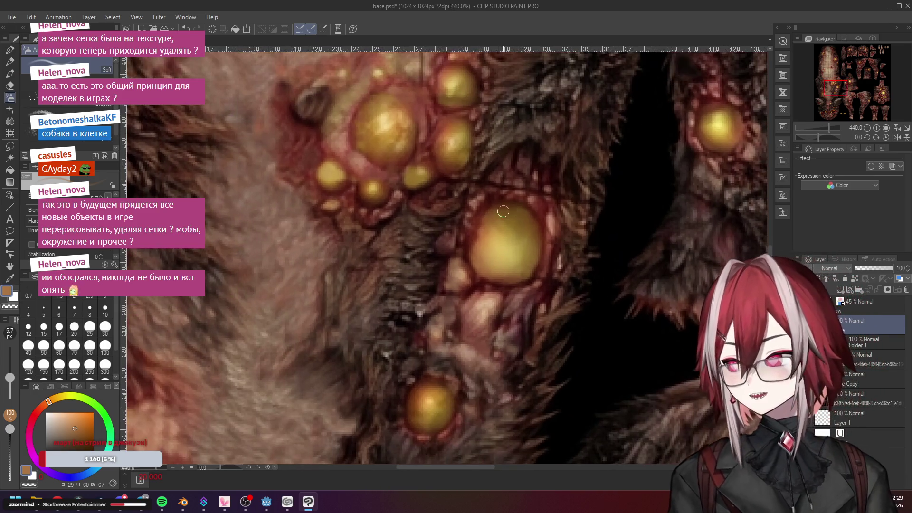
scroll(499, 235, up, 3)
scroll(464, 243, up, 2)
click(440, 249)
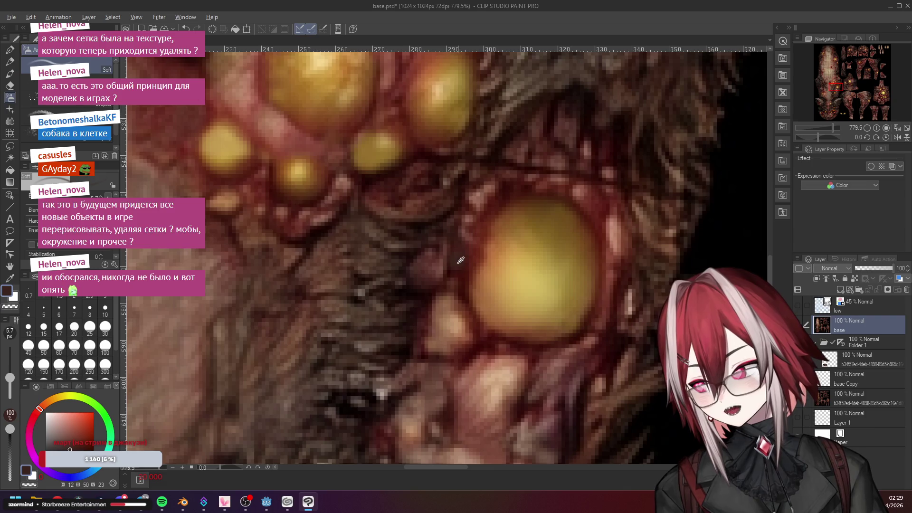
click(452, 269)
scroll(428, 243, down, 3)
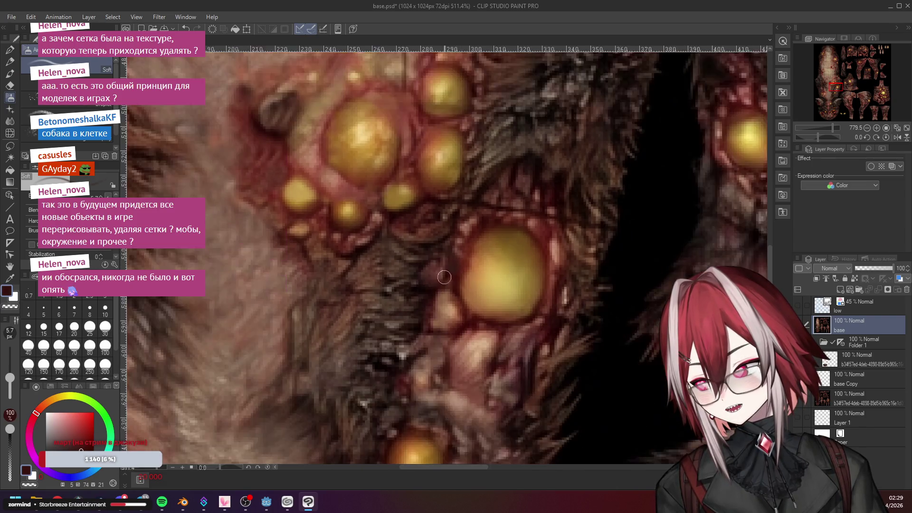
scroll(407, 226, down, 3)
scroll(407, 226, down, 2)
scroll(428, 243, up, 1)
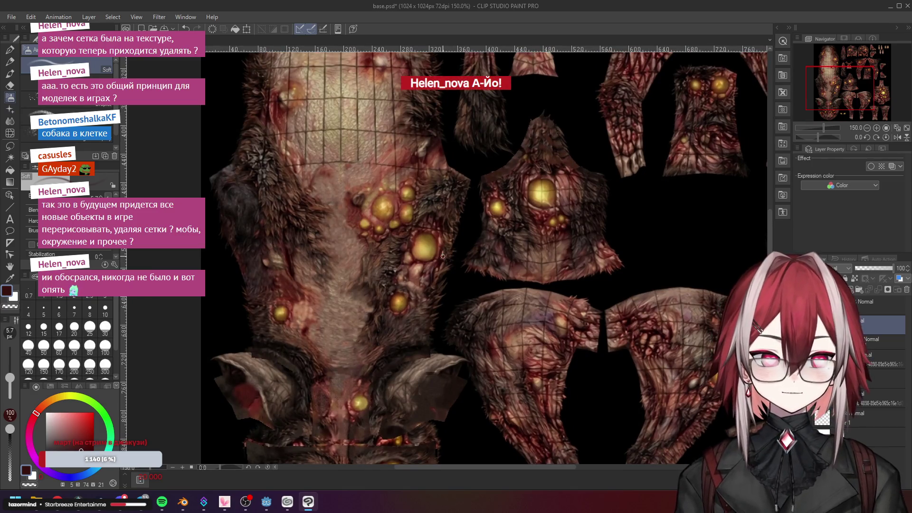
scroll(442, 256, up, 2)
scroll(443, 256, up, 2)
scroll(435, 260, up, 2)
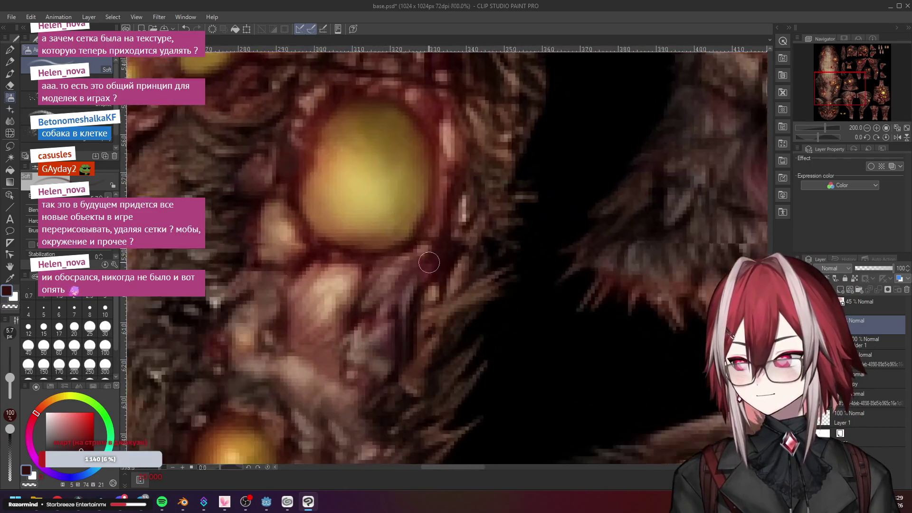
scroll(429, 263, up, 1)
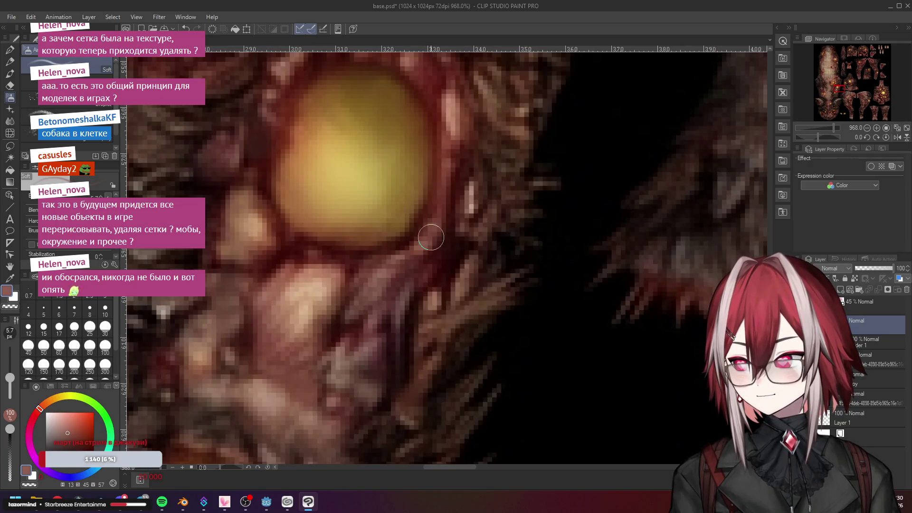
scroll(438, 233, down, 1)
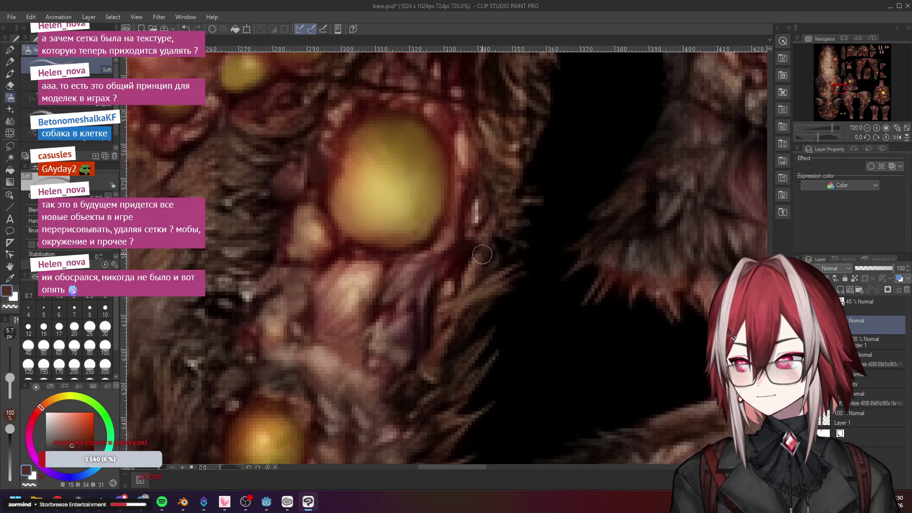
scroll(555, 234, down, 4)
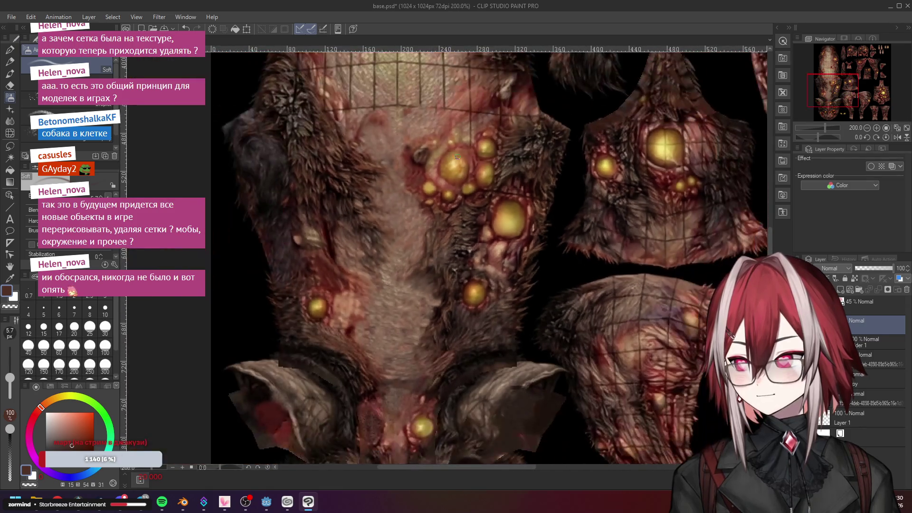
scroll(528, 235, up, 2)
scroll(506, 236, up, 2)
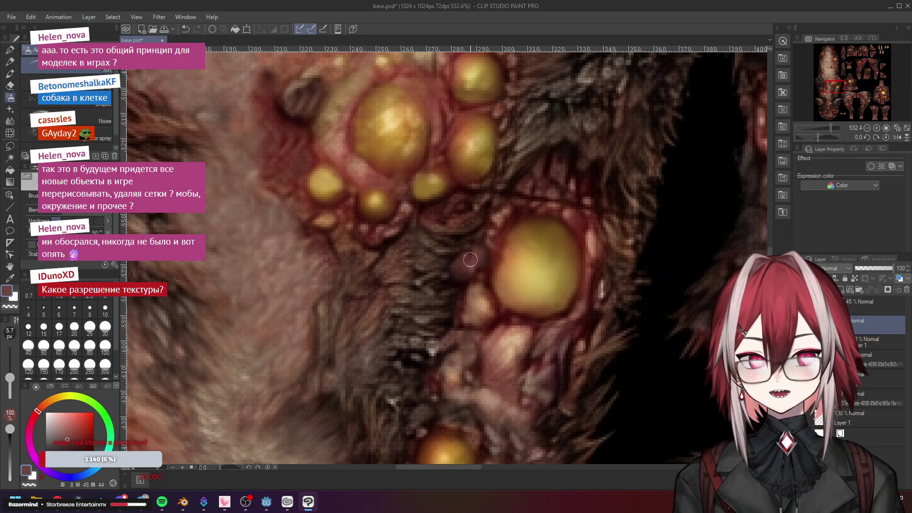
scroll(471, 259, down, 3)
scroll(470, 260, down, 2)
scroll(471, 259, down, 2)
scroll(471, 259, down, 1)
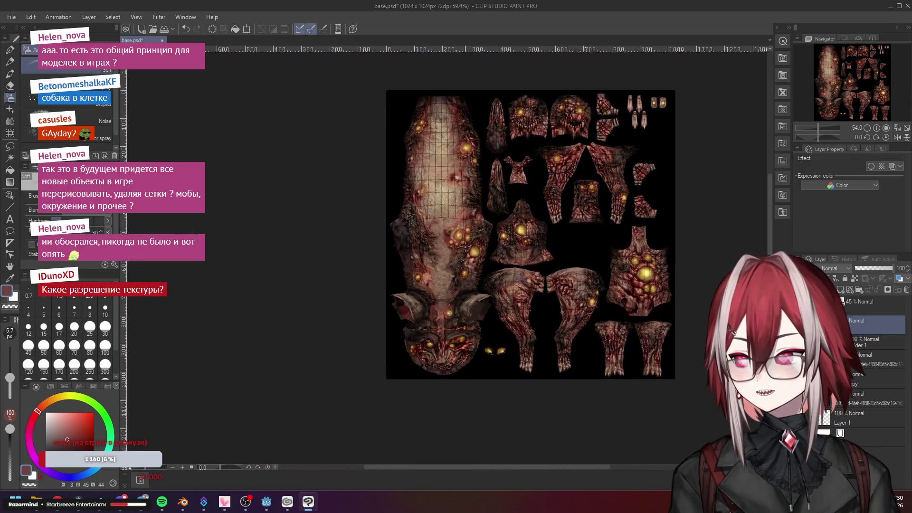
scroll(471, 250, up, 3)
scroll(471, 242, up, 3)
scroll(473, 233, up, 2)
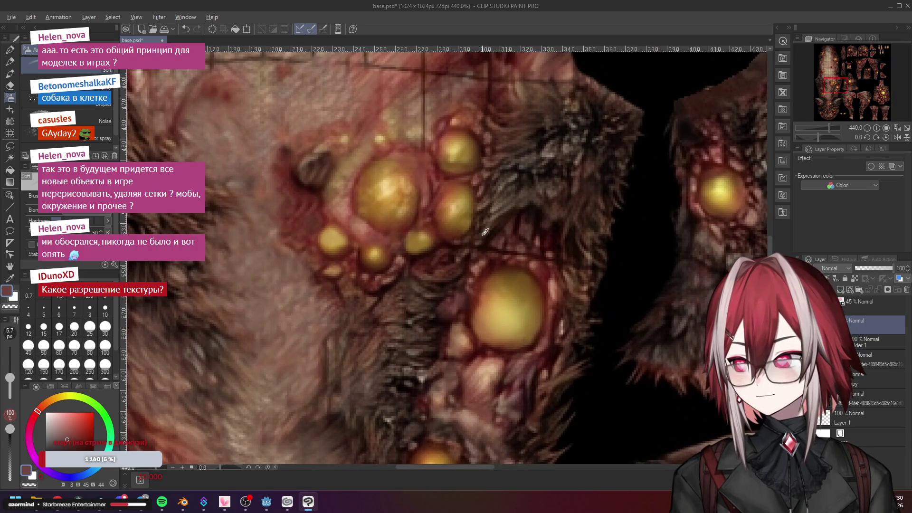
alt+click(485, 231)
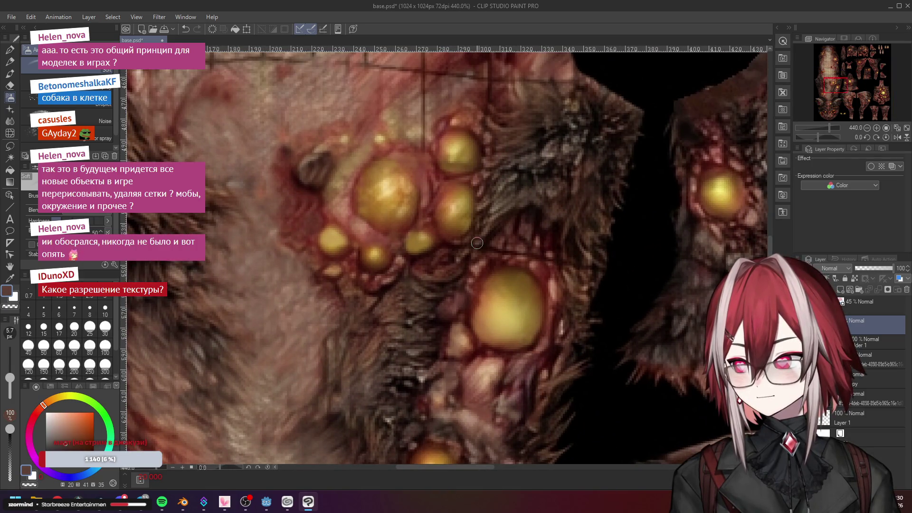
Minimize Clip Studio Paint, Blender and the browser to reach the windows behind
alt+click(449, 252)
click(896, 4)
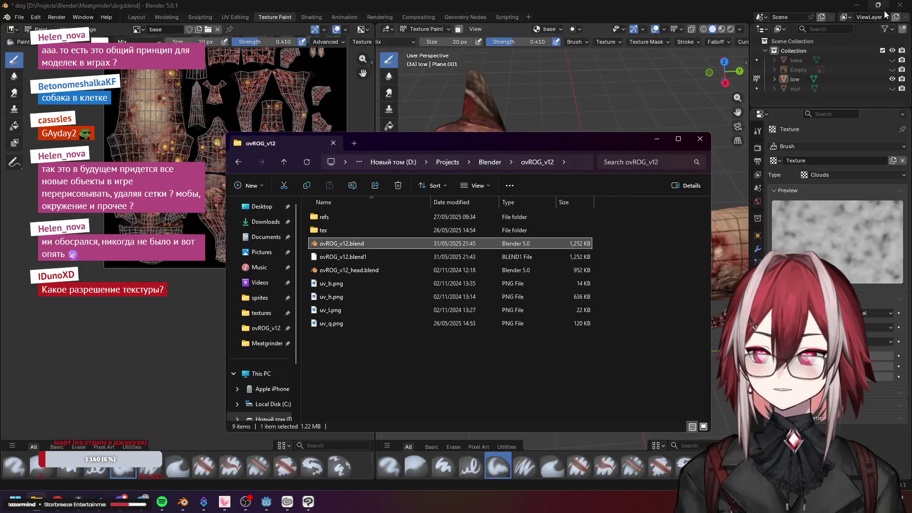
click(868, 8)
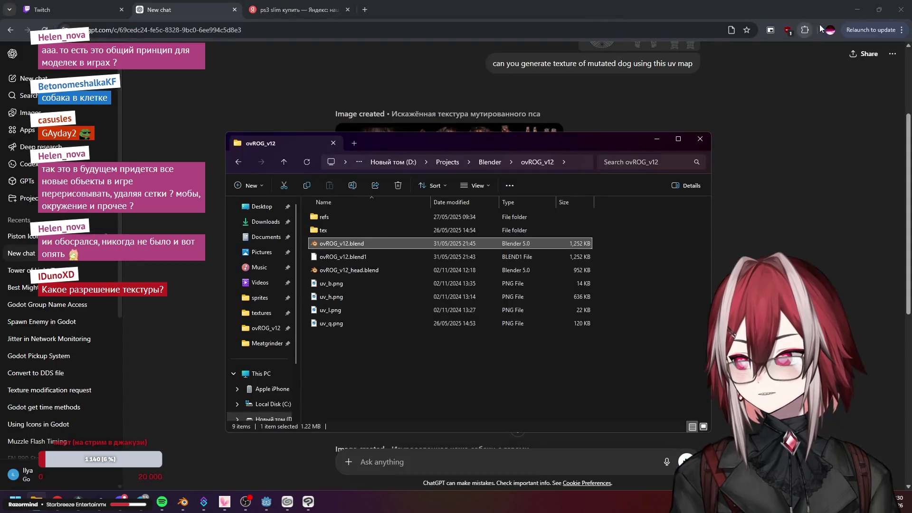
click(859, 9)
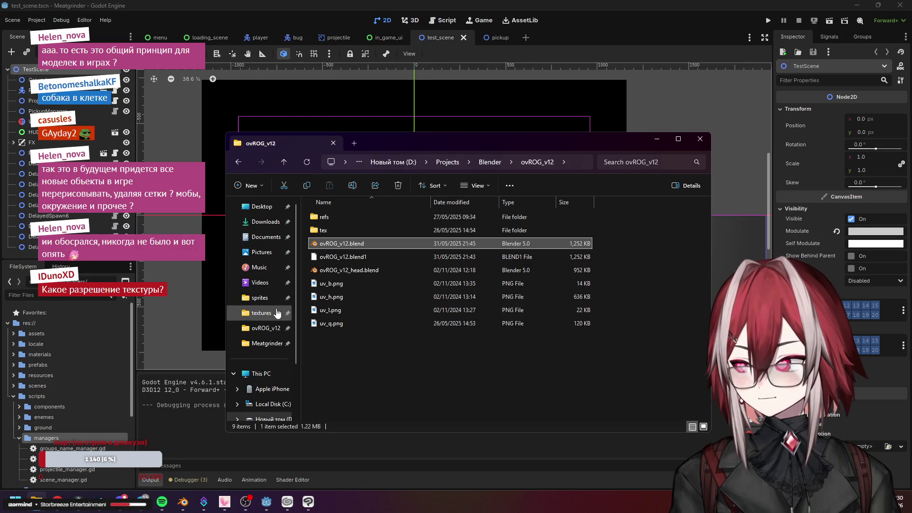
Navigate from assets through sprites > enemes > bug and open the bug.png sprite sheet
click(261, 312)
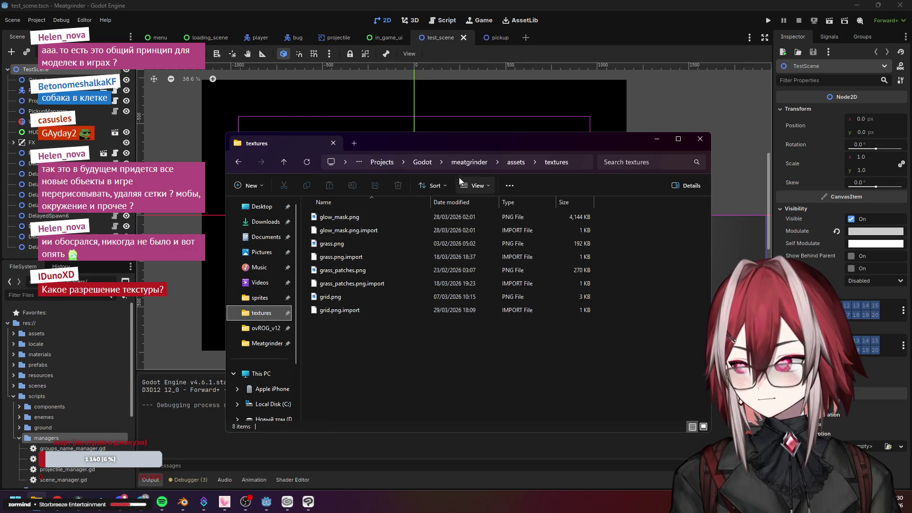
click(516, 162)
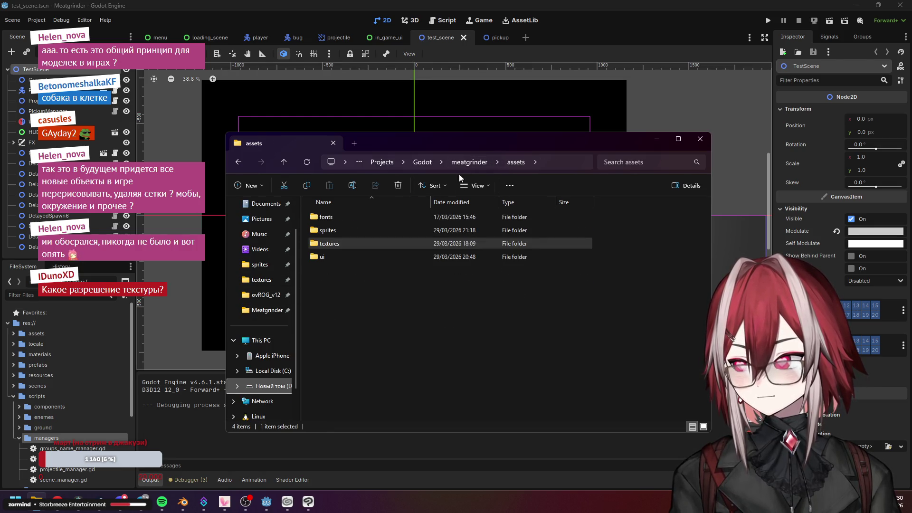
double_click(341, 226)
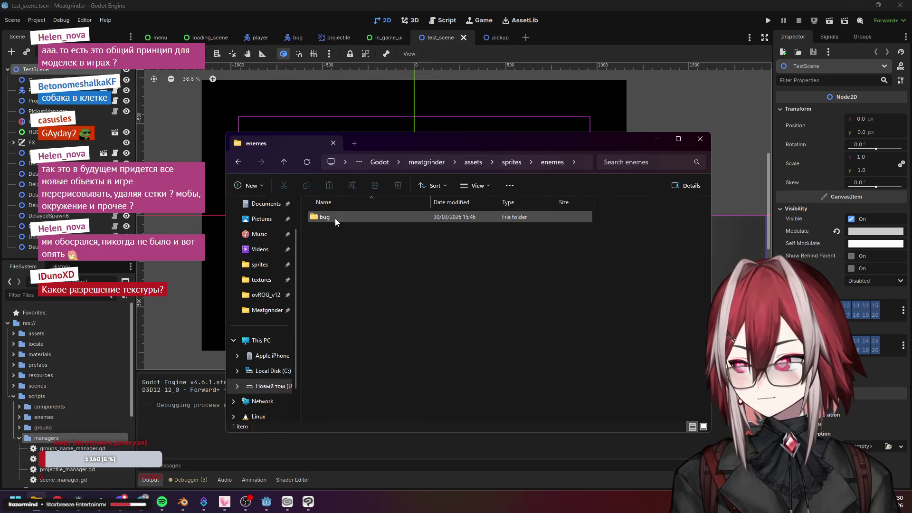
double_click(335, 217)
click(335, 217)
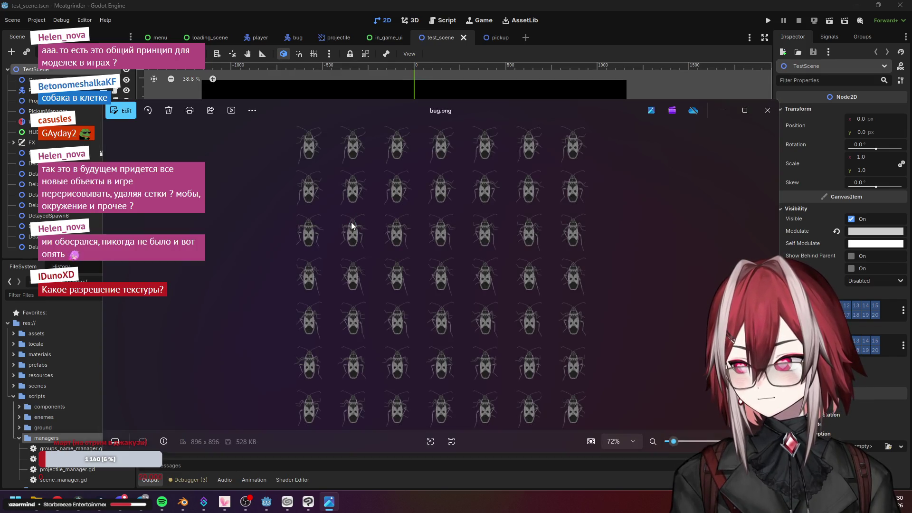
scroll(304, 166, up, 3)
scroll(360, 218, up, 3)
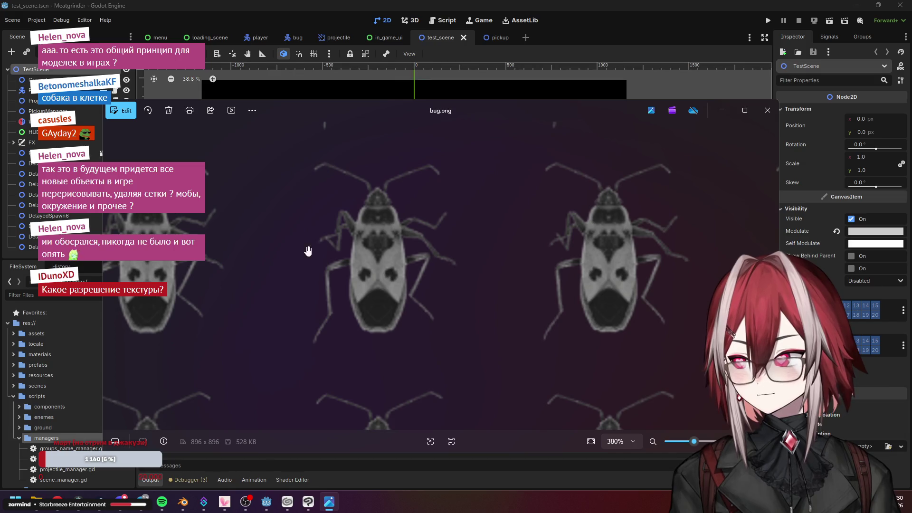
scroll(378, 238, down, 2)
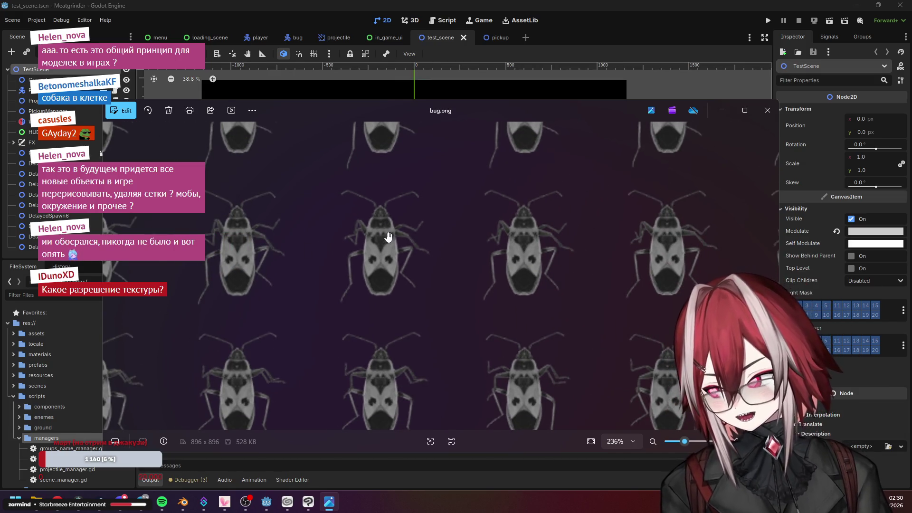
scroll(389, 237, down, 2)
scroll(392, 236, down, 2)
scroll(394, 237, down, 1)
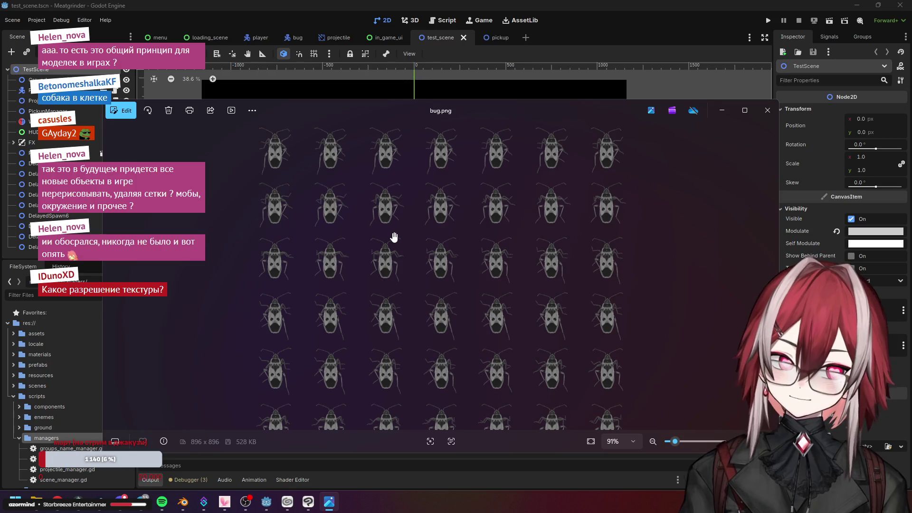
scroll(394, 237, down, 1)
Close the bug.png viewer and hide File Explorer to return to Godot
click(767, 113)
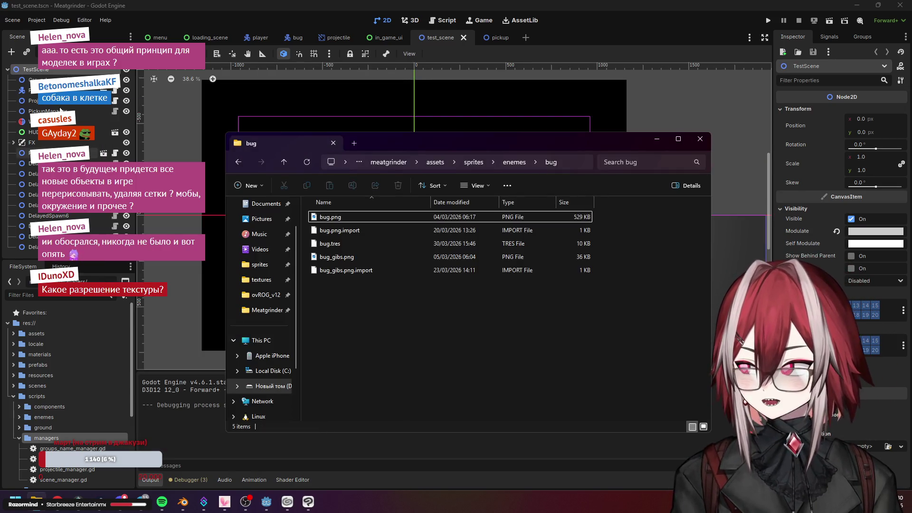
click(701, 138)
scroll(66, 322, down, 3)
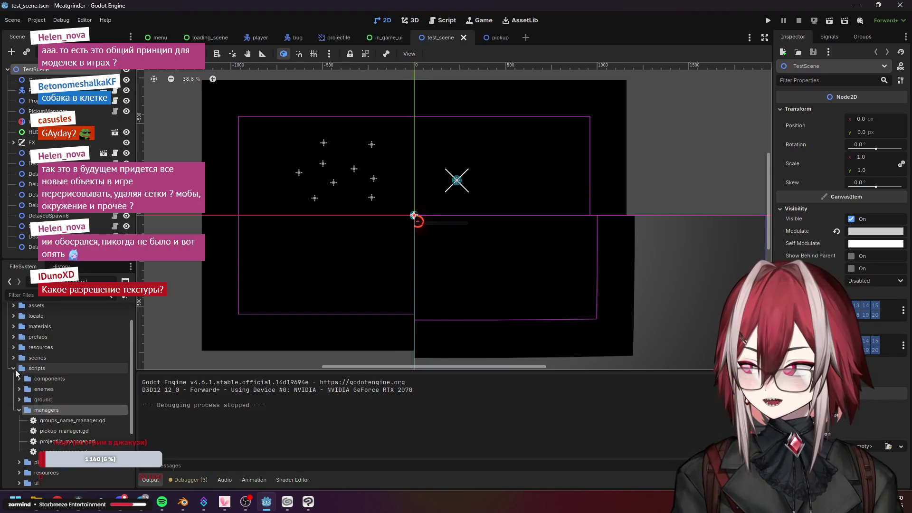
scroll(29, 356, up, 4)
Expand assets > sprites > enemes > bug in the FileSystem dock and show bug.tres walk frame 6
click(16, 327)
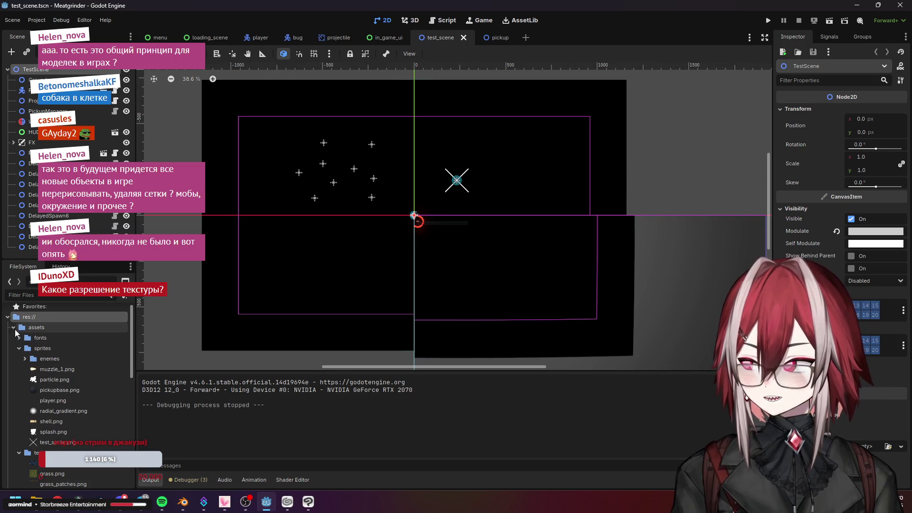
click(20, 348)
click(27, 358)
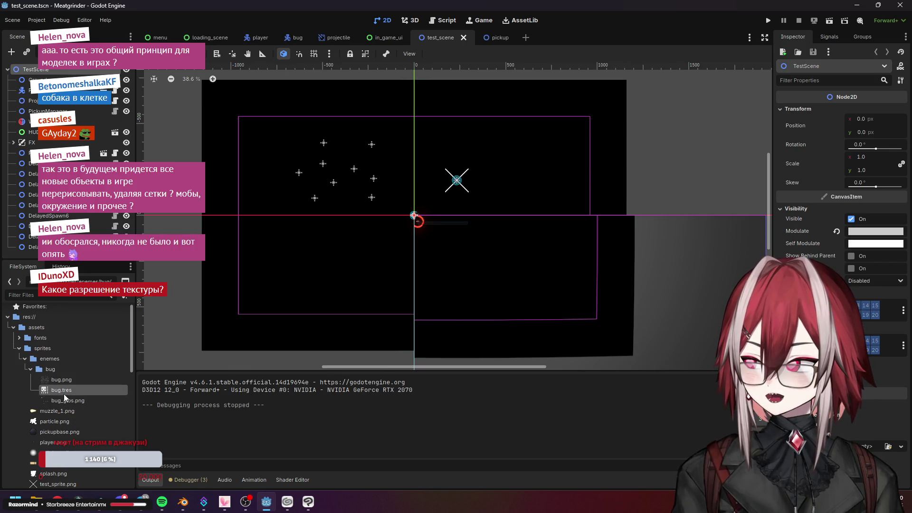
double_click(64, 391)
click(313, 378)
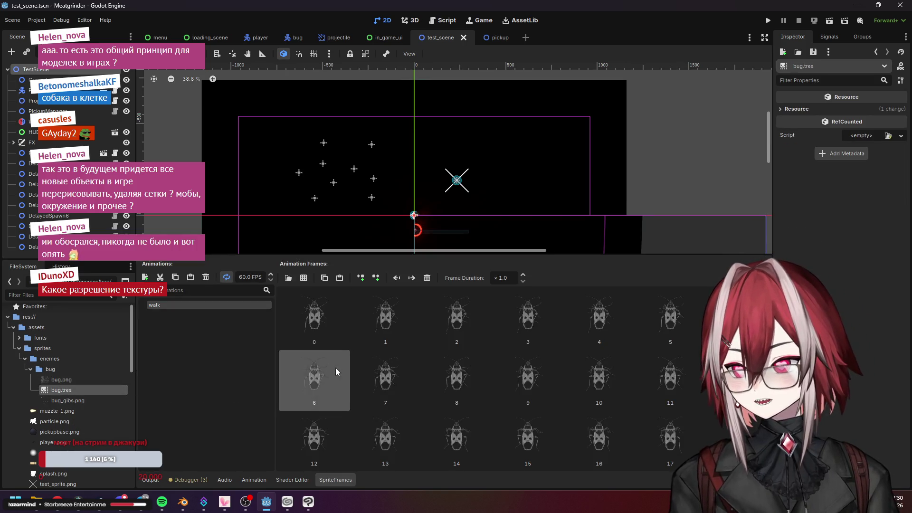
Check bug.png, reopen the bug.tres sprite frames, then return to Clip Studio Paint
double_click(69, 380)
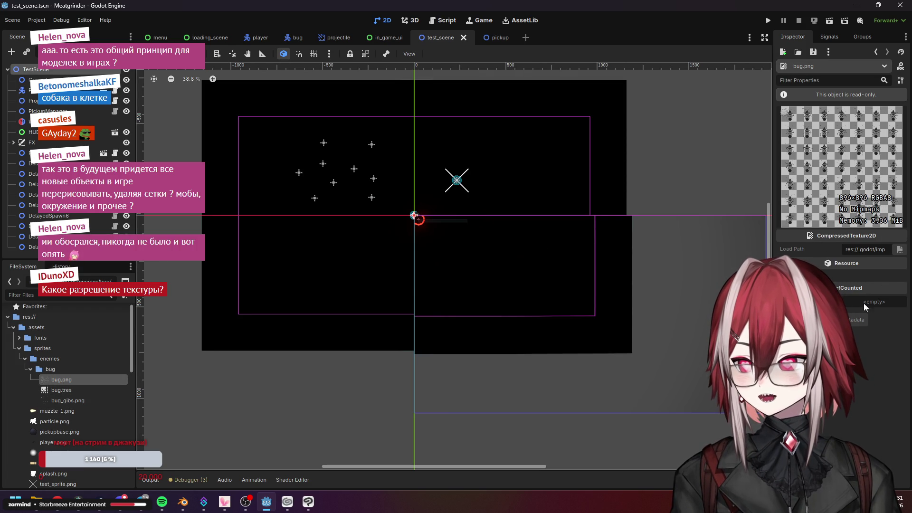
double_click(72, 391)
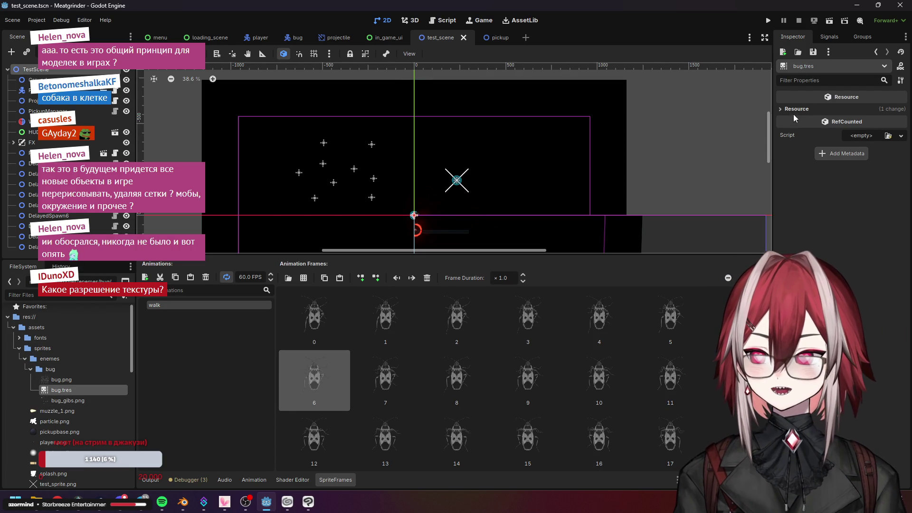
scroll(83, 393, down, 5)
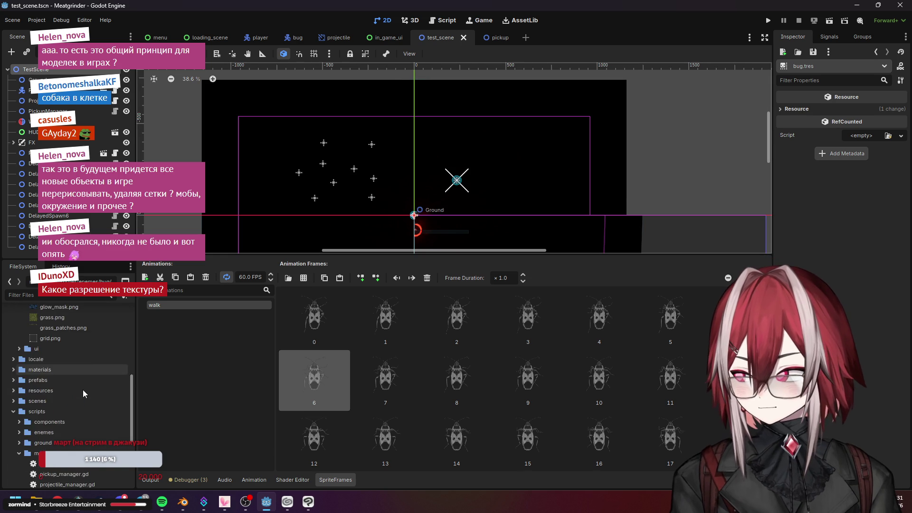
scroll(83, 393, up, 5)
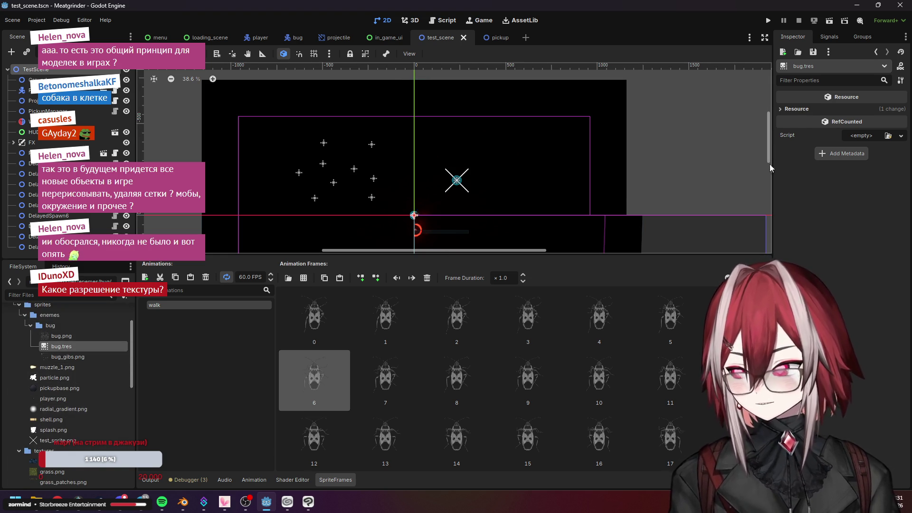
click(304, 505)
scroll(410, 214, down, 3)
scroll(409, 215, down, 3)
scroll(409, 116, up, 5)
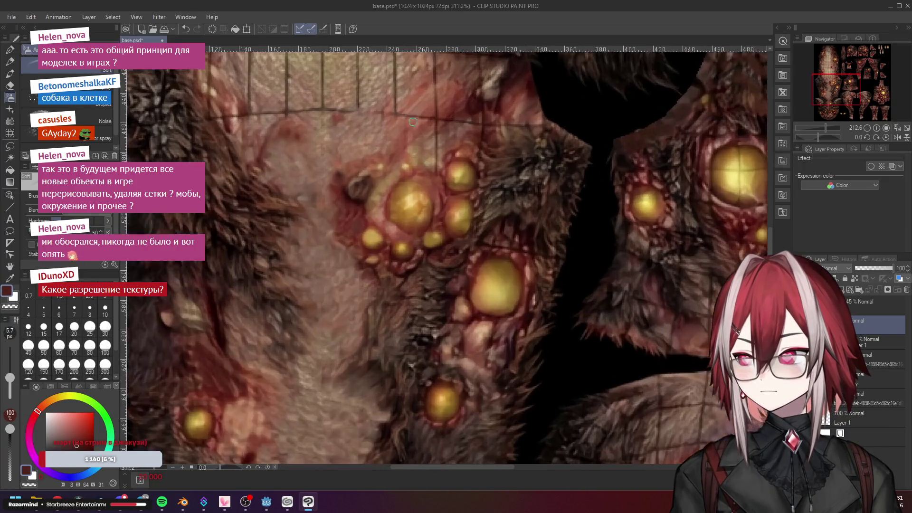
scroll(410, 116, up, 3)
scroll(435, 225, up, 2)
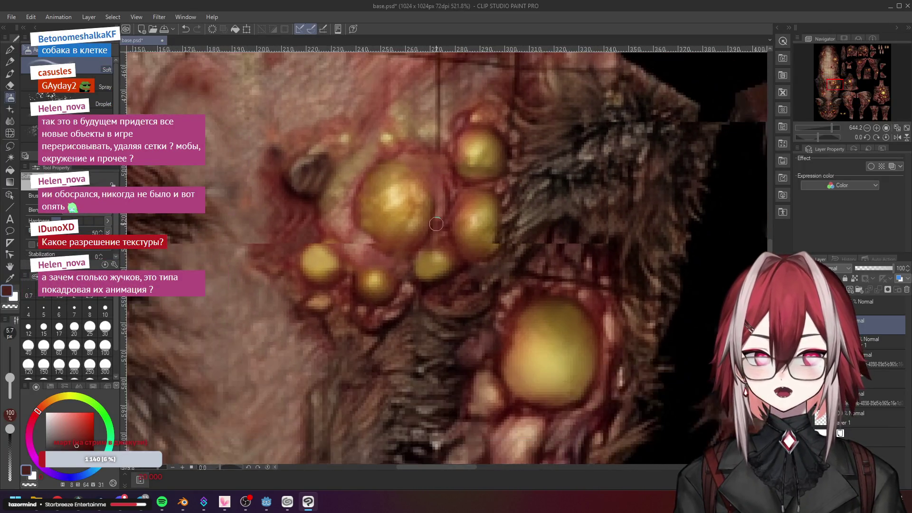
scroll(435, 224, down, 2)
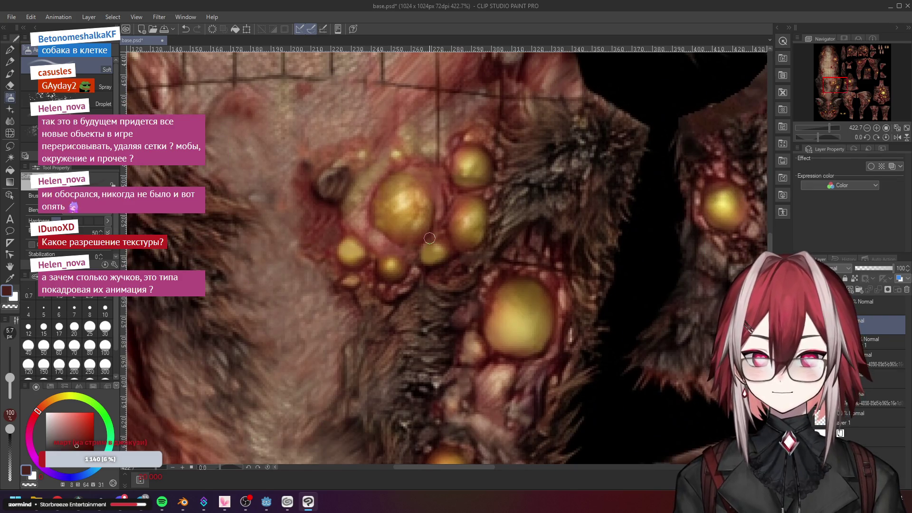
Switch to Blender and orbit around the textured dog model
click(183, 501)
middle_click(598, 197)
scroll(599, 198, down, 3)
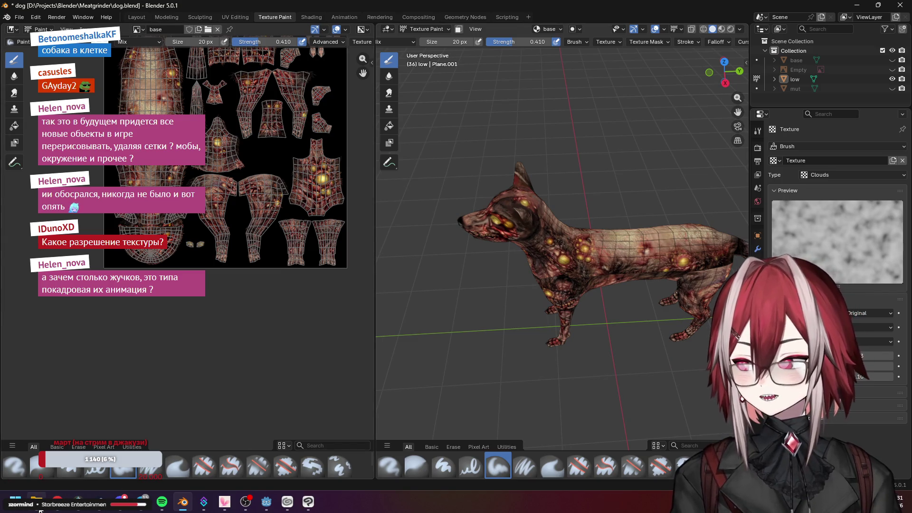
Recheck bug.png from the bug folder, then orbit the Blender dog model to face its head
key(super+e)
double_click(364, 219)
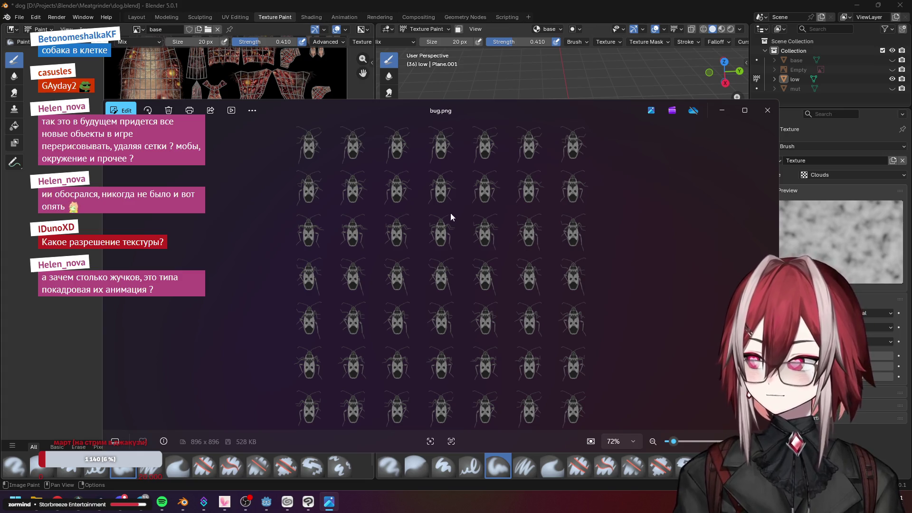
click(768, 110)
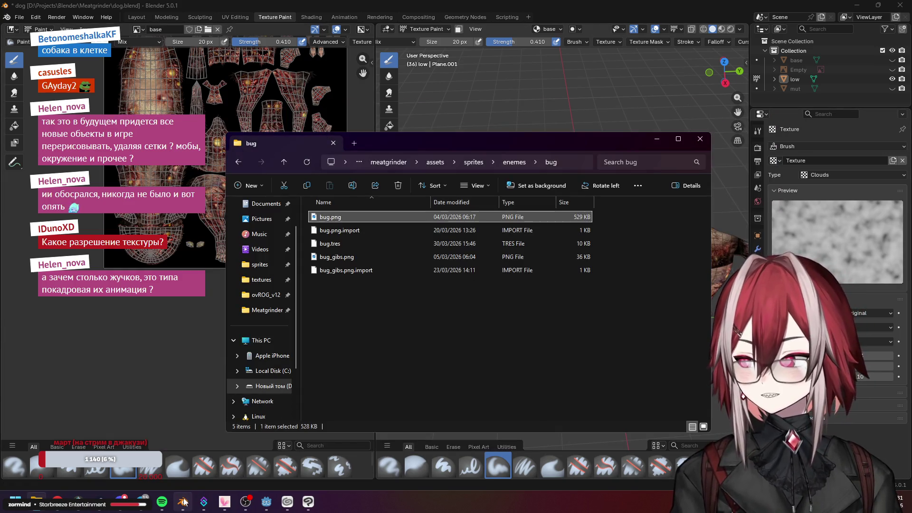
key(alt+Tab)
scroll(620, 249, up, 5)
scroll(571, 214, up, 2)
middle_click(523, 168)
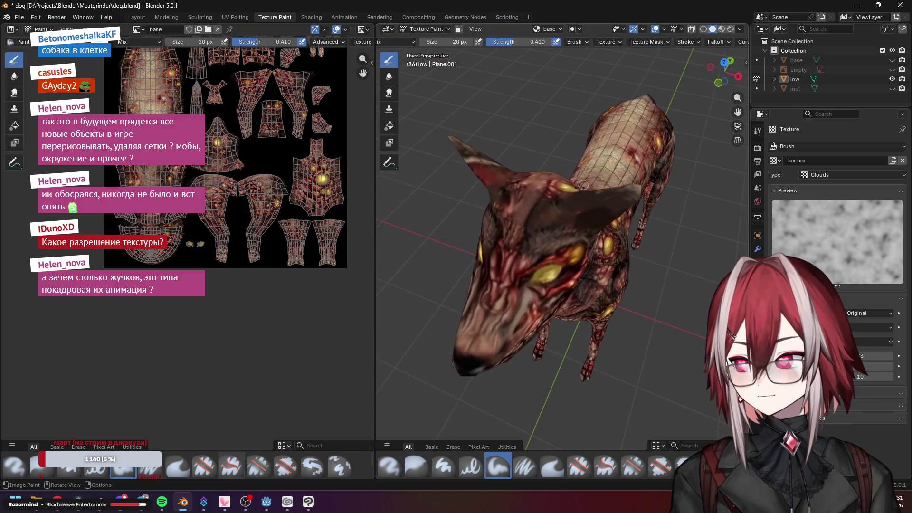
click(308, 503)
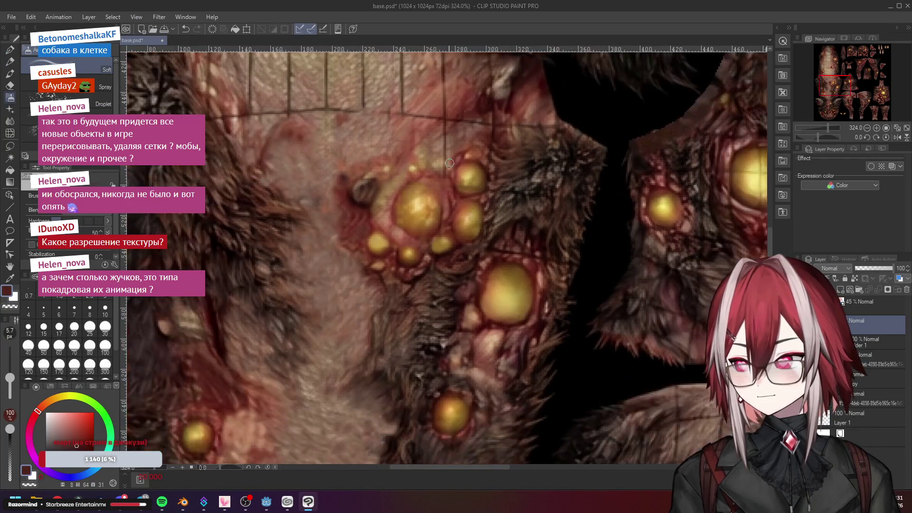
drag(471, 217, 437, 192)
alt+click(452, 232)
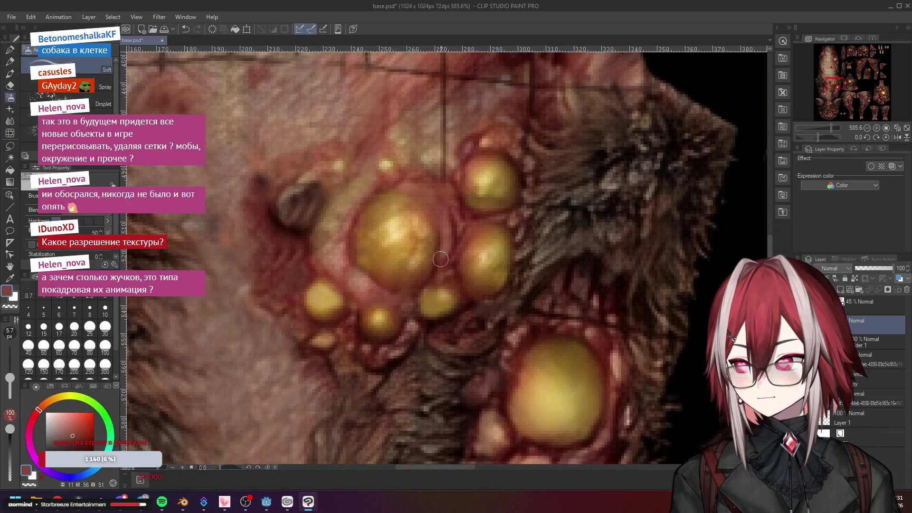
scroll(437, 272, down, 4)
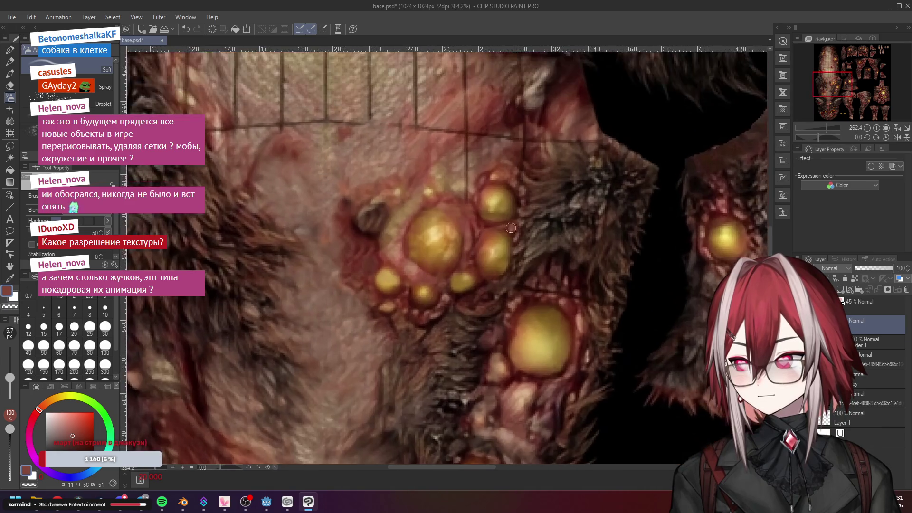
scroll(456, 214, up, 3)
alt+click(417, 204)
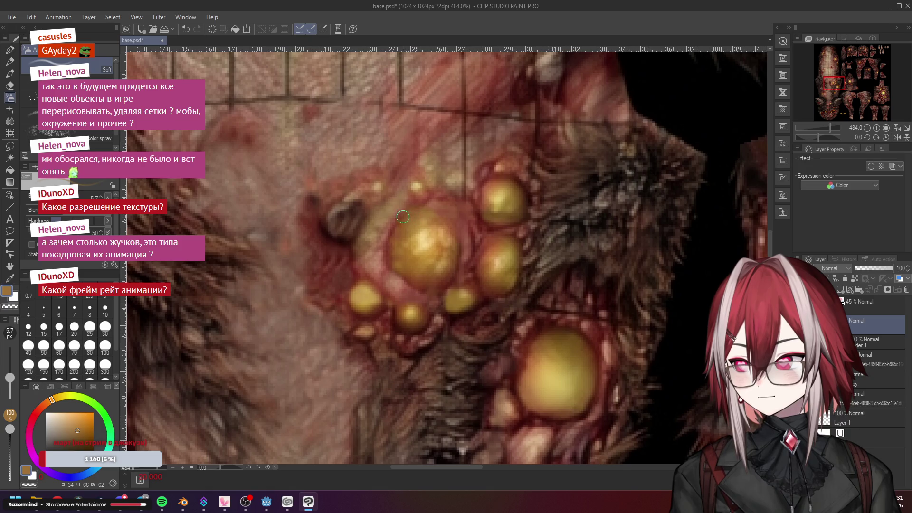
scroll(507, 244, down, 3)
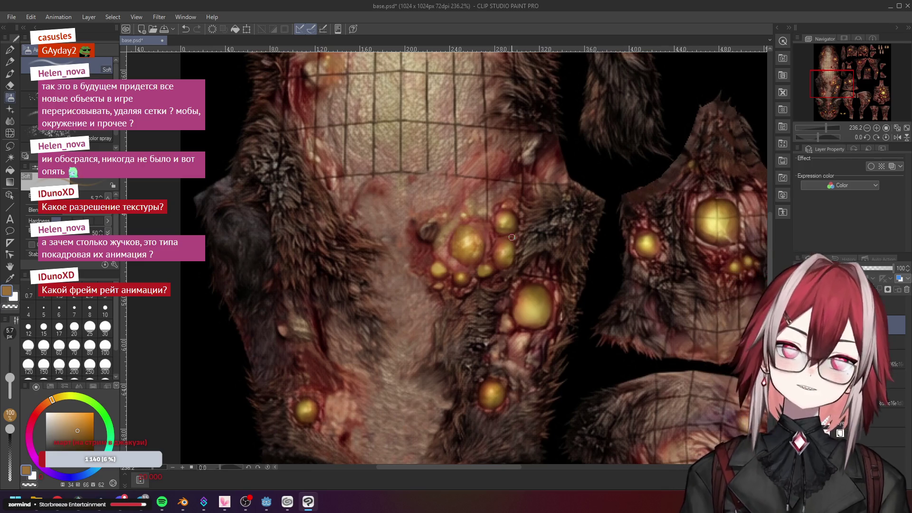
click(183, 503)
Preview bug.png from the bug folder in Photos, close it and return to the dog texture
key(alt+Tab)
key(alt+Tab)
key(alt+Tab)
key(alt+Tab)
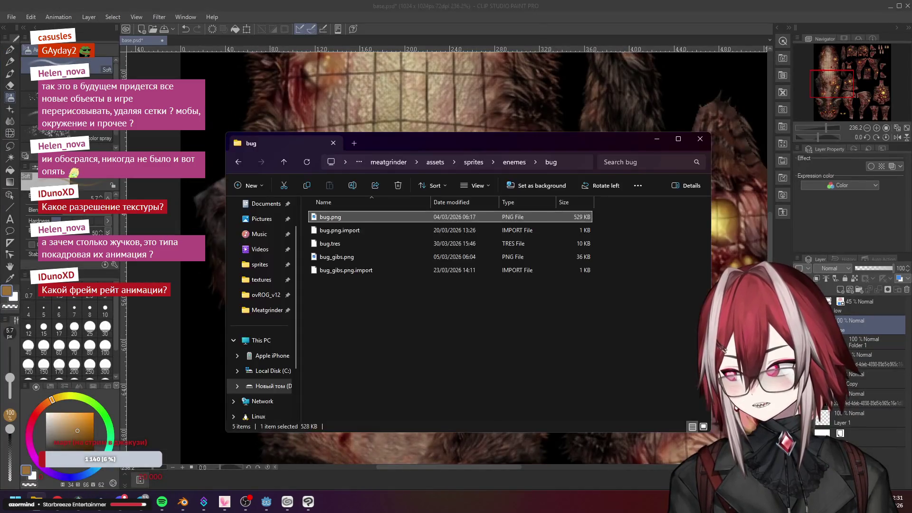
double_click(335, 217)
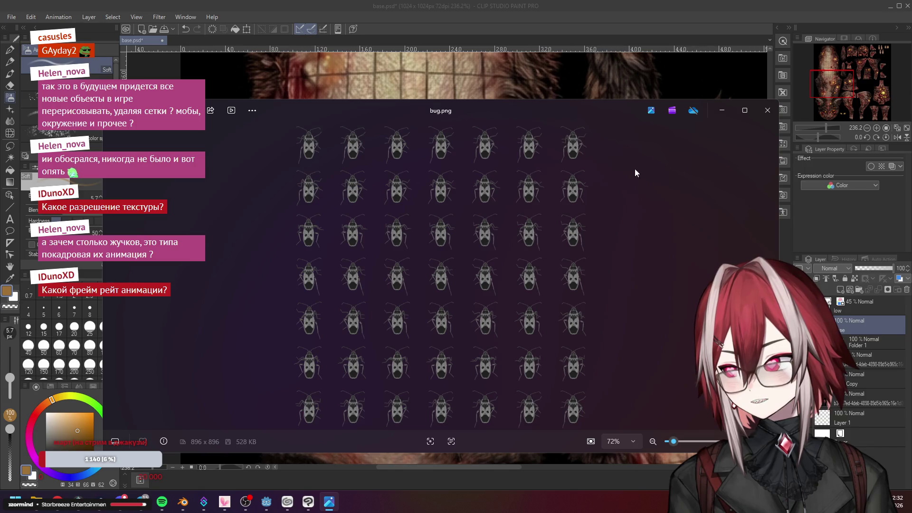
click(768, 111)
key(alt+Tab)
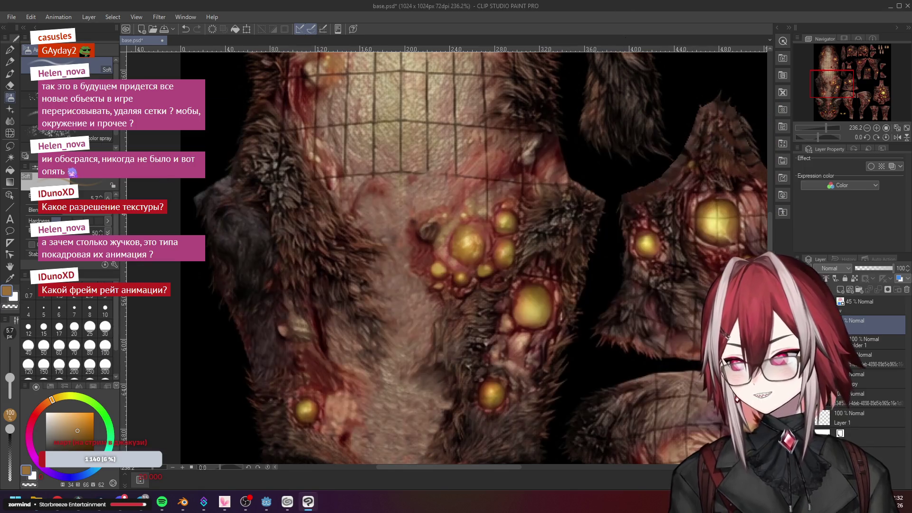
scroll(516, 215, down, 3)
scroll(516, 217, up, 3)
scroll(515, 220, up, 2)
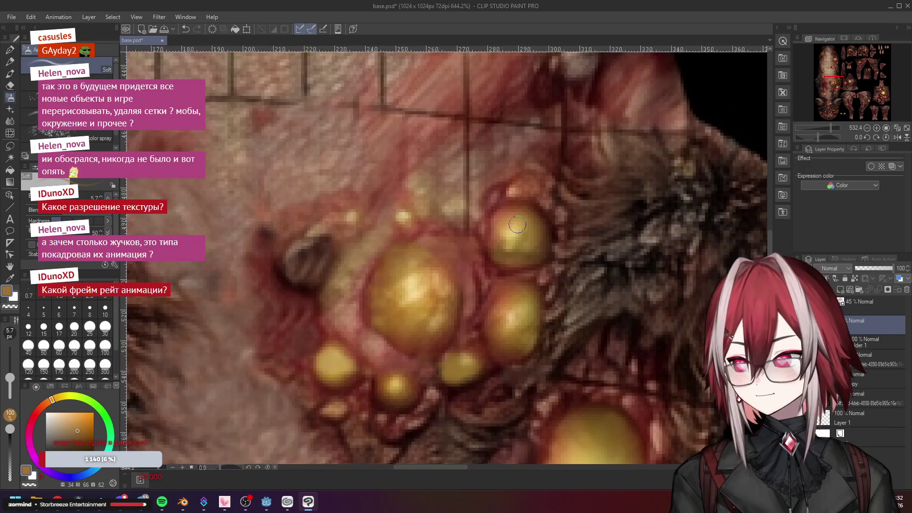
Sample yellow tones from the upper-right pustule and cluster rim, then pick the Blend tool
alt+click(536, 235)
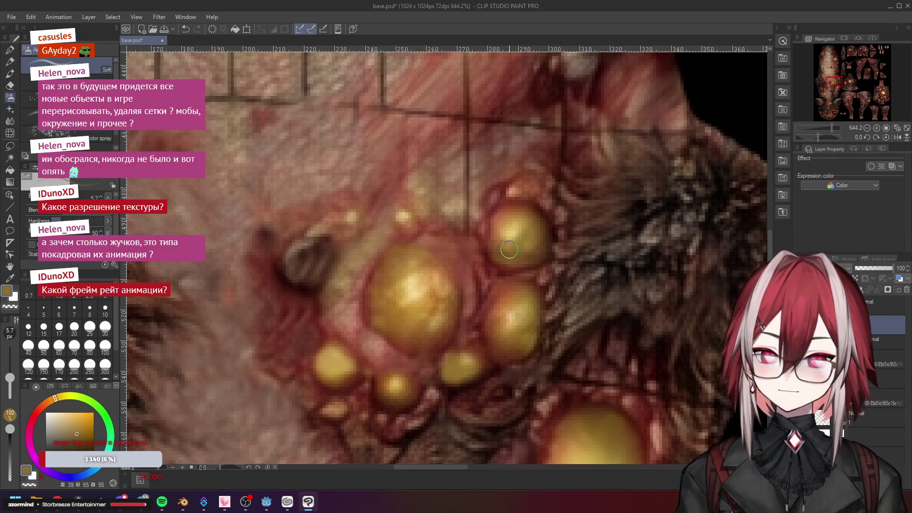
alt+click(544, 244)
scroll(571, 222, up, 1)
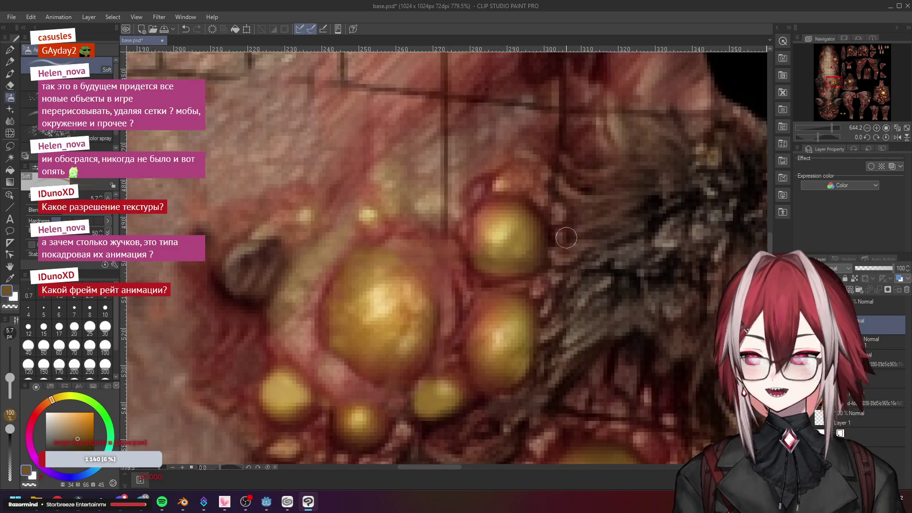
alt+click(521, 255)
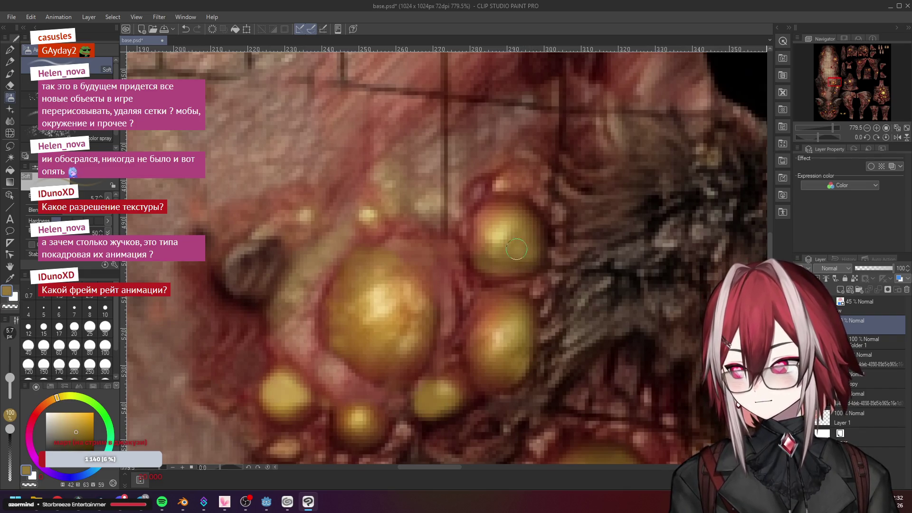
alt+click(511, 231)
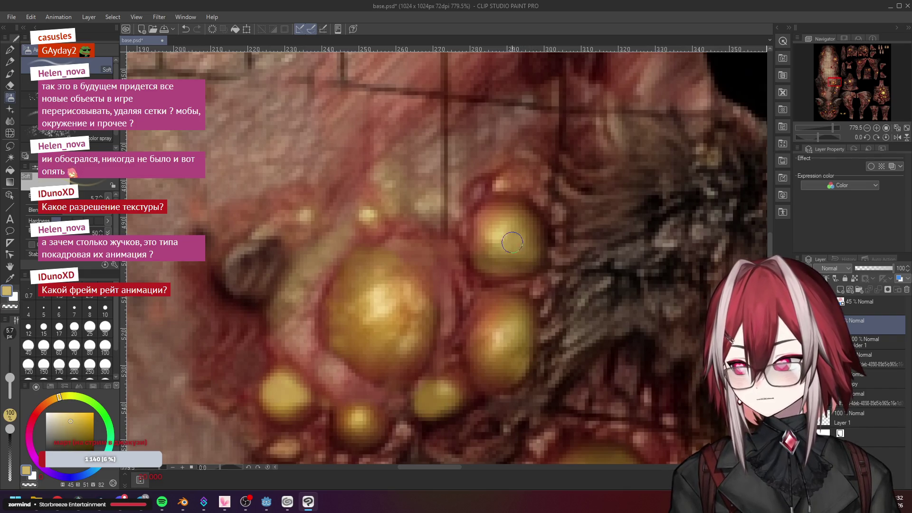
scroll(510, 240, down, 1)
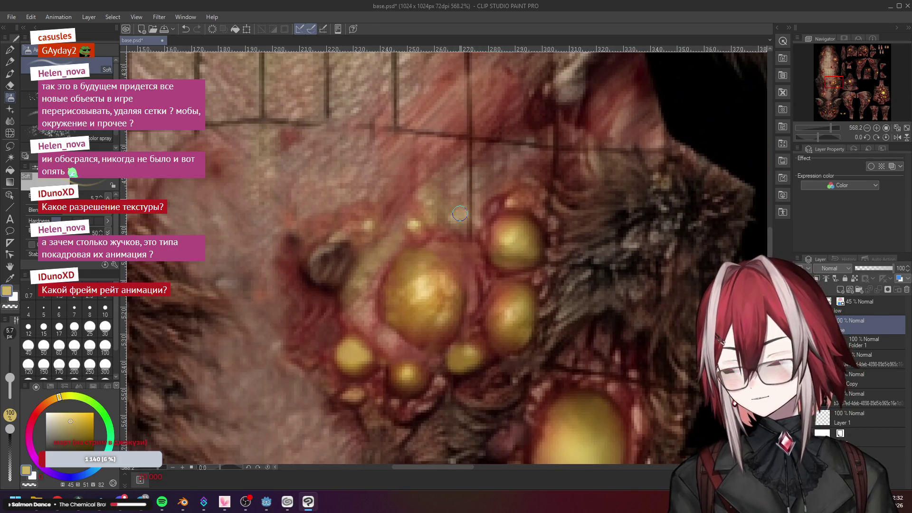
scroll(460, 213, up, 2)
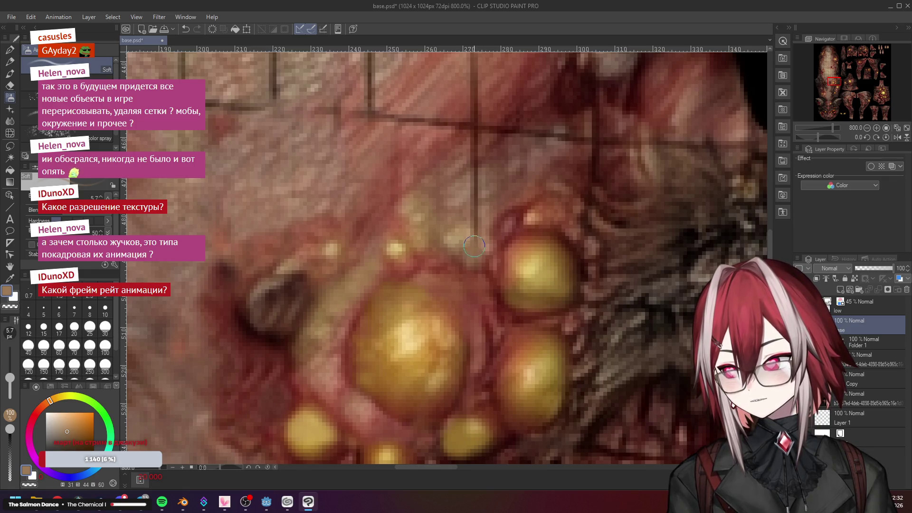
alt+click(463, 237)
scroll(477, 265, down, 1)
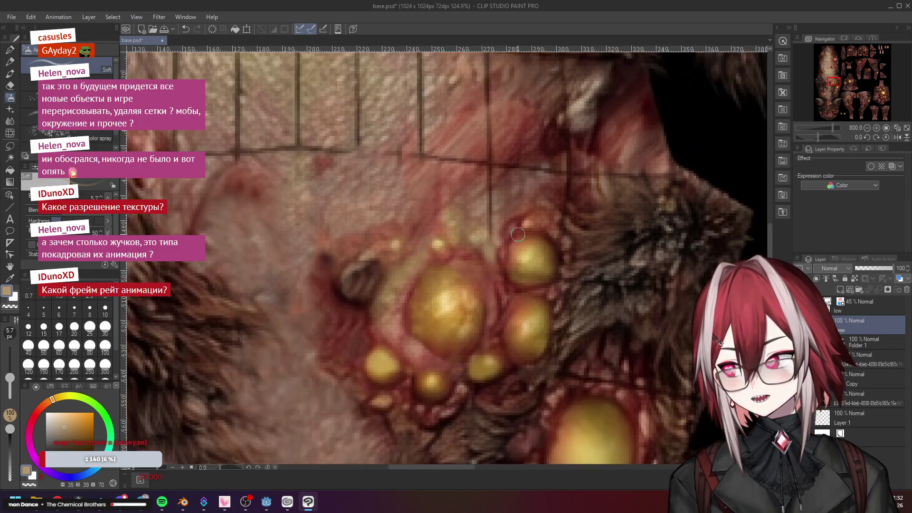
scroll(606, 273, up, 1)
alt+click(516, 261)
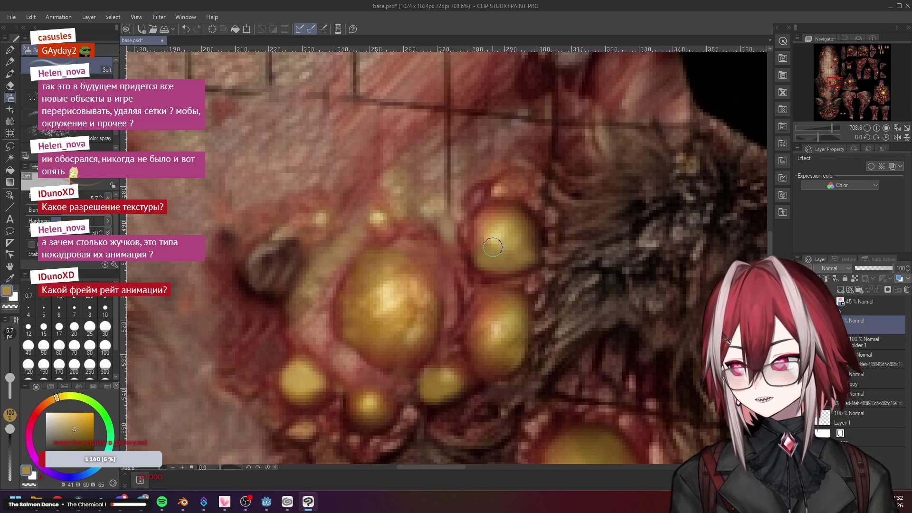
scroll(530, 257, down, 2)
scroll(521, 256, up, 2)
scroll(515, 253, up, 1)
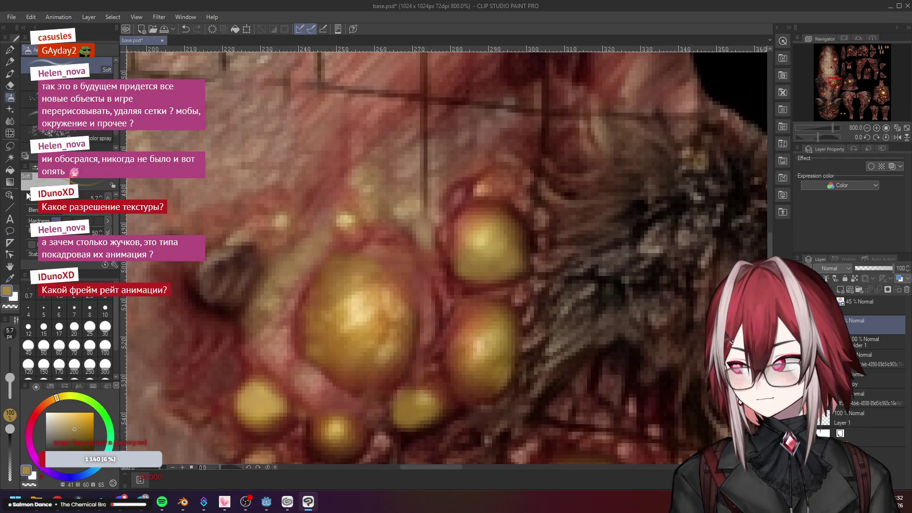
click(11, 127)
Smudge the upper-right yellow pustule's edge into the surrounding flesh
mouse_move(470, 257)
mouse_down()
mouse_move(504, 254)
mouse_move(477, 275)
mouse_up()
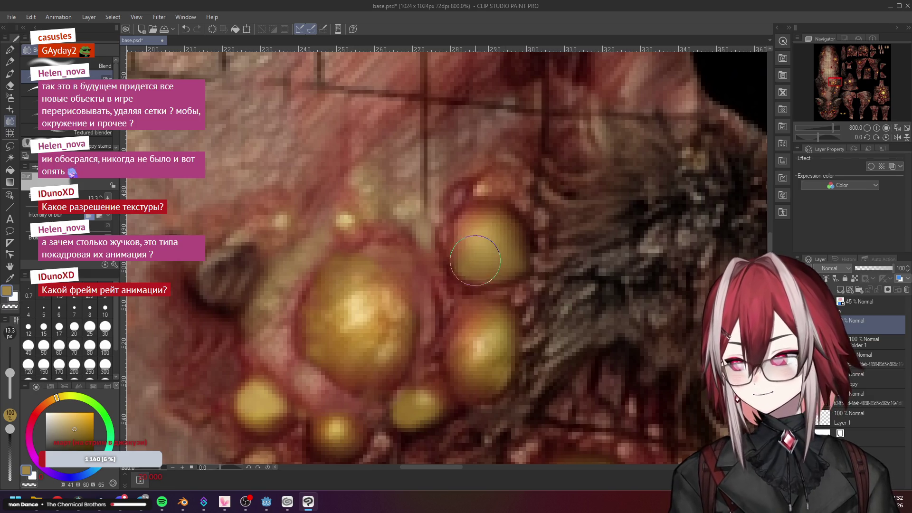
scroll(504, 254, down, 3)
scroll(593, 317, up, 1)
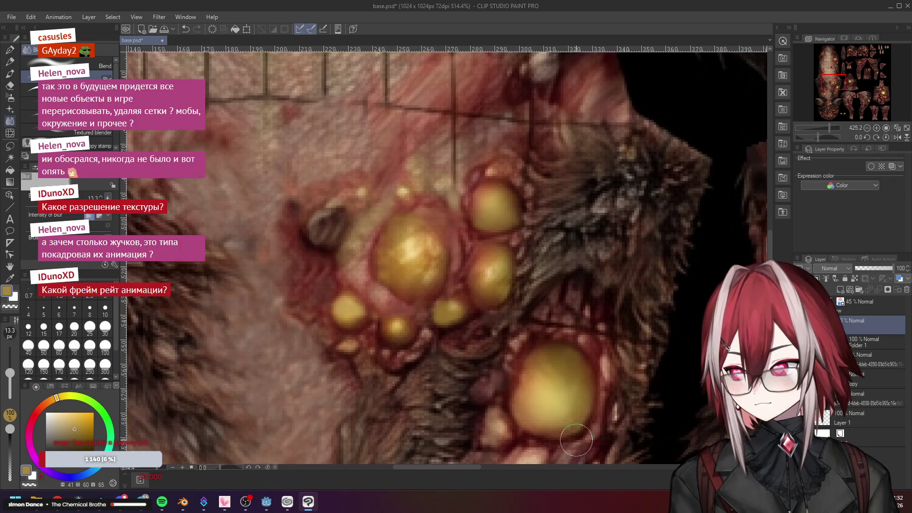
scroll(499, 313, up, 3)
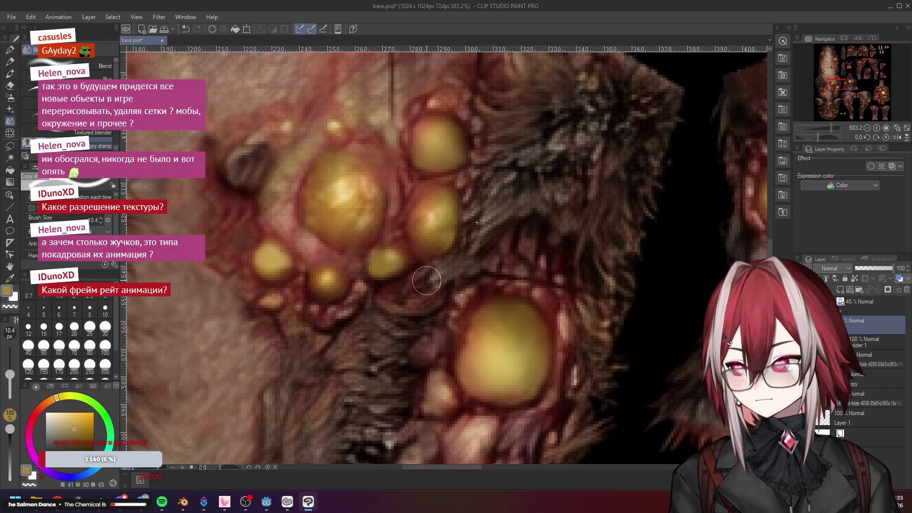
scroll(541, 229, down, 3)
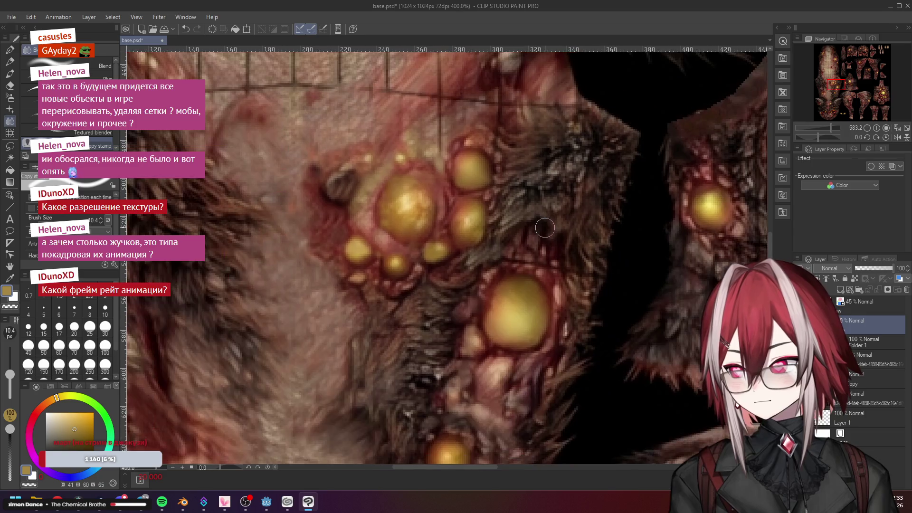
scroll(545, 232, up, 4)
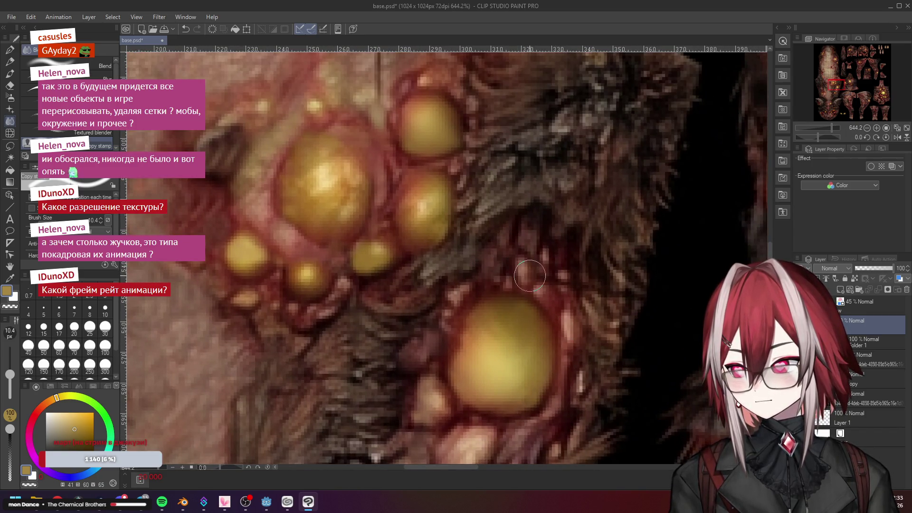
scroll(541, 282, down, 4)
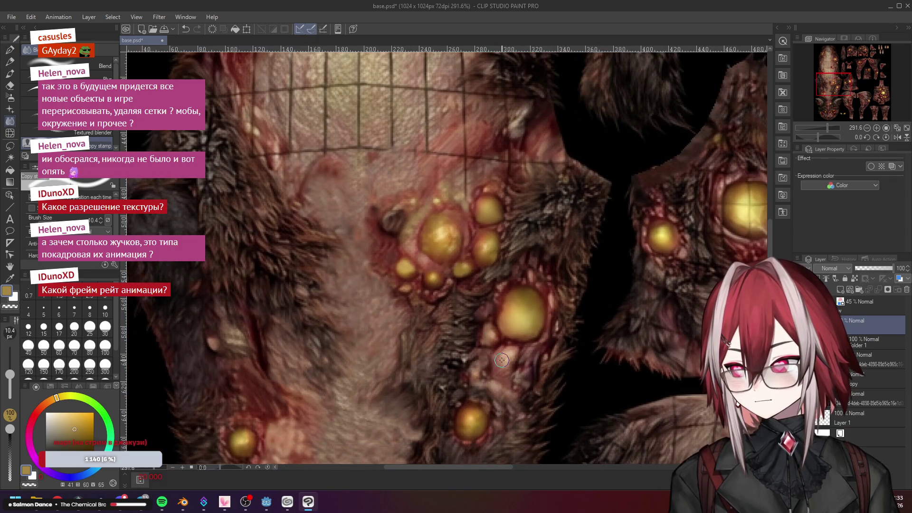
scroll(548, 282, up, 3)
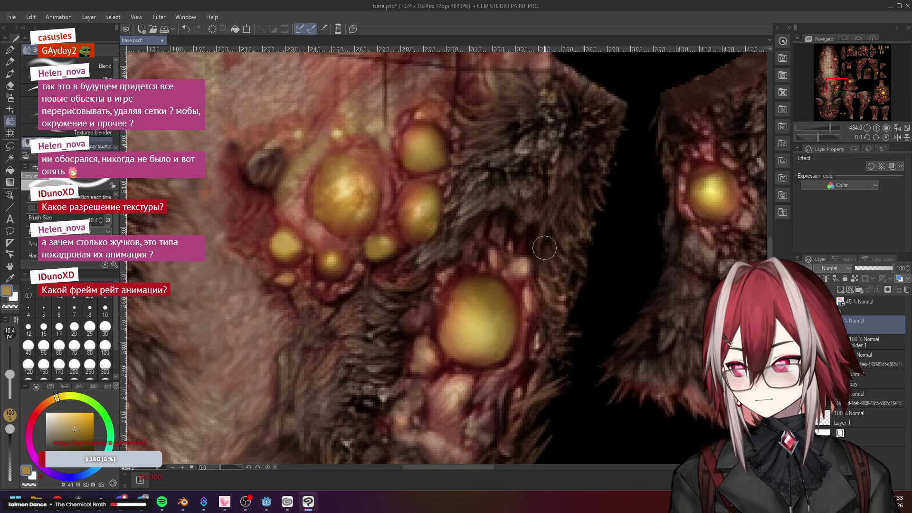
scroll(547, 256, down, 3)
scroll(499, 214, down, 2)
scroll(479, 161, up, 1)
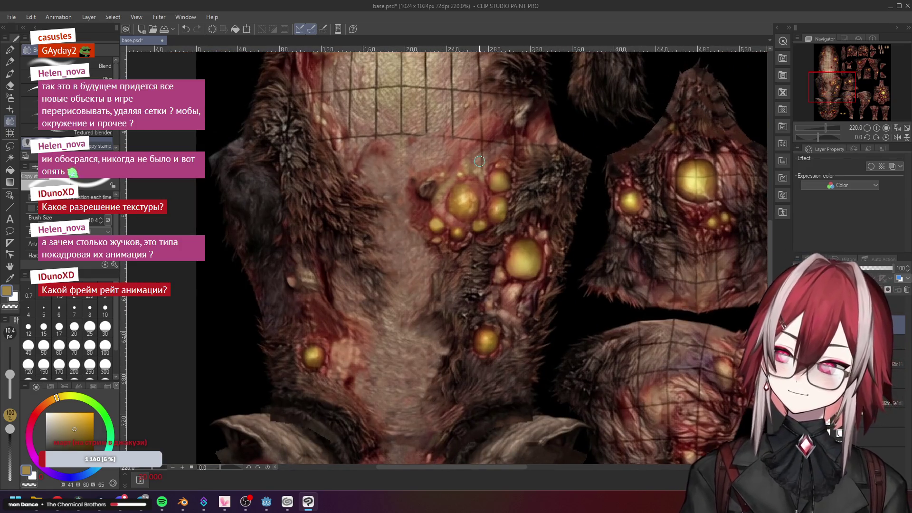
scroll(479, 167, up, 1)
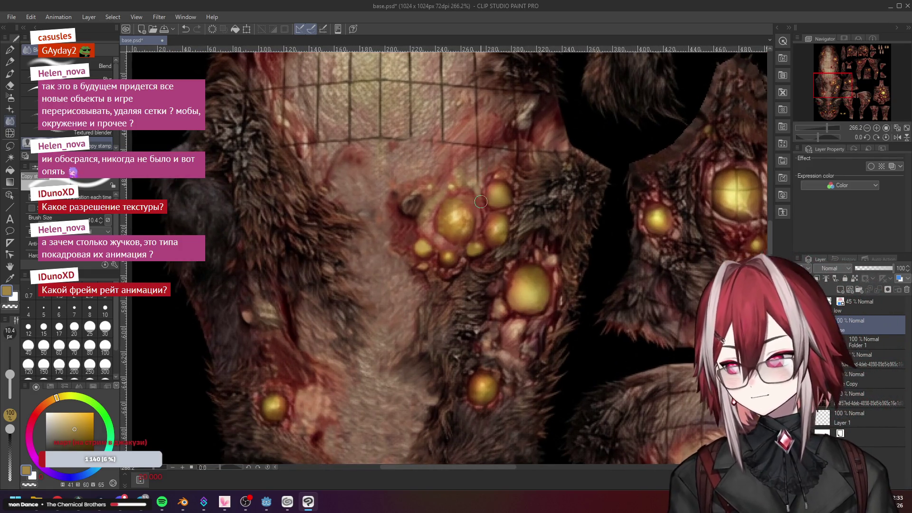
scroll(479, 169, up, 1)
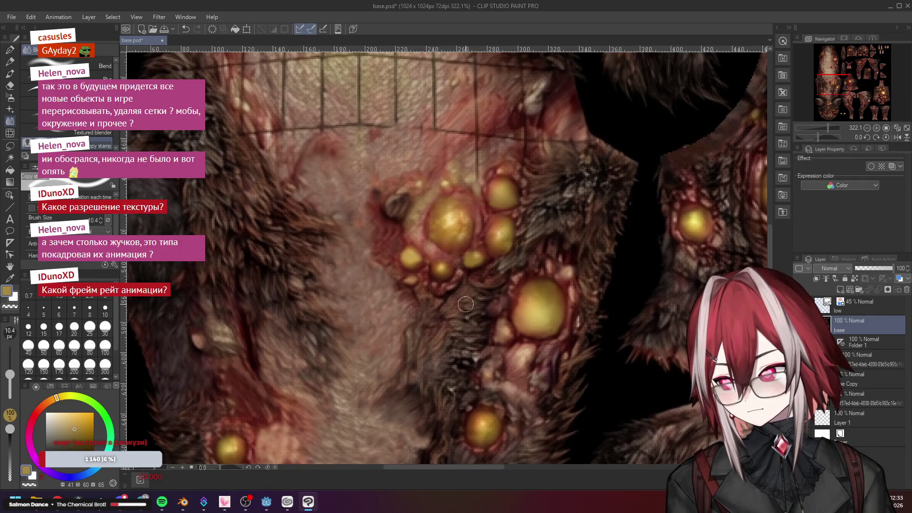
scroll(468, 299, down, 1)
scroll(499, 270, down, 1)
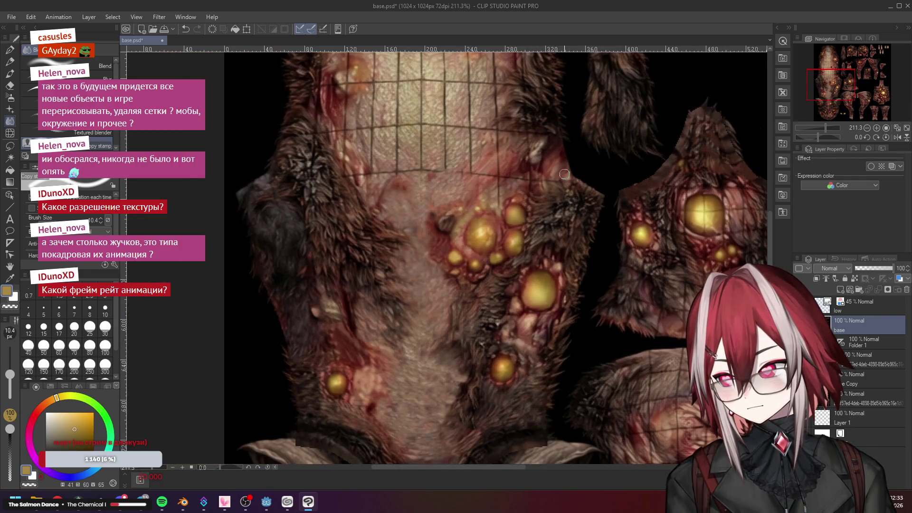
scroll(550, 229, up, 1)
scroll(556, 214, up, 1)
scroll(563, 168, down, 2)
scroll(564, 169, down, 1)
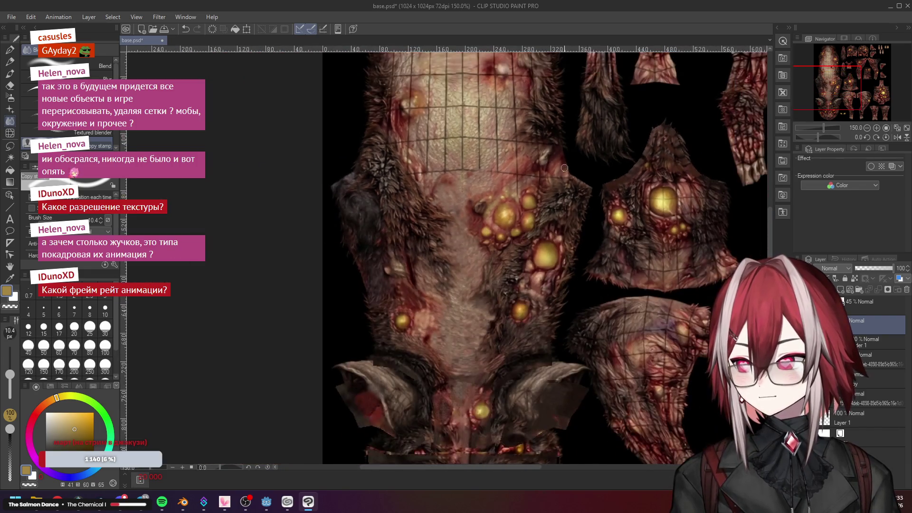
scroll(564, 168, down, 2)
scroll(563, 168, down, 1)
scroll(563, 160, up, 1)
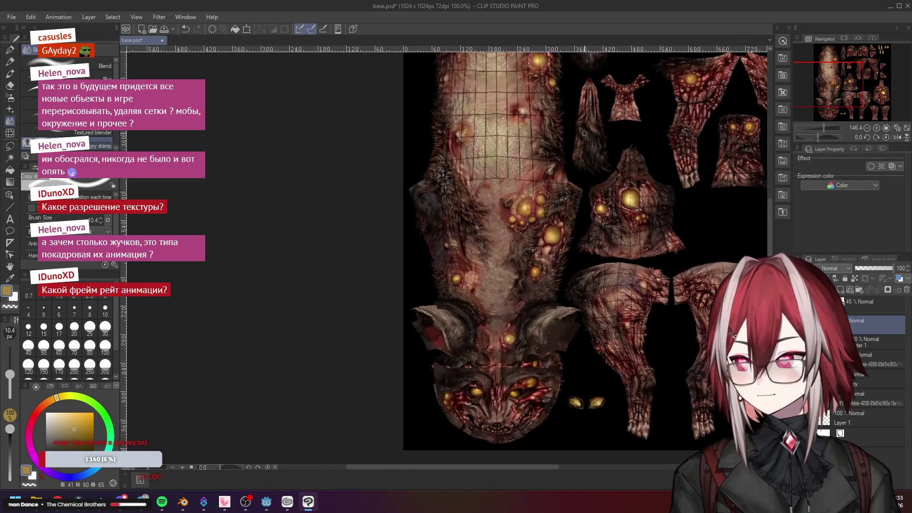
scroll(563, 160, down, 2)
drag(769, 242, 770, 210)
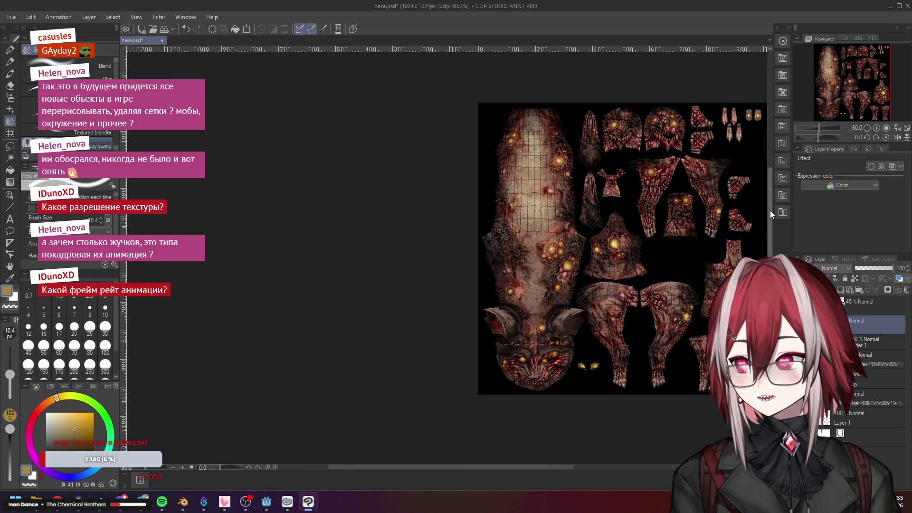
scroll(550, 174, up, 2)
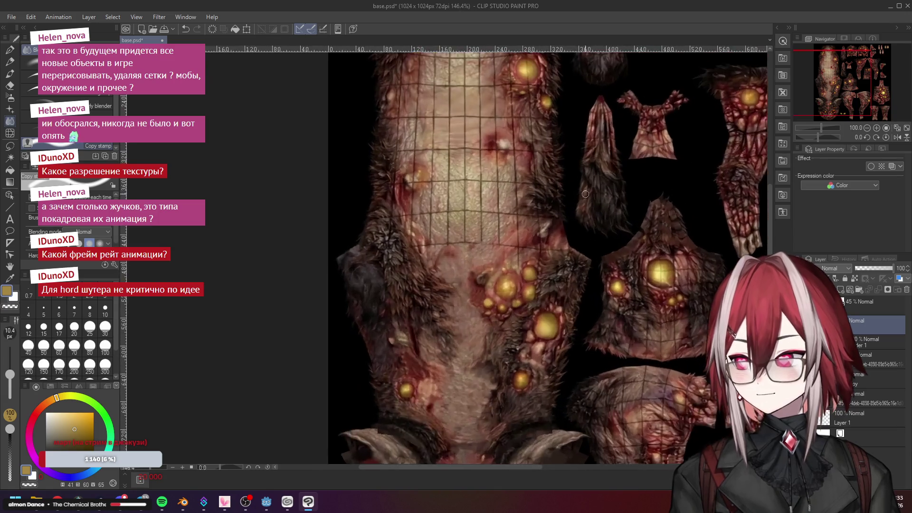
scroll(550, 174, up, 2)
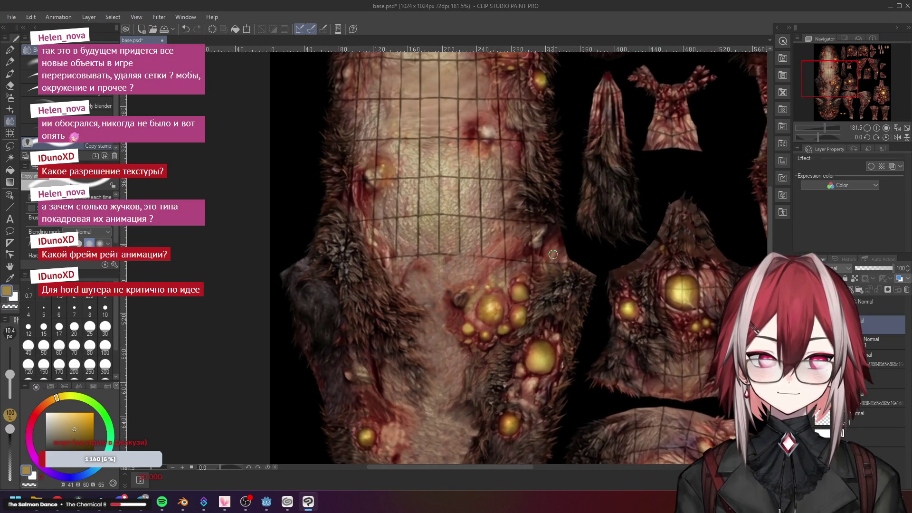
scroll(553, 254, up, 1)
scroll(554, 255, up, 1)
scroll(553, 254, up, 1)
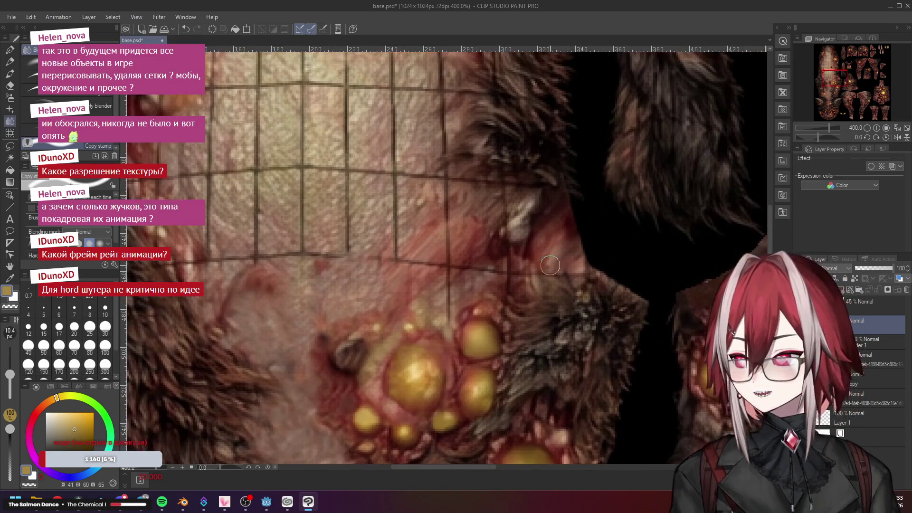
scroll(564, 286, up, 1)
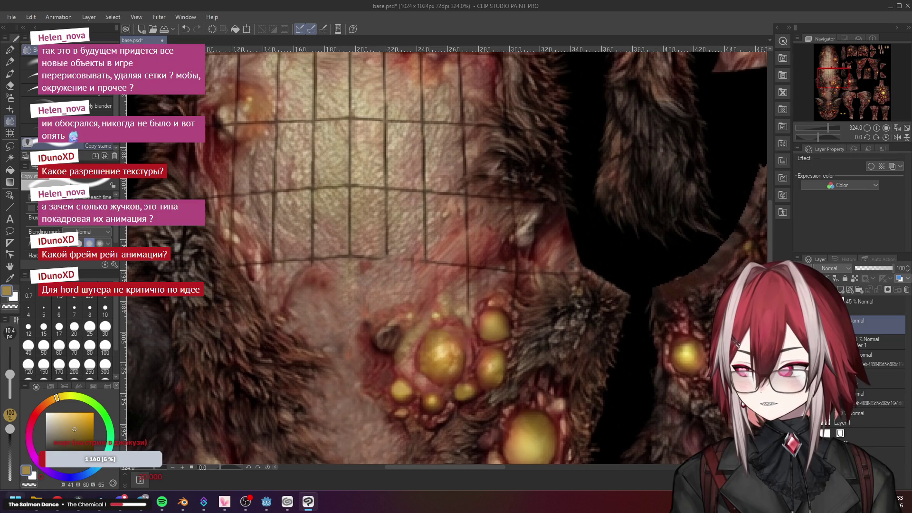
Bring up the Start menu while reviewing the grid lines above the pustules
key(super)
key(super)
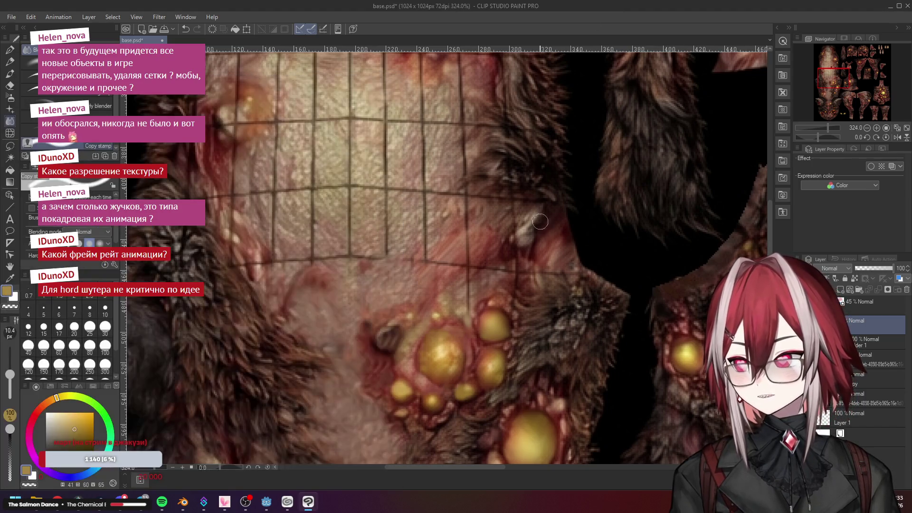
scroll(540, 295, up, 2)
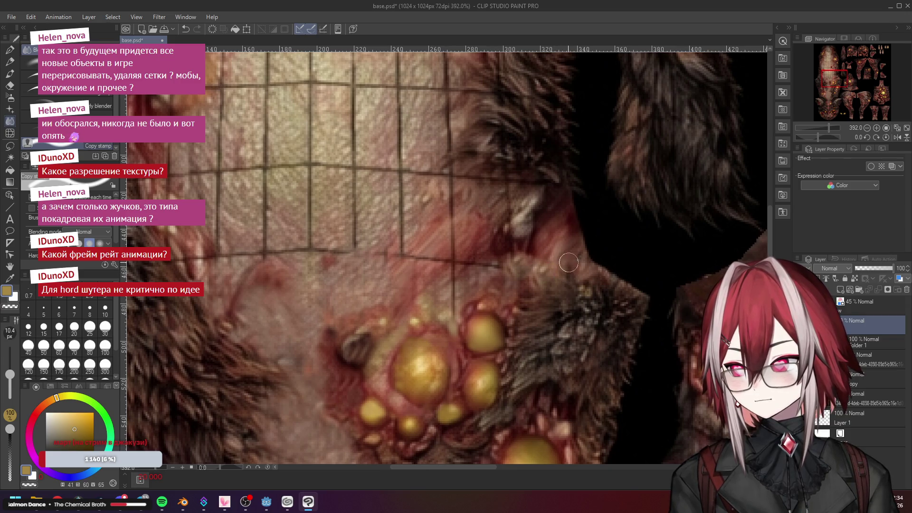
scroll(535, 265, down, 3)
scroll(534, 265, up, 2)
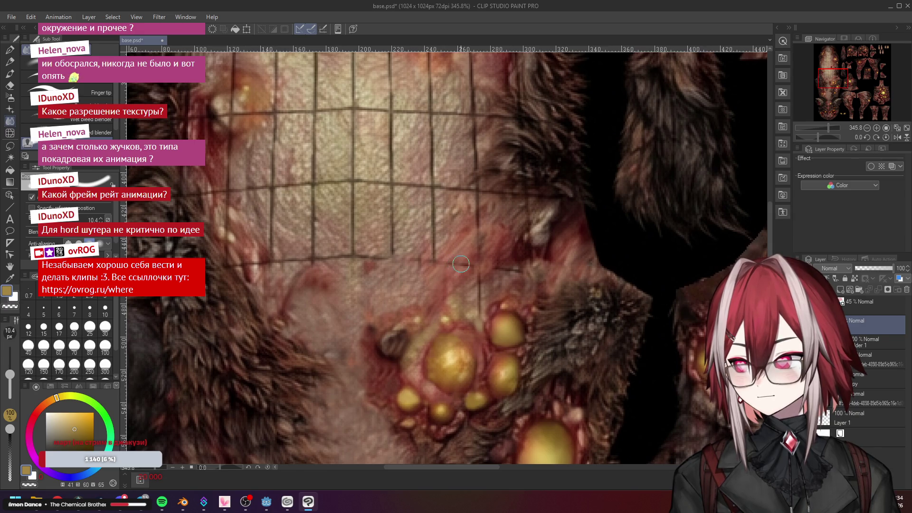
scroll(380, 291, down, 5)
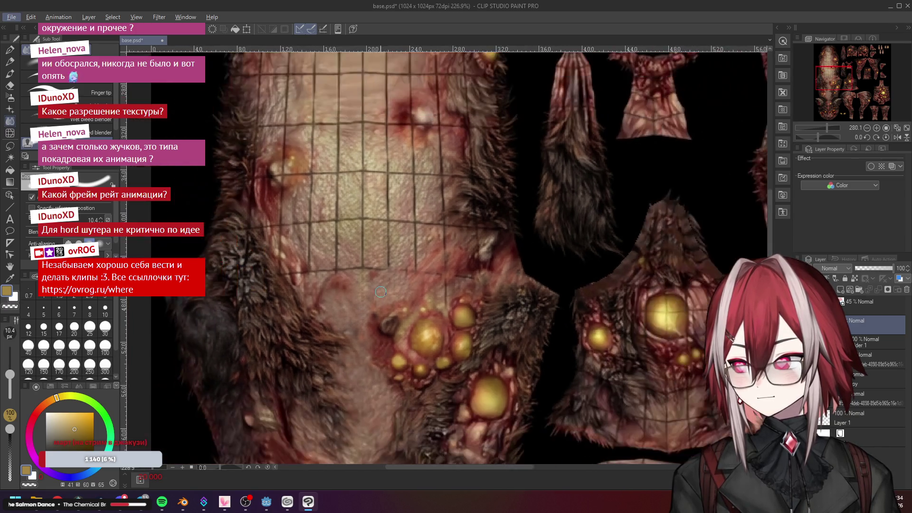
scroll(364, 339, up, 5)
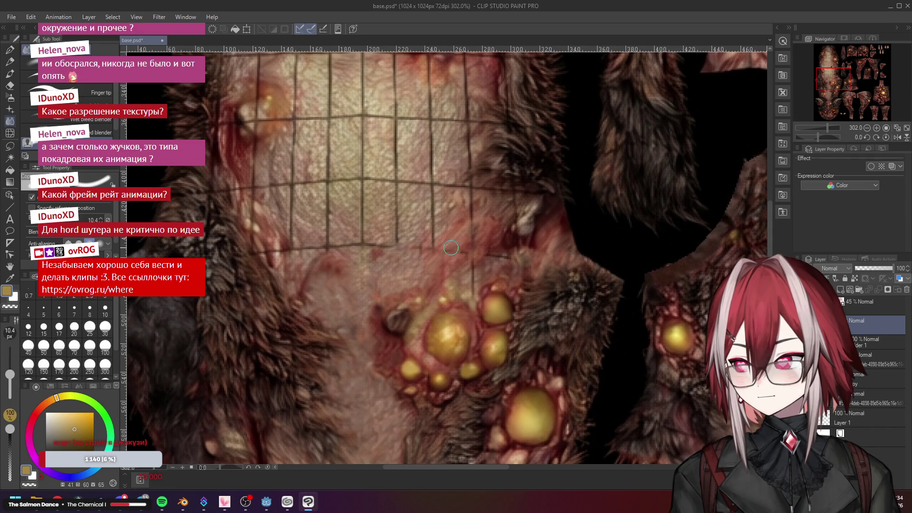
scroll(460, 259, up, 3)
scroll(442, 256, up, 2)
scroll(433, 252, down, 1)
scroll(432, 251, down, 2)
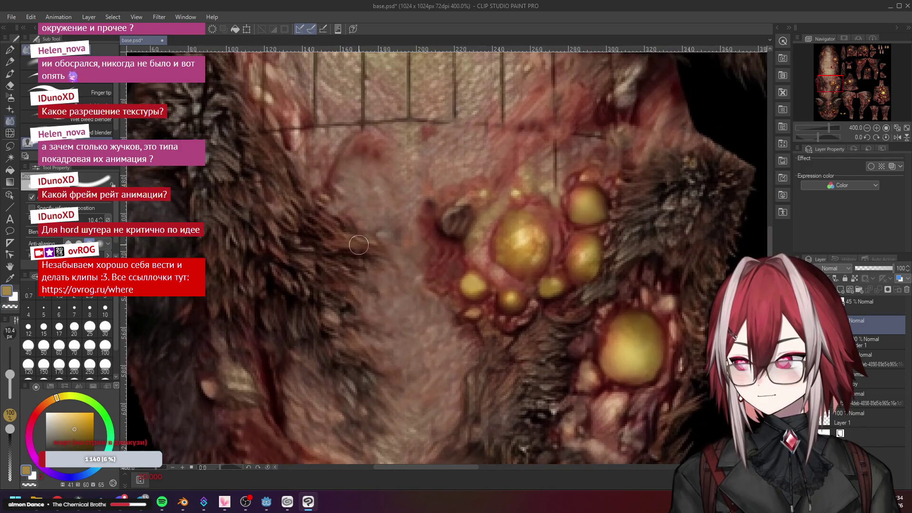
scroll(388, 240, down, 3)
scroll(388, 240, down, 3)
scroll(428, 228, down, 1)
scroll(442, 221, down, 1)
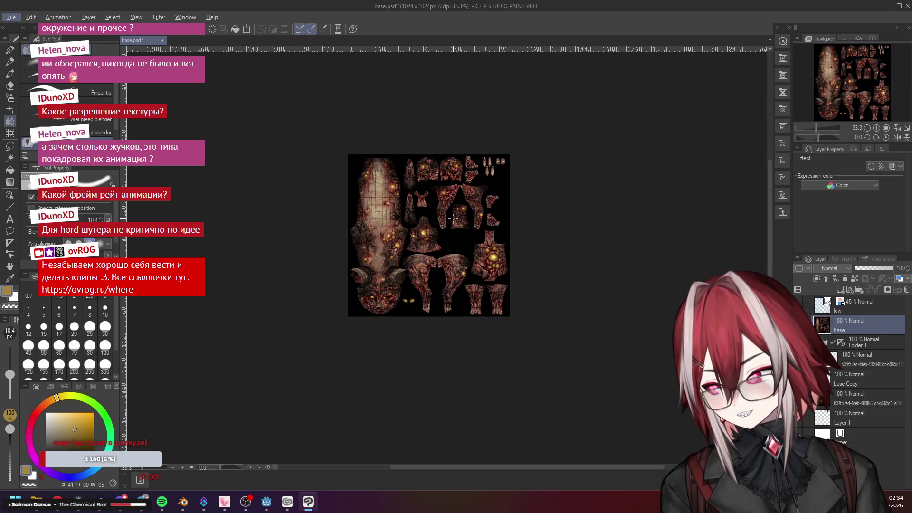
scroll(454, 217, up, 2)
scroll(453, 218, up, 2)
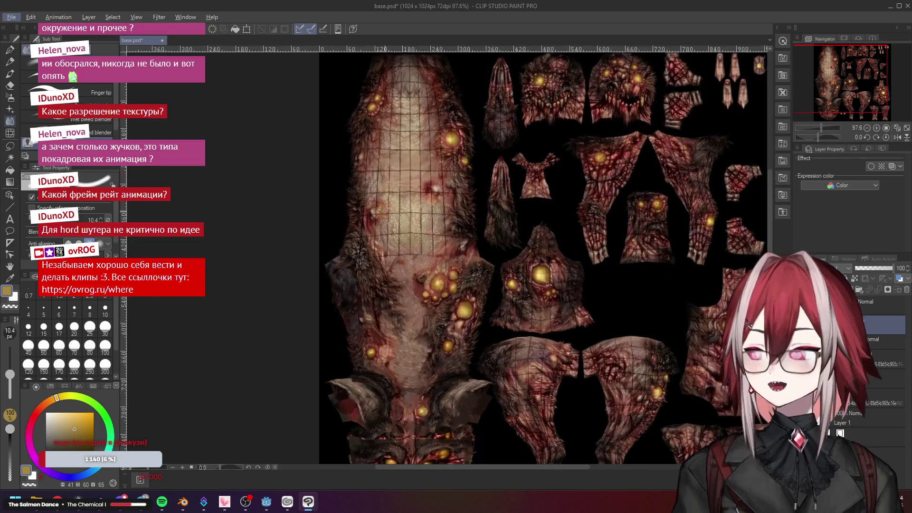
scroll(427, 250, up, 2)
scroll(391, 290, up, 2)
scroll(391, 290, up, 1)
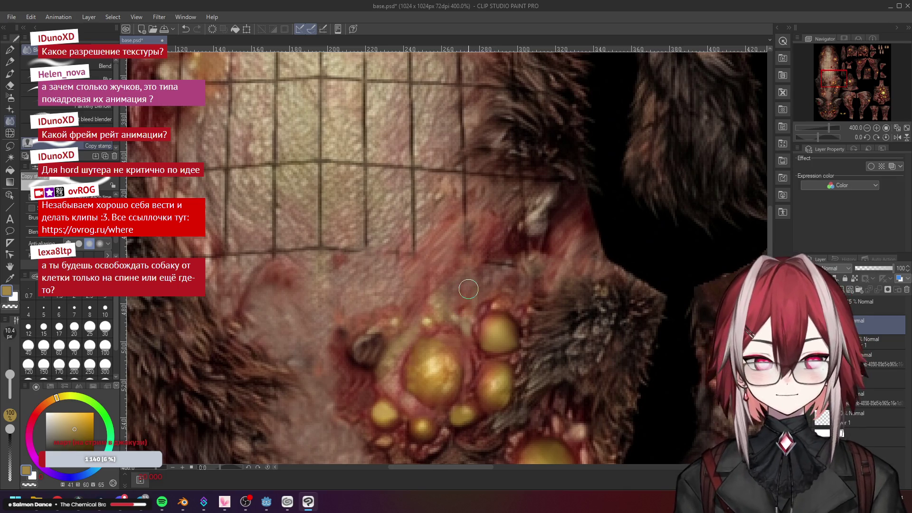
scroll(468, 289, down, 2)
scroll(468, 289, down, 2)
scroll(469, 289, down, 2)
Switch windows with Alt+Tab while reviewing the lower chest grid lines
key(alt+Tab)
key(alt+Tab)
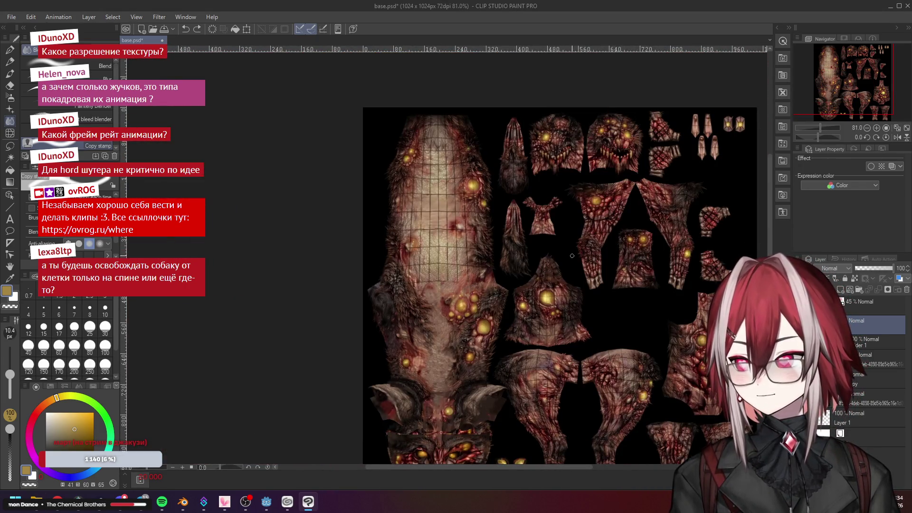
scroll(557, 261, down, 2)
scroll(556, 261, up, 2)
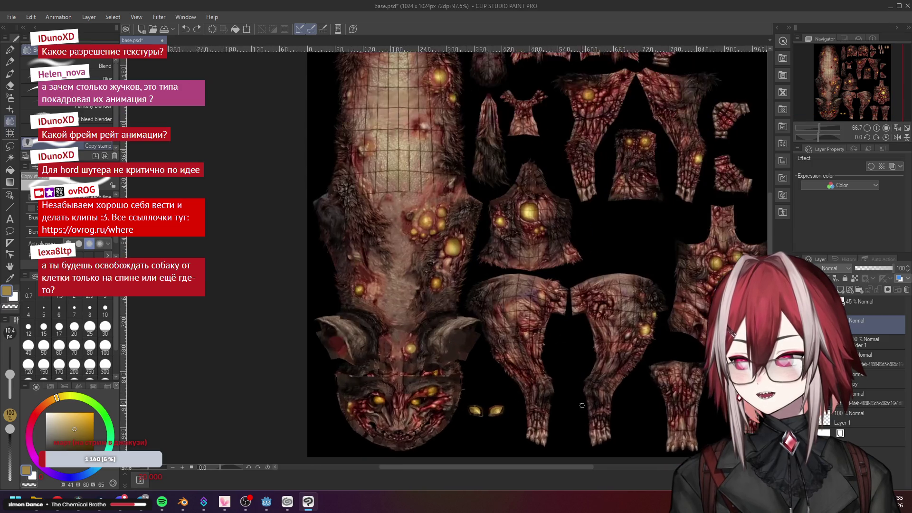
scroll(557, 261, up, 2)
scroll(535, 305, down, 1)
scroll(535, 305, down, 1)
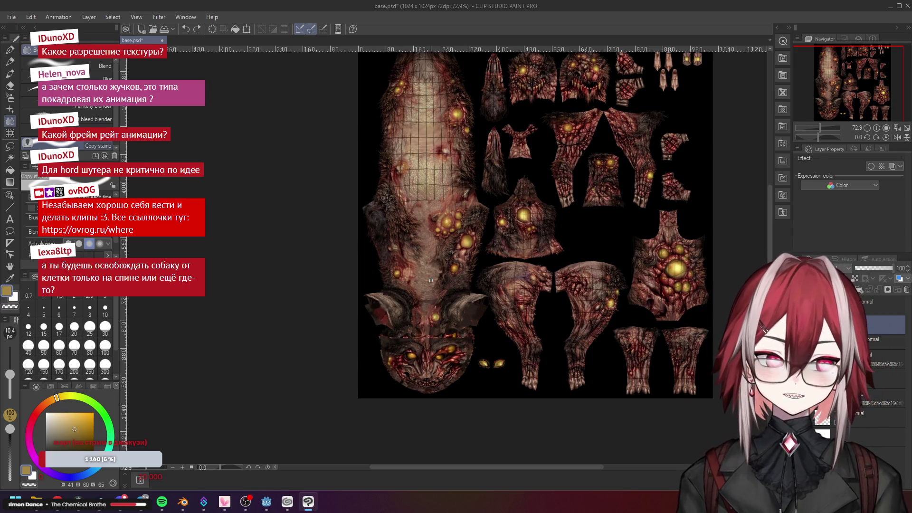
scroll(467, 285, up, 3)
scroll(467, 285, up, 3)
scroll(466, 285, down, 4)
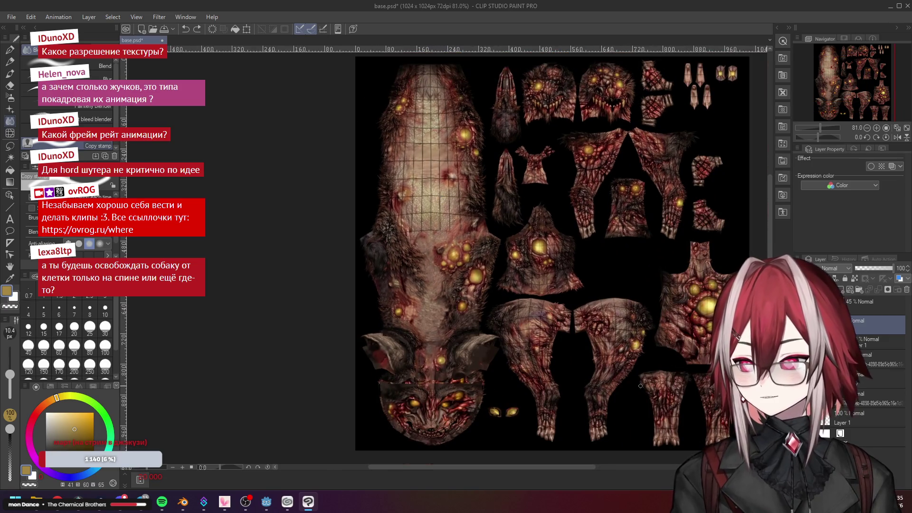
scroll(378, 235, up, 3)
scroll(427, 235, up, 3)
scroll(499, 213, up, 2)
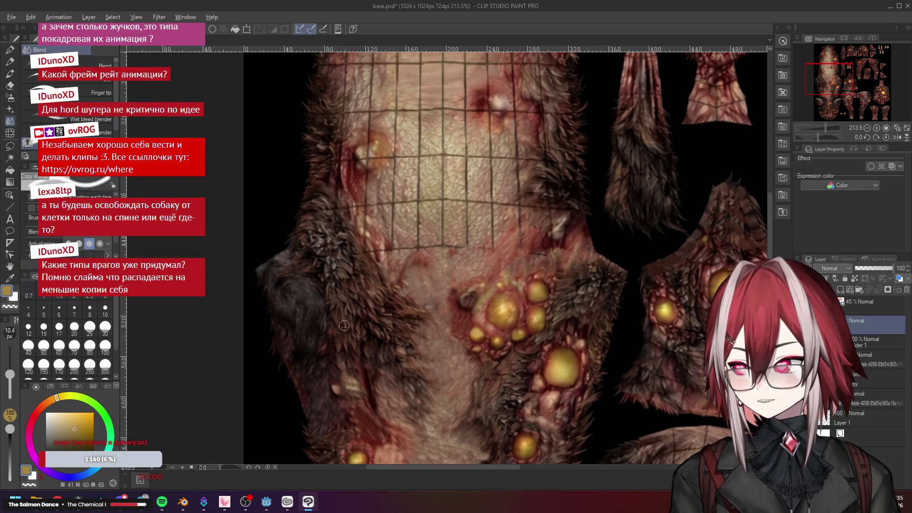
scroll(342, 322, down, 5)
scroll(332, 364, up, 3)
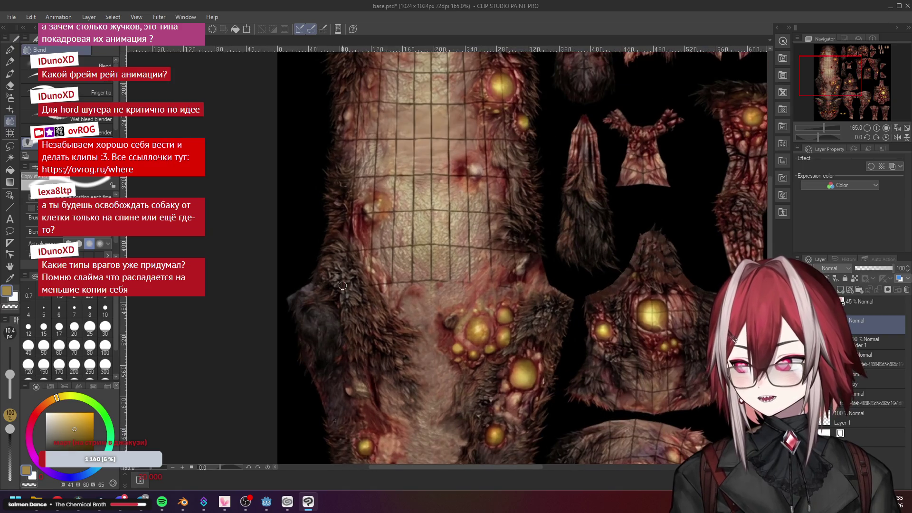
scroll(319, 269, up, 1)
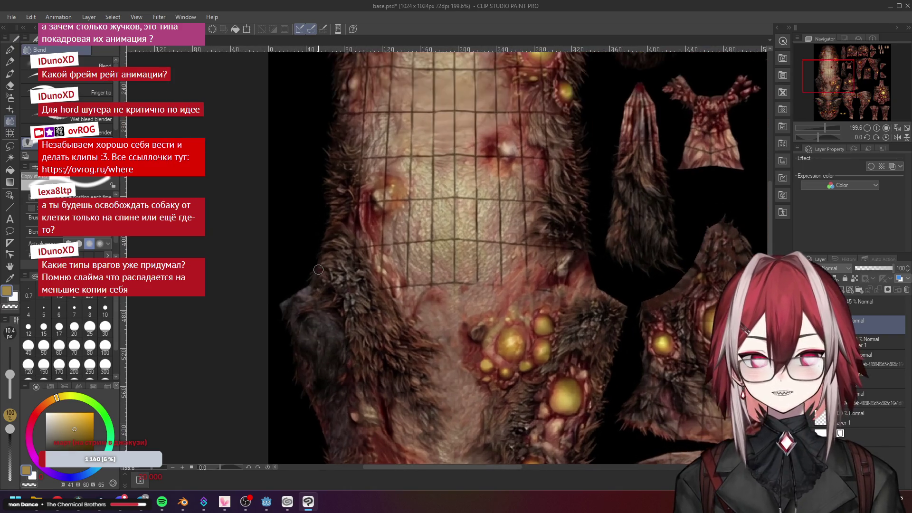
scroll(318, 270, up, 1)
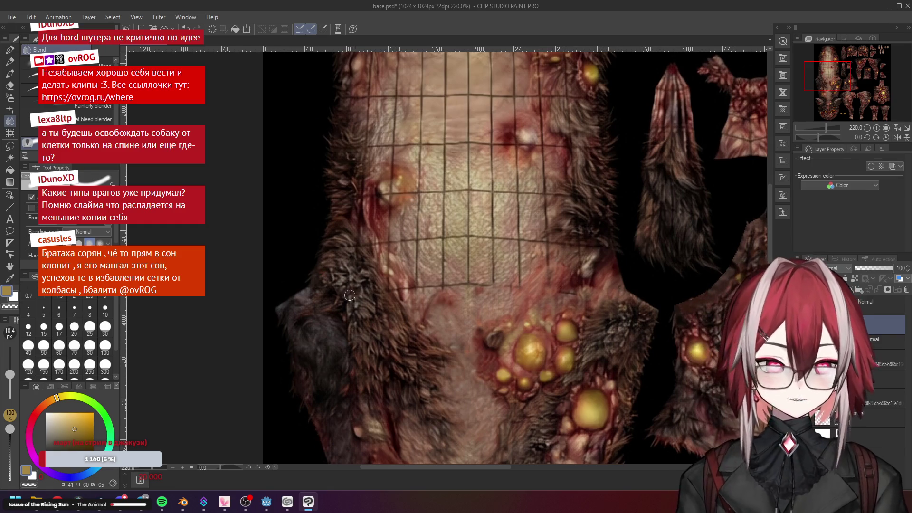
scroll(458, 298, up, 1)
scroll(458, 298, down, 2)
scroll(458, 298, down, 1)
scroll(458, 298, up, 2)
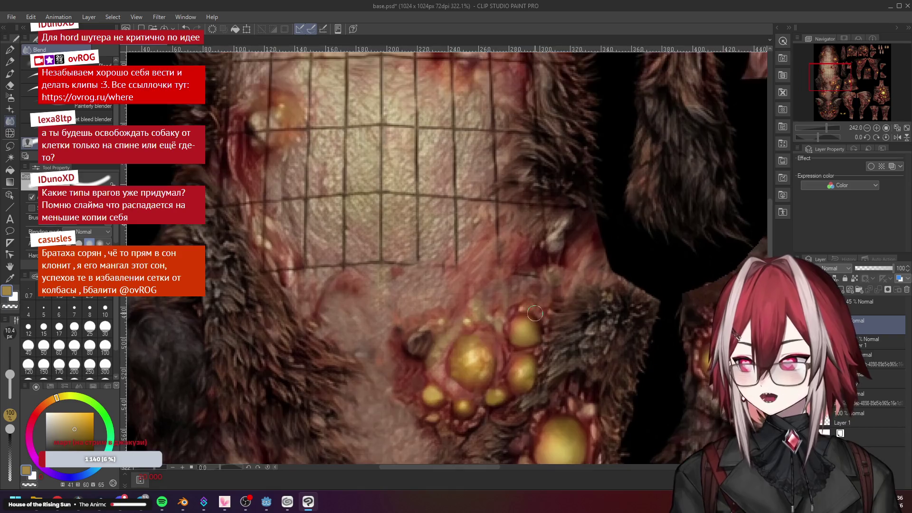
scroll(499, 302, down, 2)
scroll(530, 308, down, 1)
scroll(531, 308, up, 3)
scroll(514, 249, down, 1)
Smear a straight blending stroke across the chest skin, then switch to the code editor
drag(213, 262, 561, 278)
scroll(499, 271, down, 3)
scroll(442, 257, up, 3)
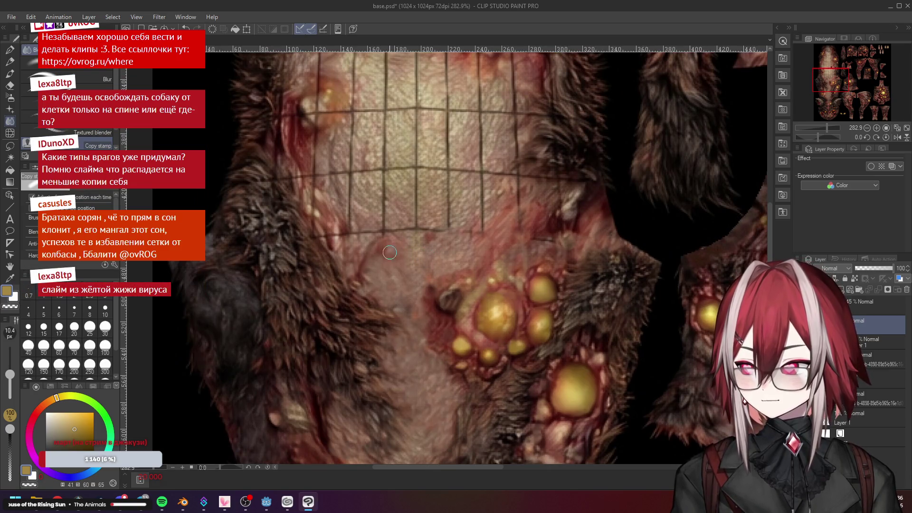
scroll(419, 261, down, 3)
scroll(428, 285, up, 3)
scroll(451, 296, up, 1)
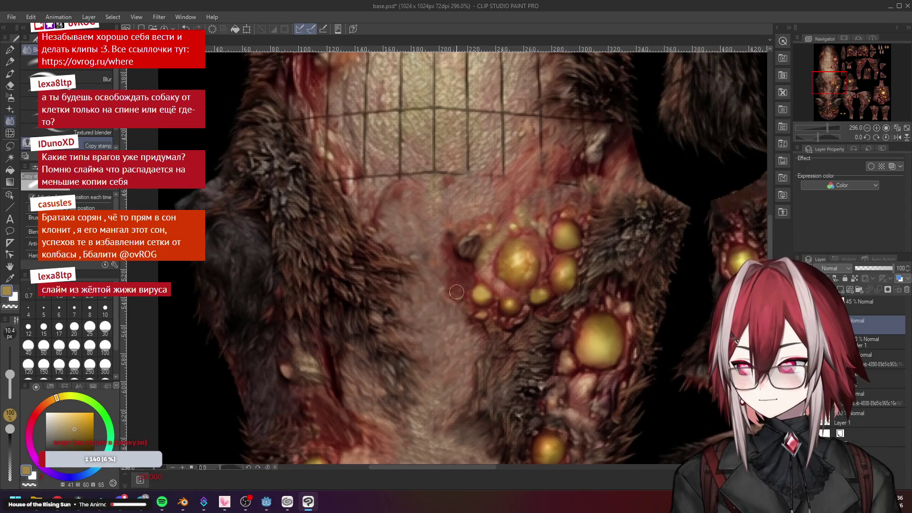
scroll(457, 289, down, 3)
scroll(499, 235, up, 2)
scroll(552, 193, up, 2)
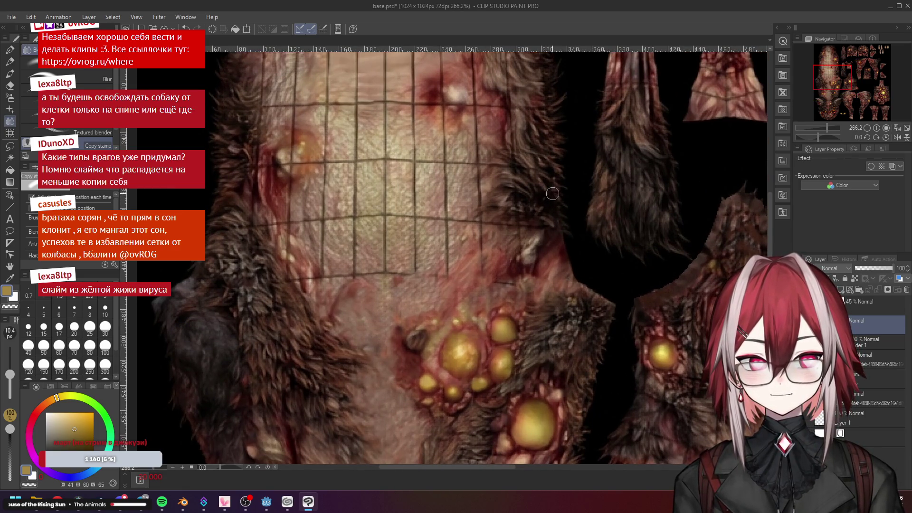
scroll(553, 194, down, 1)
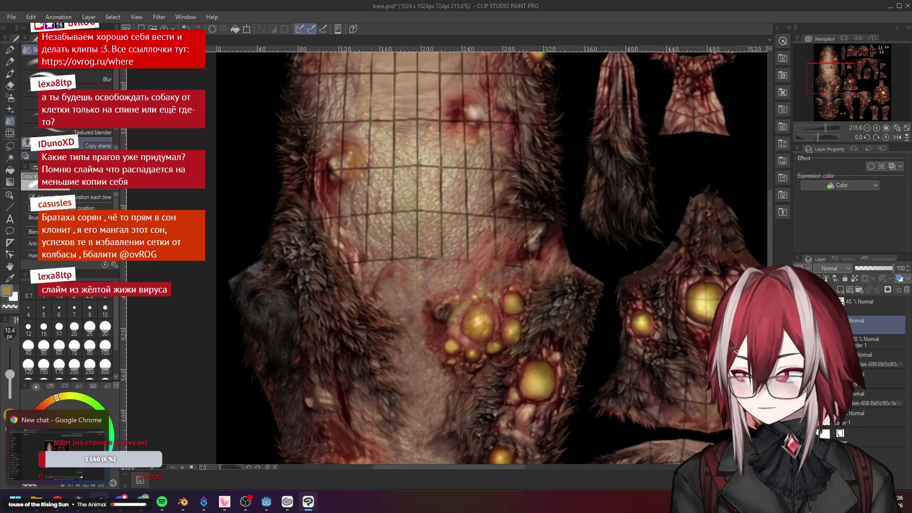
key(super)
key(Return)
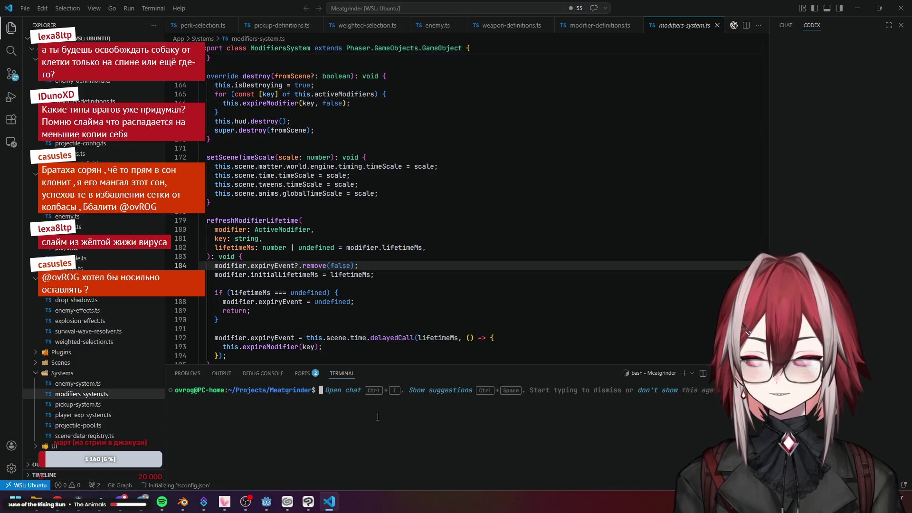
text(bu)
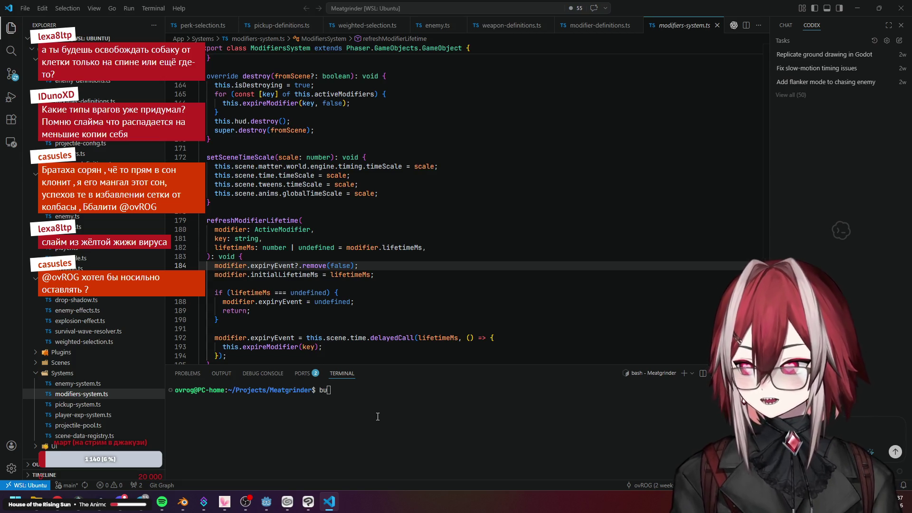
Focus the integrated terminal for the bun dev command, then switch to the browser
click(377, 417)
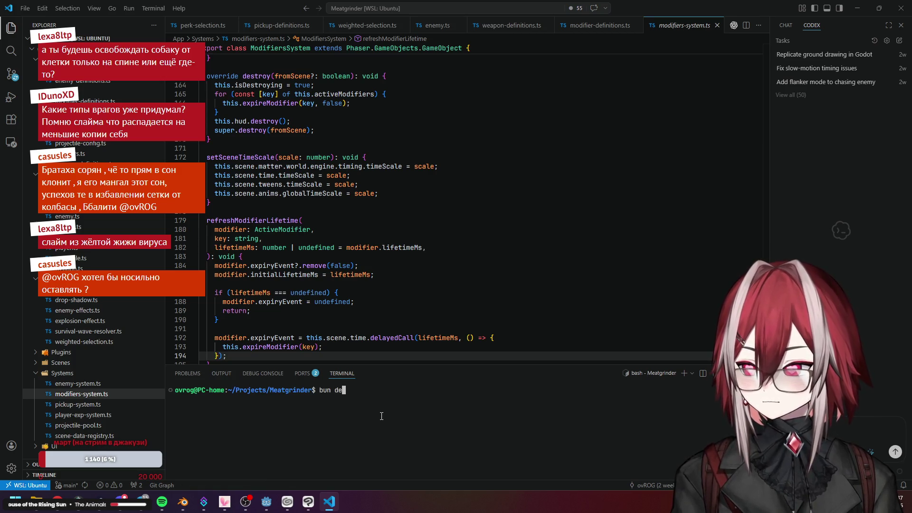
click(328, 502)
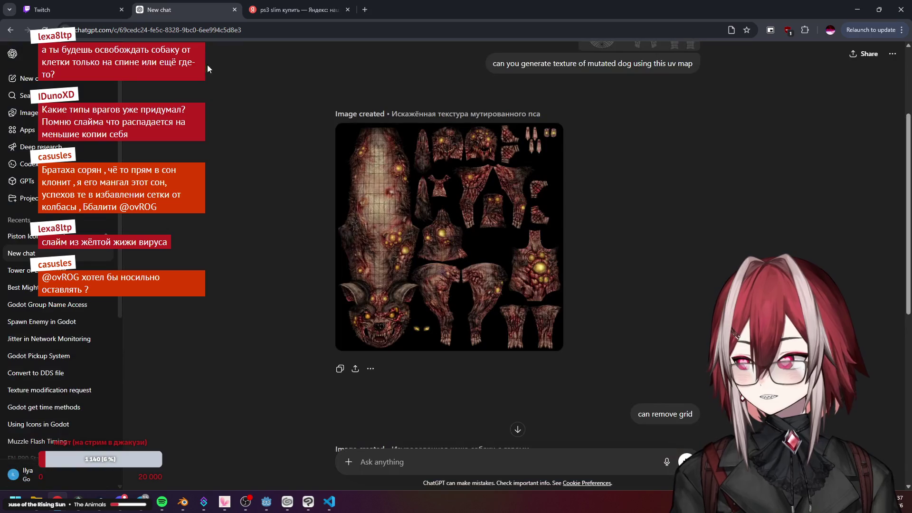
Load the local Meatgrinder page in a new tab, start a run, take a level-up upgrade and show the debug menu
key(ctrl+t)
text(localhost:3000)
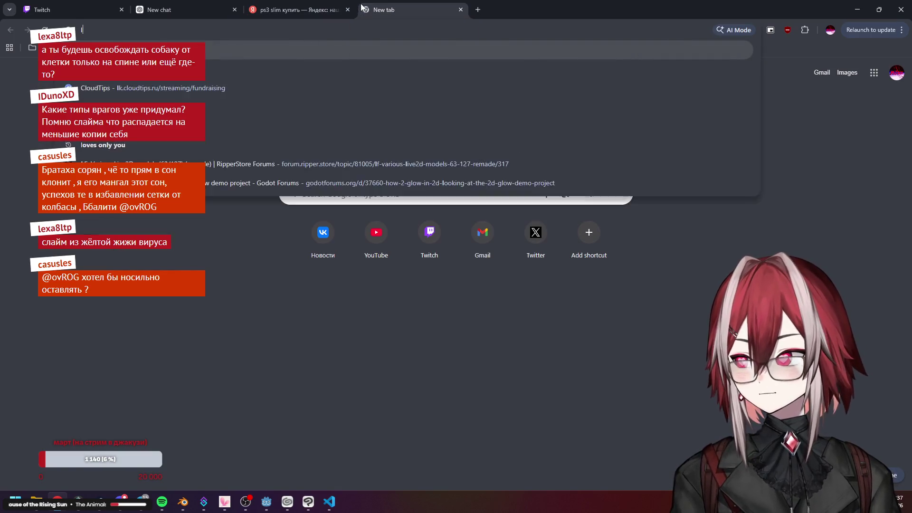
key(Return)
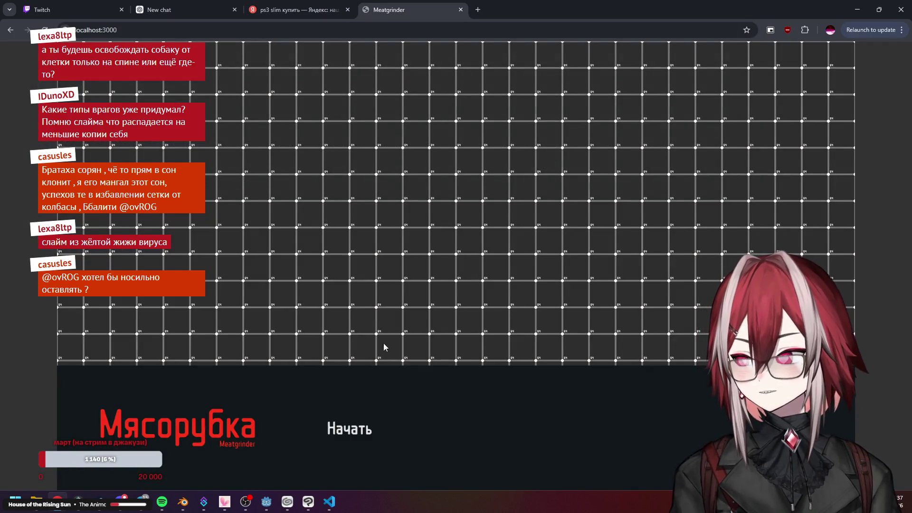
click(377, 358)
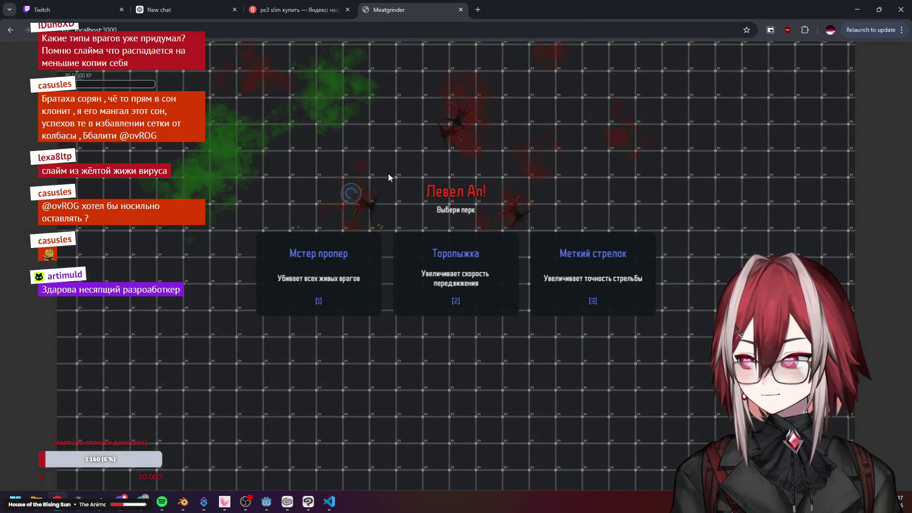
click(351, 214)
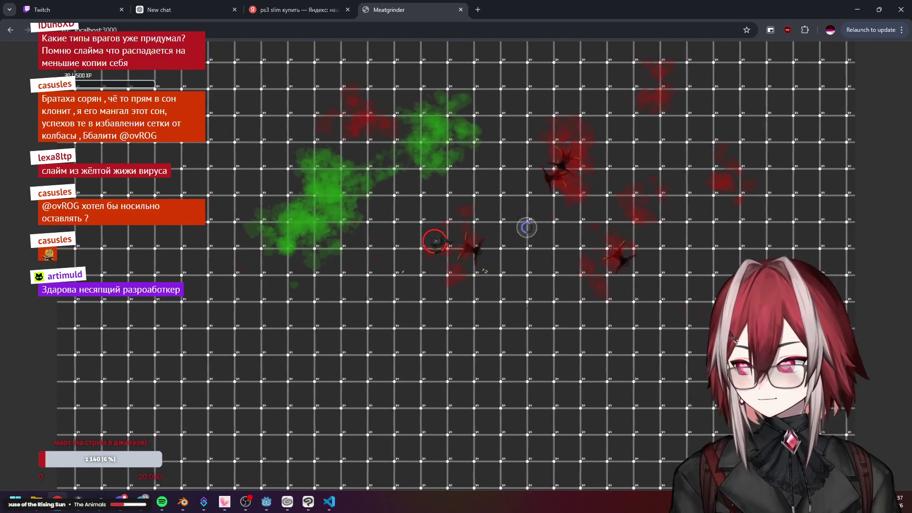
key(grave)
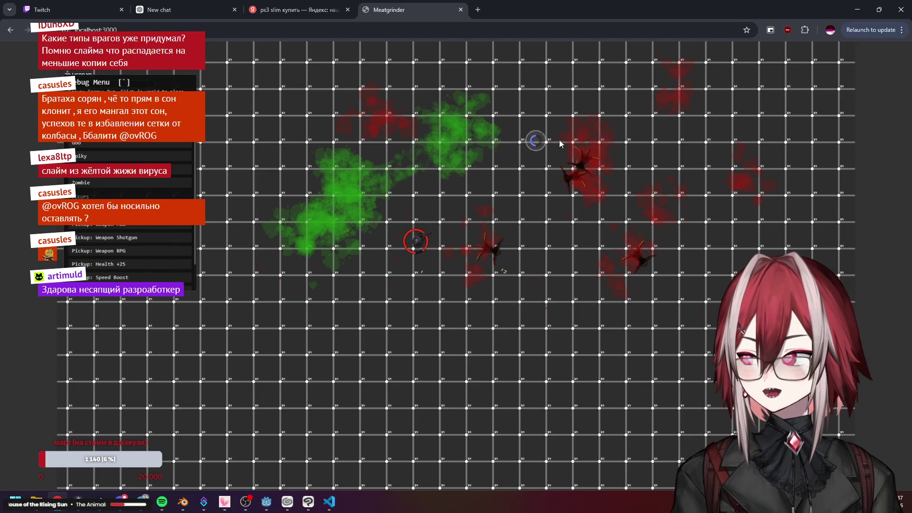
Spawn a zombie enemy near the player from the debug menu and resume play
key(grave)
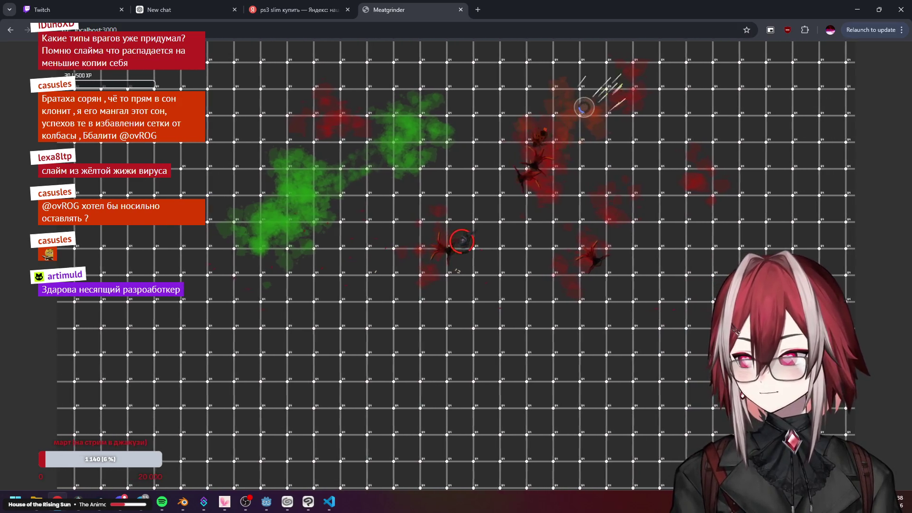
key(grave)
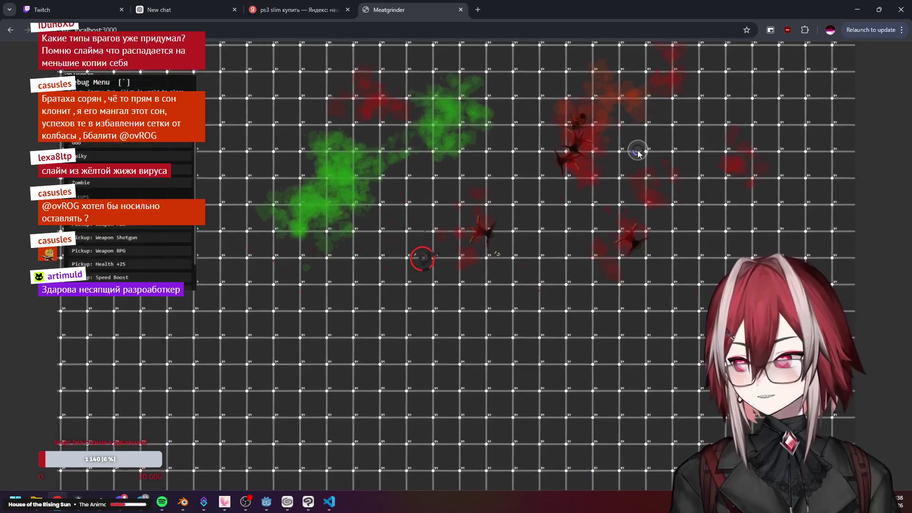
click(106, 187)
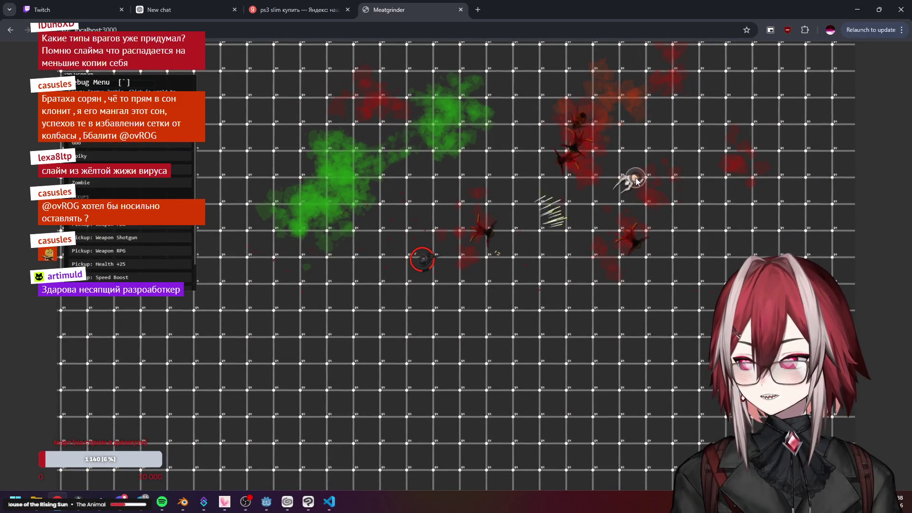
key(grave)
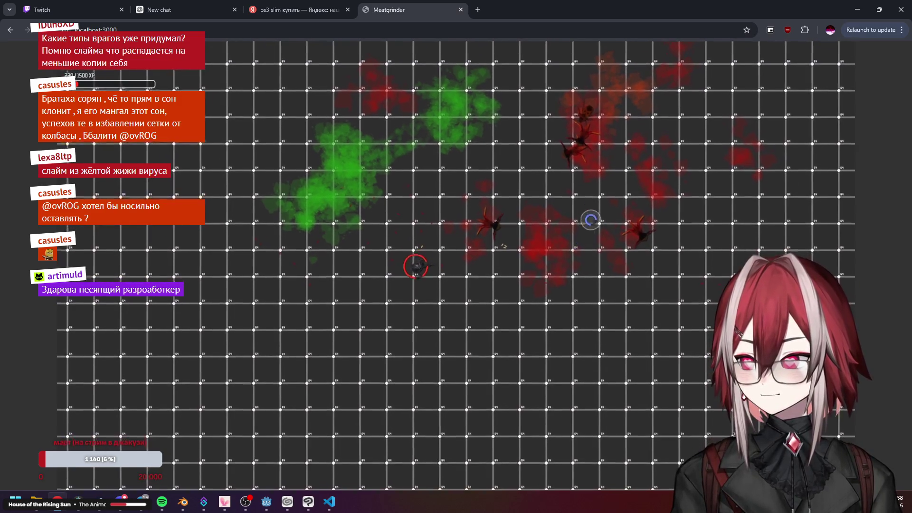
Spawn green goo slimes into the arena via the debug menu, then switch to VS Code
key(grave)
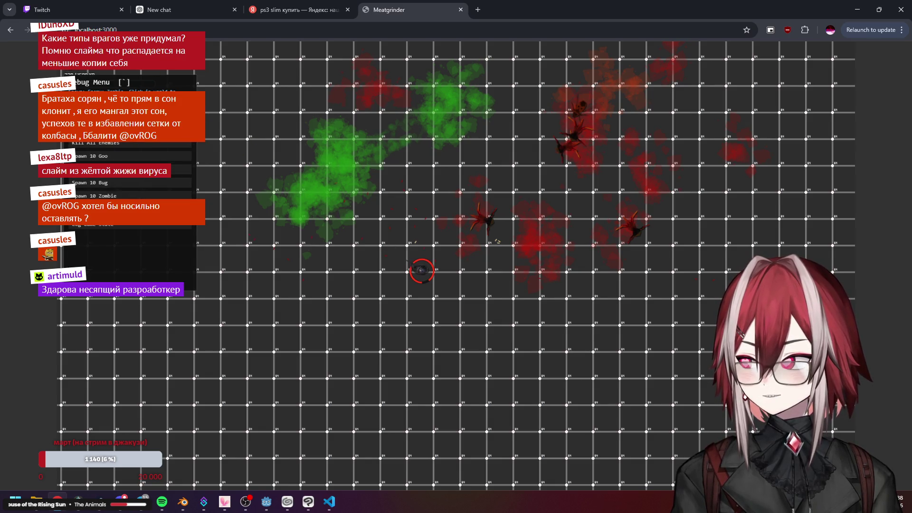
scroll(128, 214, down, 3)
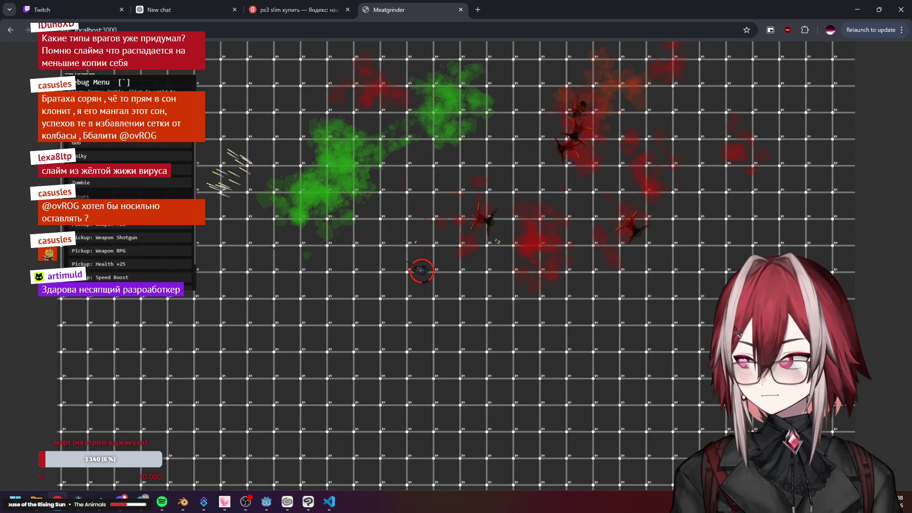
scroll(128, 214, down, 2)
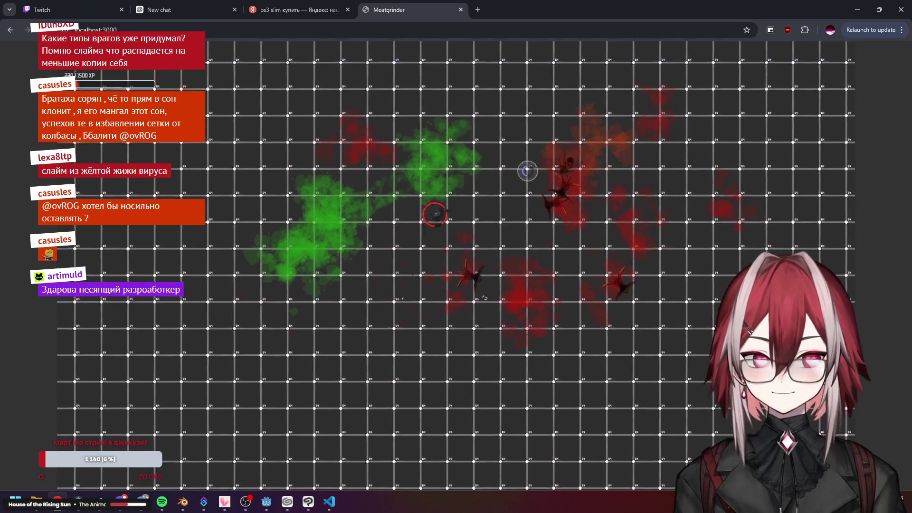
key(grave)
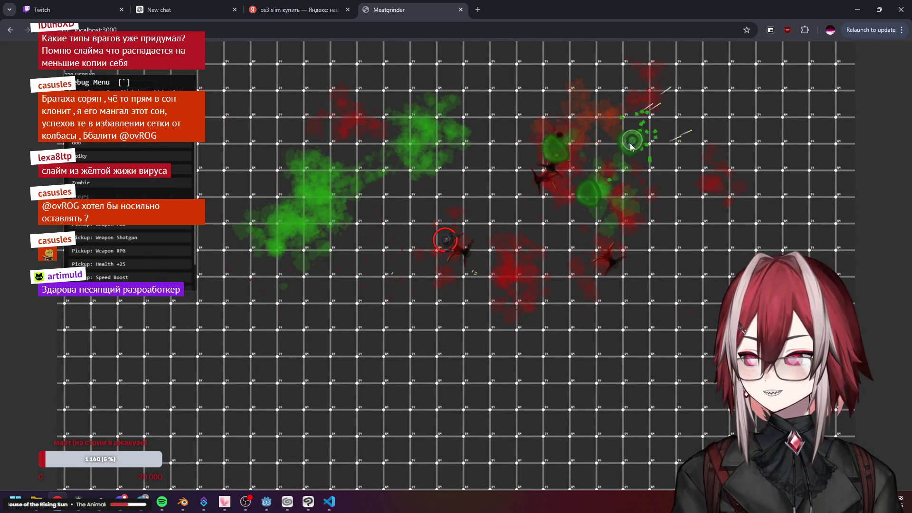
key(grave)
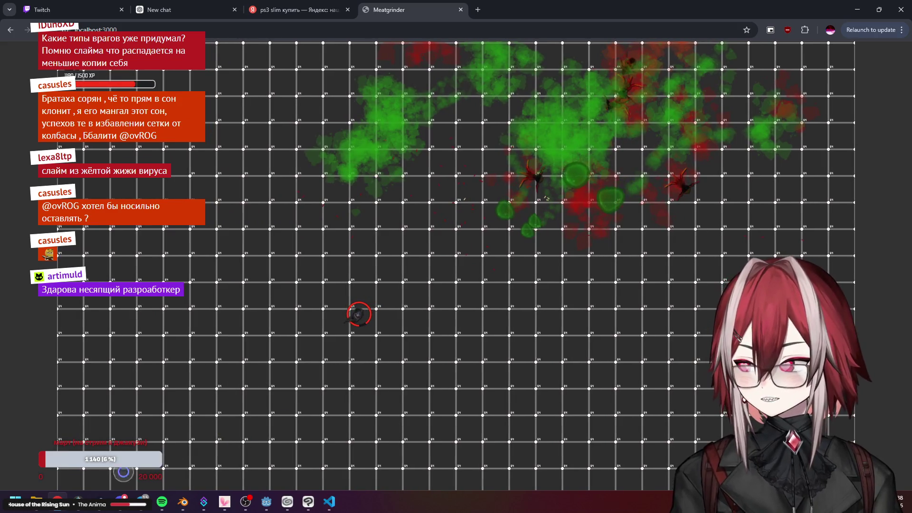
key(alt+Tab)
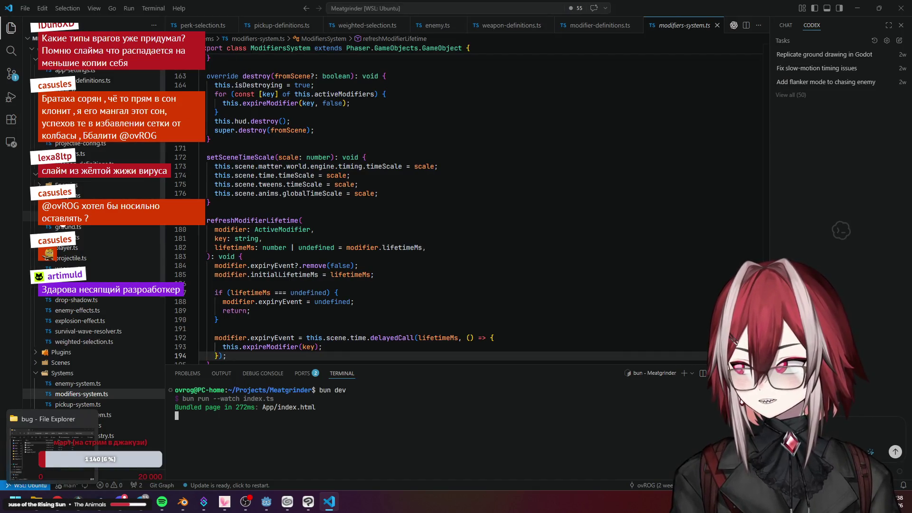
Preview crater.png, then the goo and spiky enemy sprite sheets from the textures folders
click(93, 278)
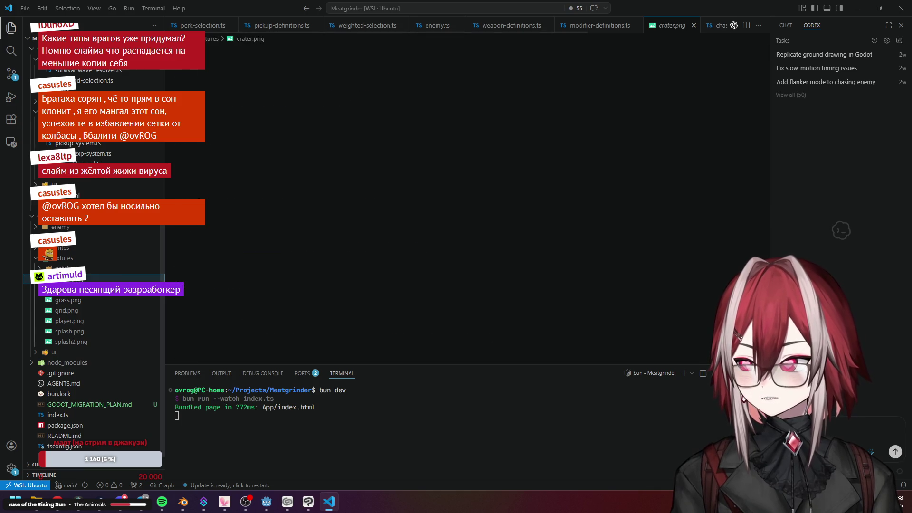
click(93, 269)
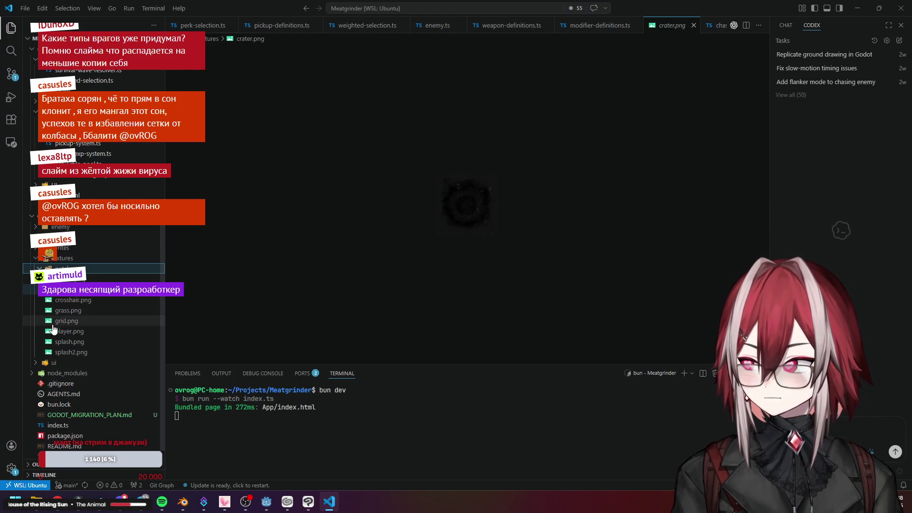
click(37, 228)
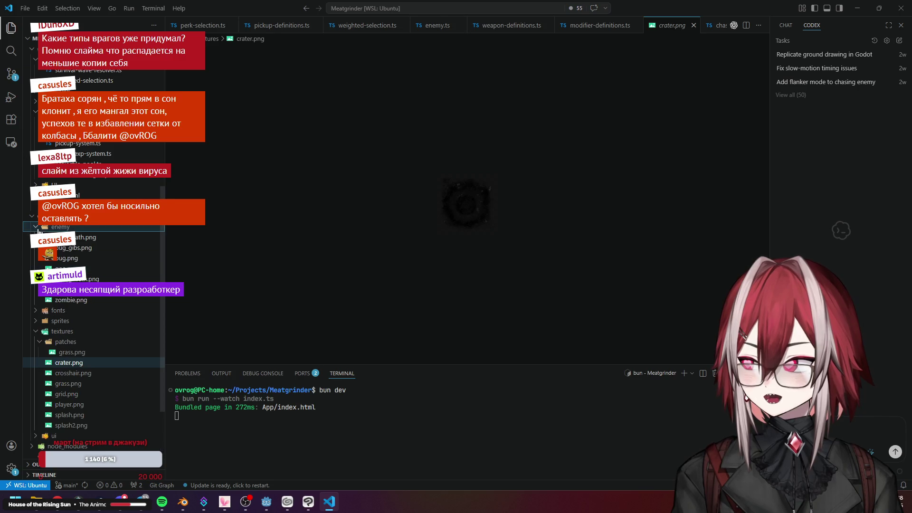
click(92, 239)
click(122, 268)
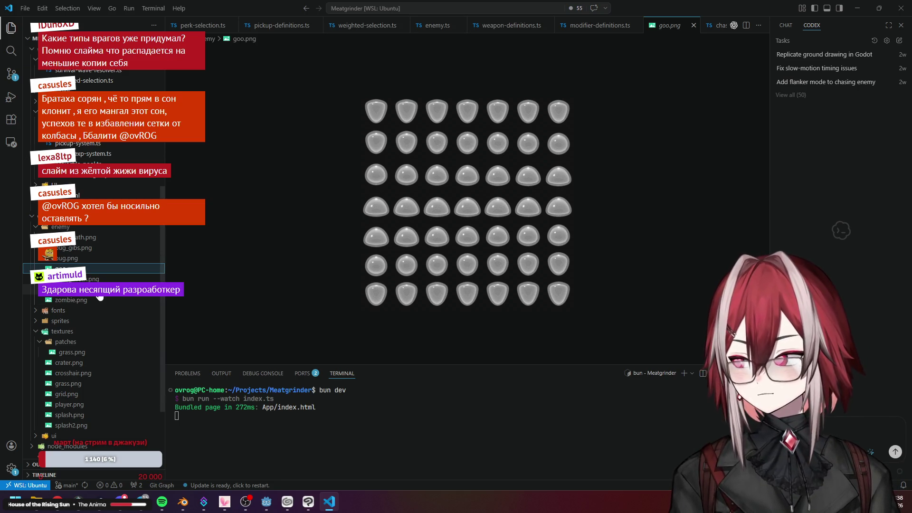
click(79, 279)
click(109, 280)
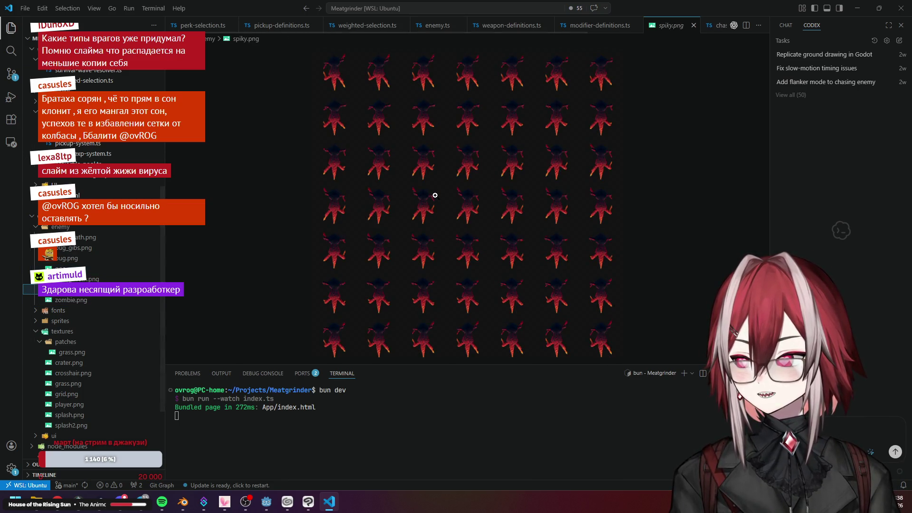
Preview zombie.png, goo, bug_death.png and bug.png sprite sheets, then close the editor window
click(70, 300)
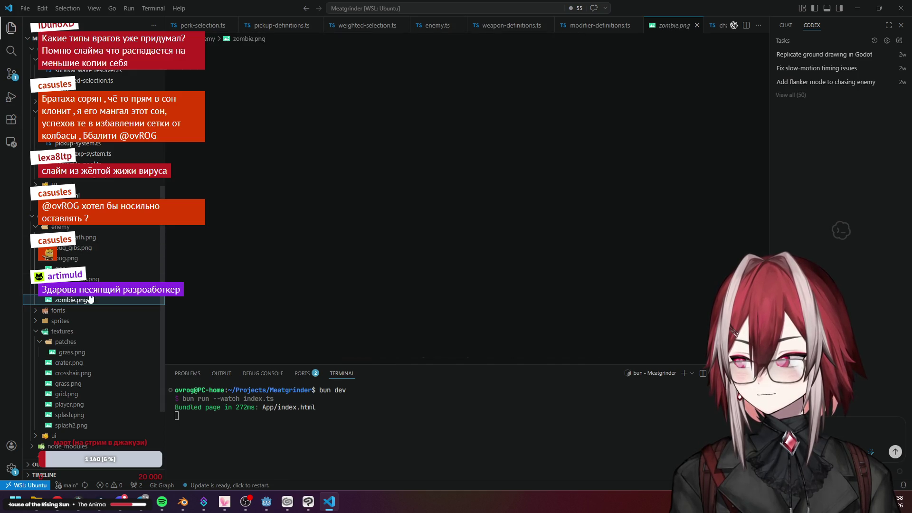
click(79, 268)
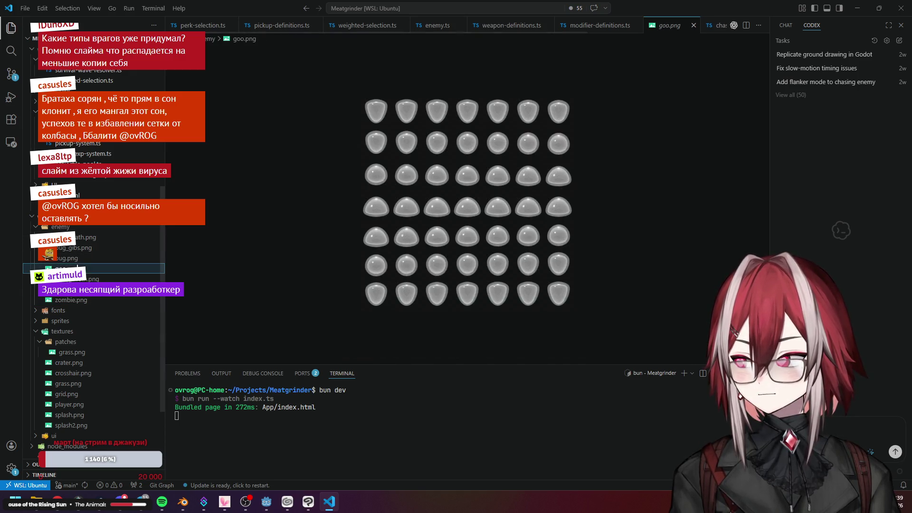
click(79, 258)
click(86, 237)
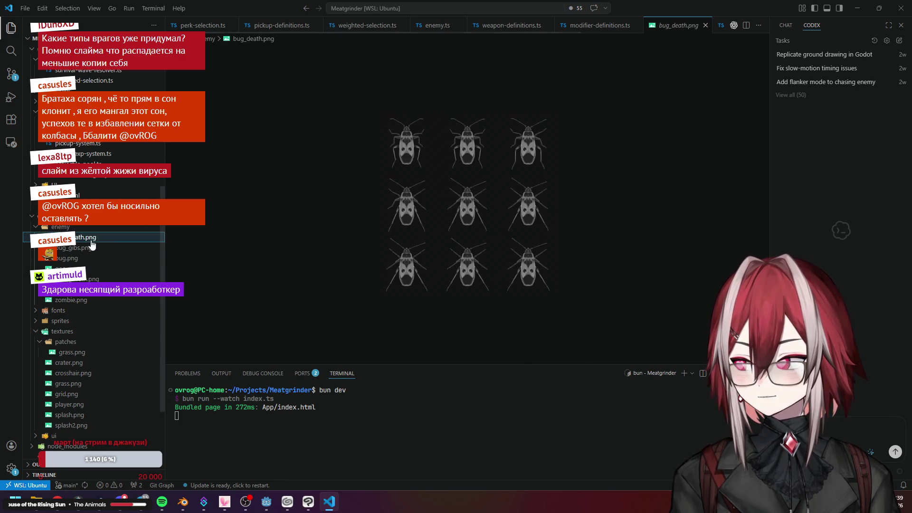
click(68, 258)
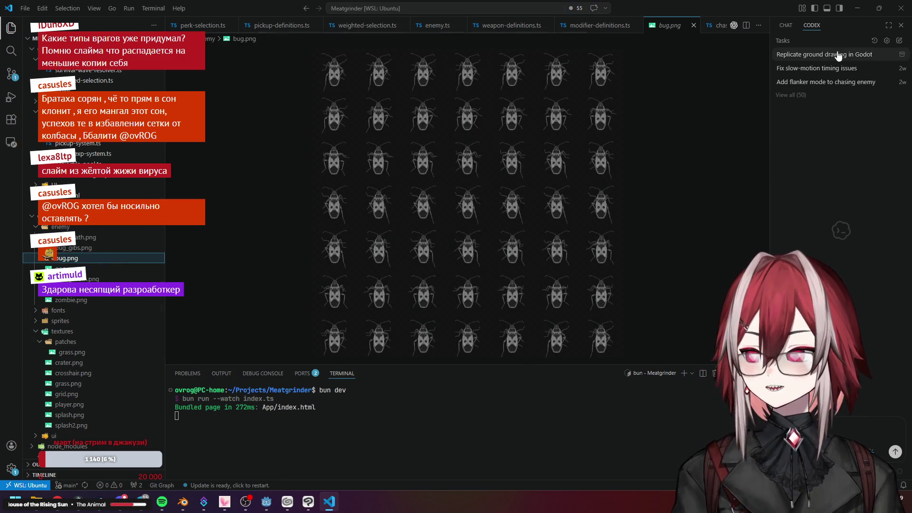
click(903, 9)
scroll(459, 235, down, 3)
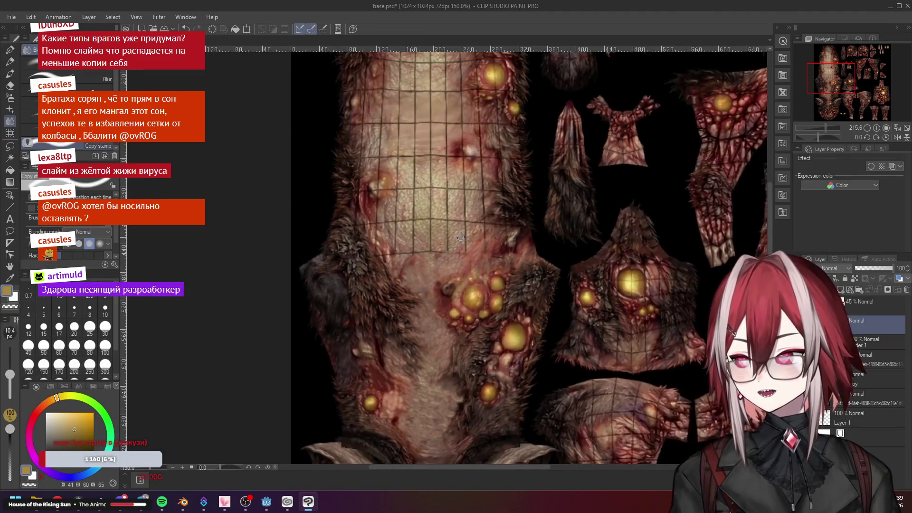
scroll(460, 236, down, 2)
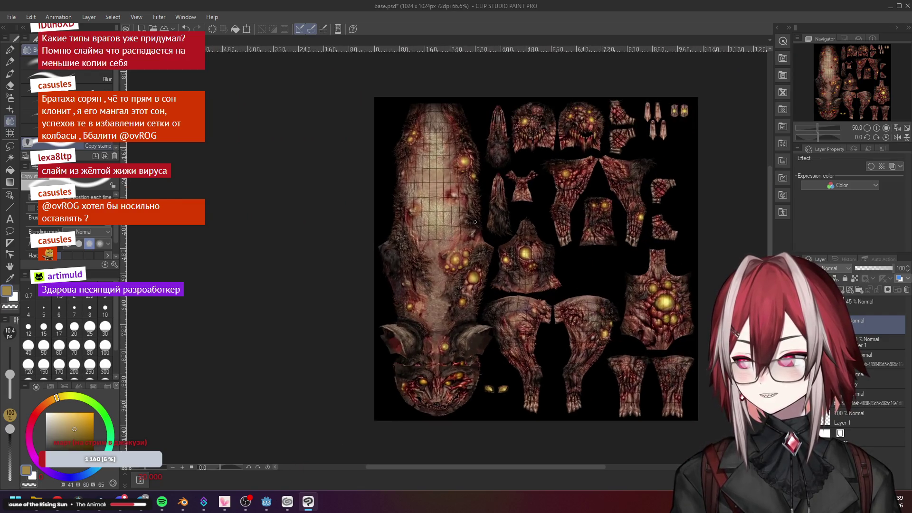
scroll(461, 235, up, 2)
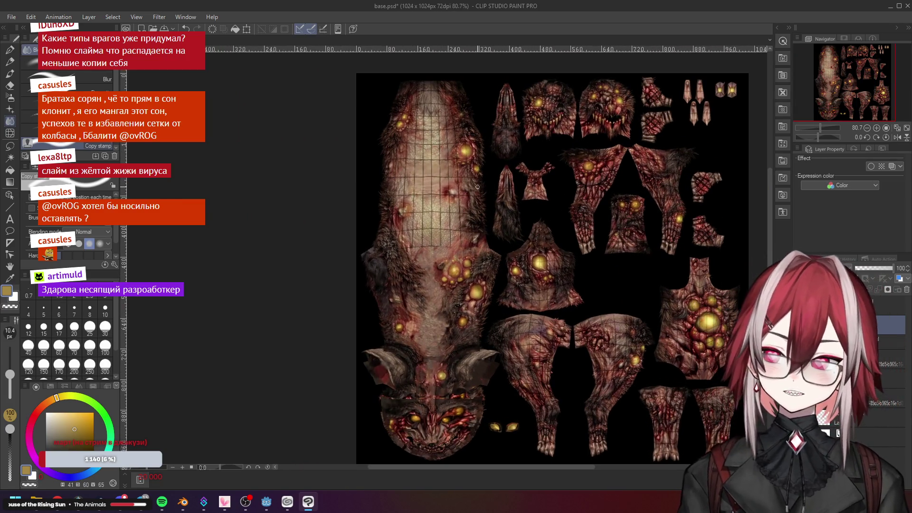
scroll(470, 189, up, 1)
scroll(471, 189, down, 2)
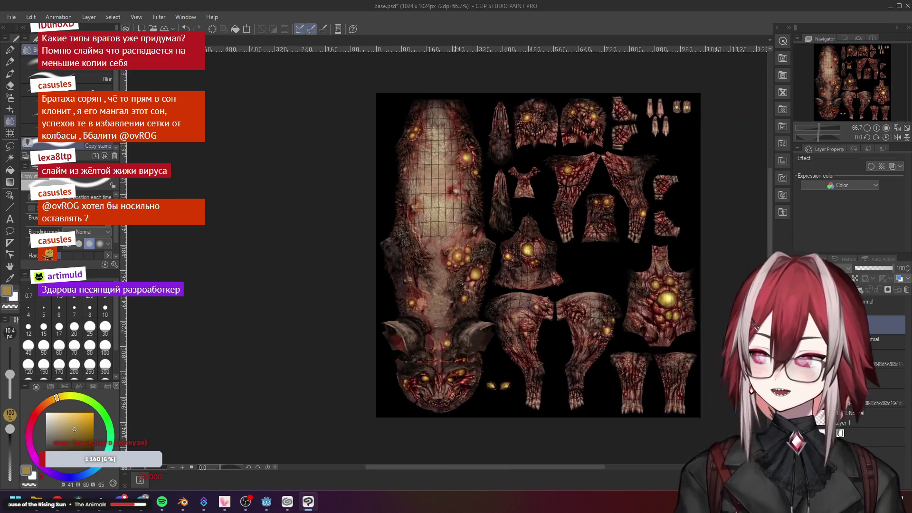